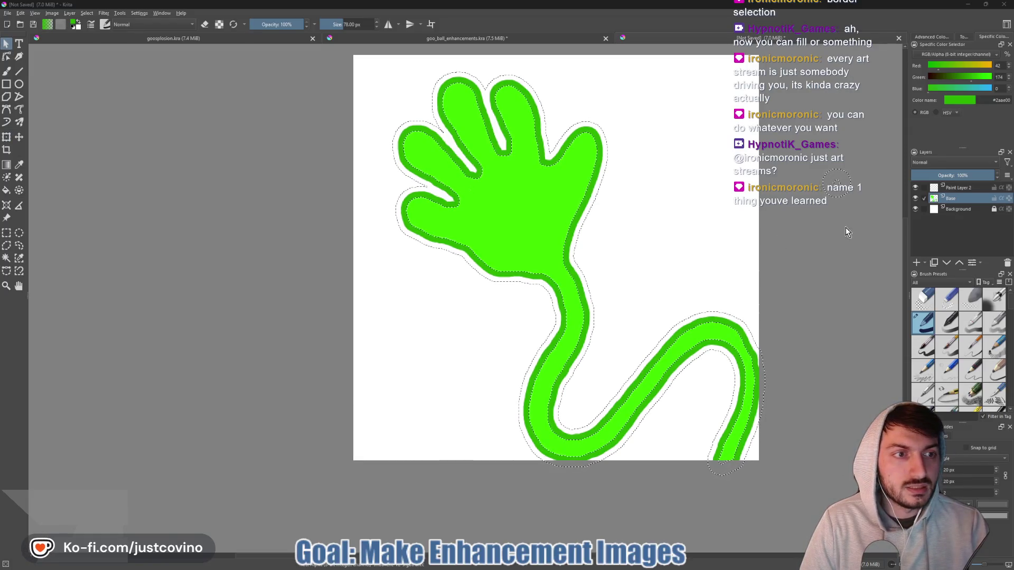
- Pick the freehand brush, make the Background layer active, and view goo_ball_enhancements with the colour wheel
click(954, 188)
key(b)
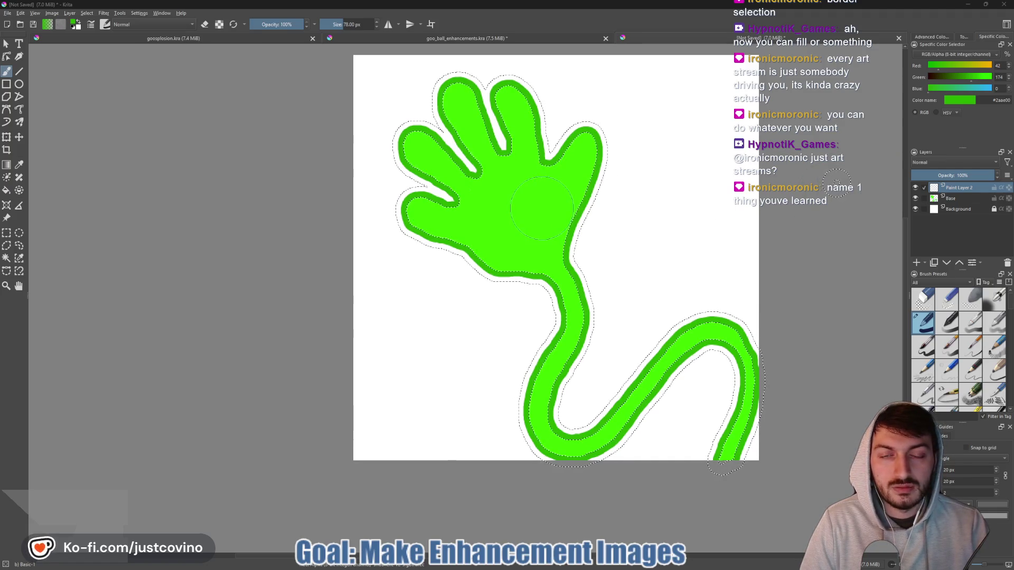
scroll(542, 208, down, 2)
click(953, 209)
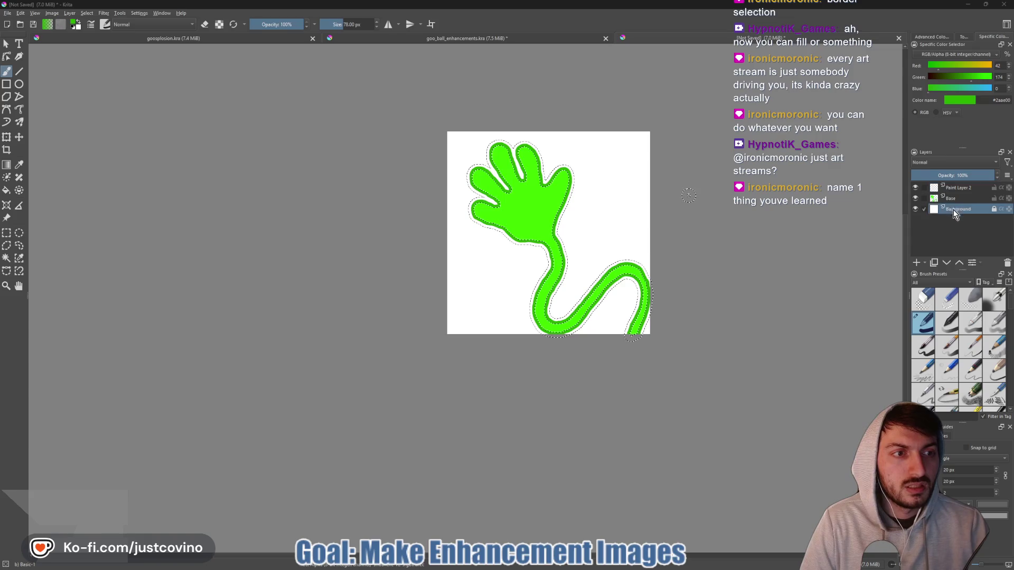
click(369, 39)
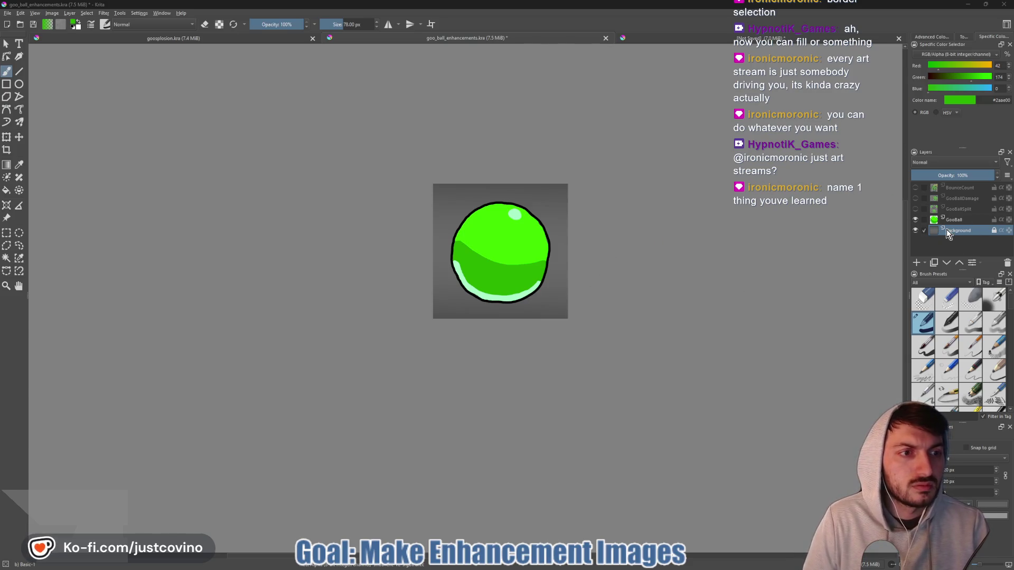
click(940, 38)
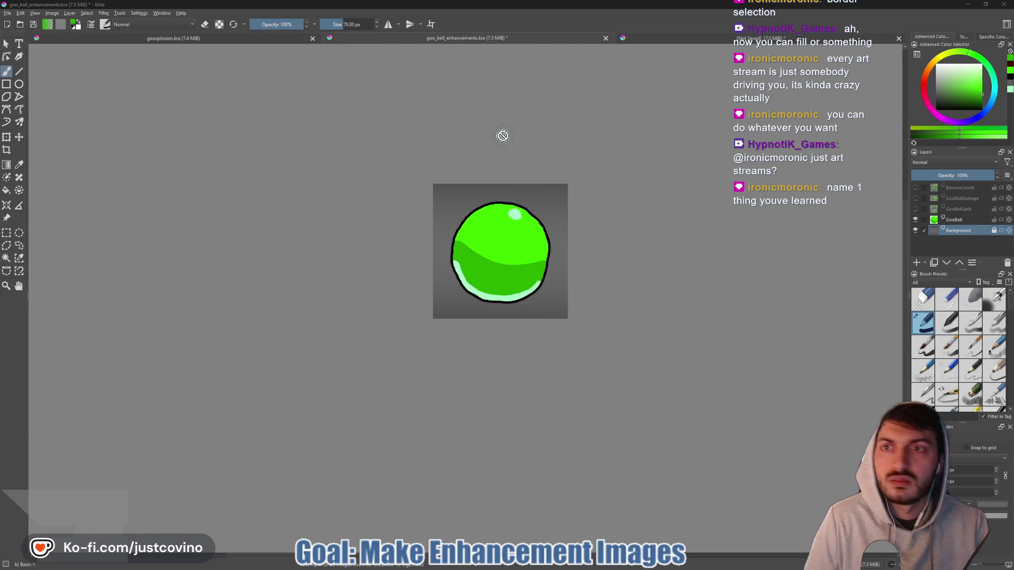
- In goosplosion, sample the grey #595959 from the Background layer's corner using the RGB slider picker
click(180, 40)
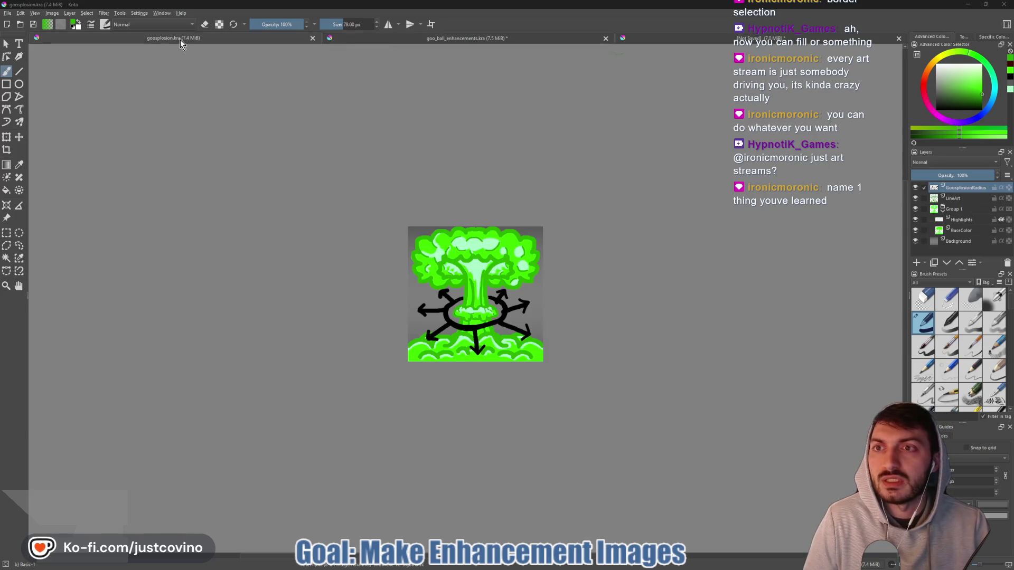
click(958, 241)
click(987, 37)
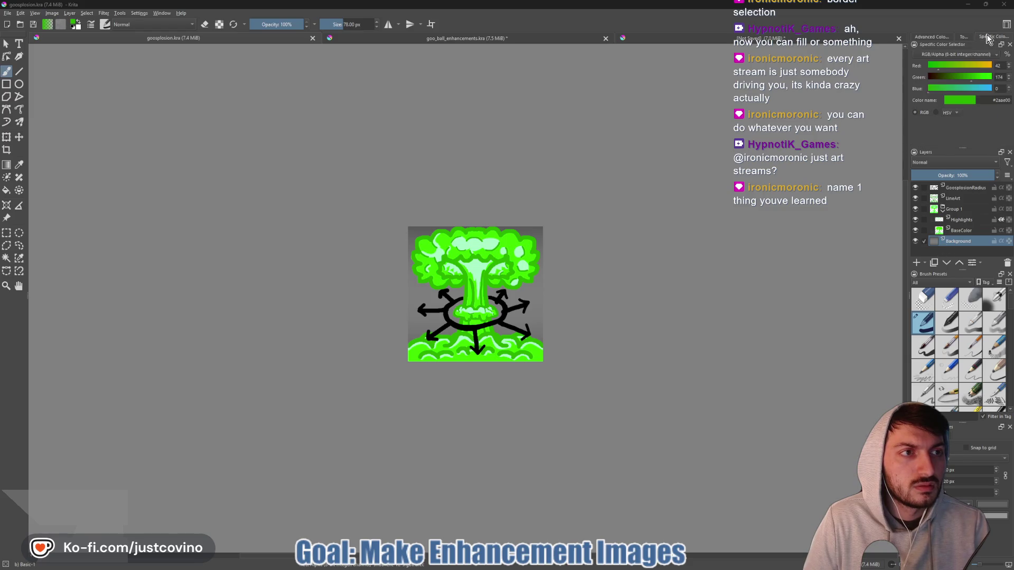
ctrl+click(542, 225)
double_click(1011, 100)
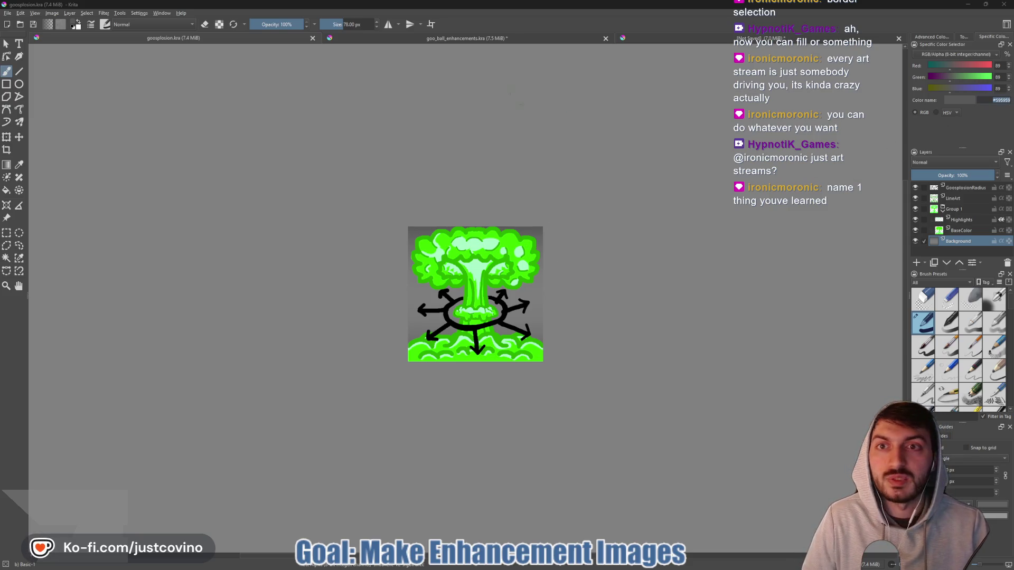
click(754, 42)
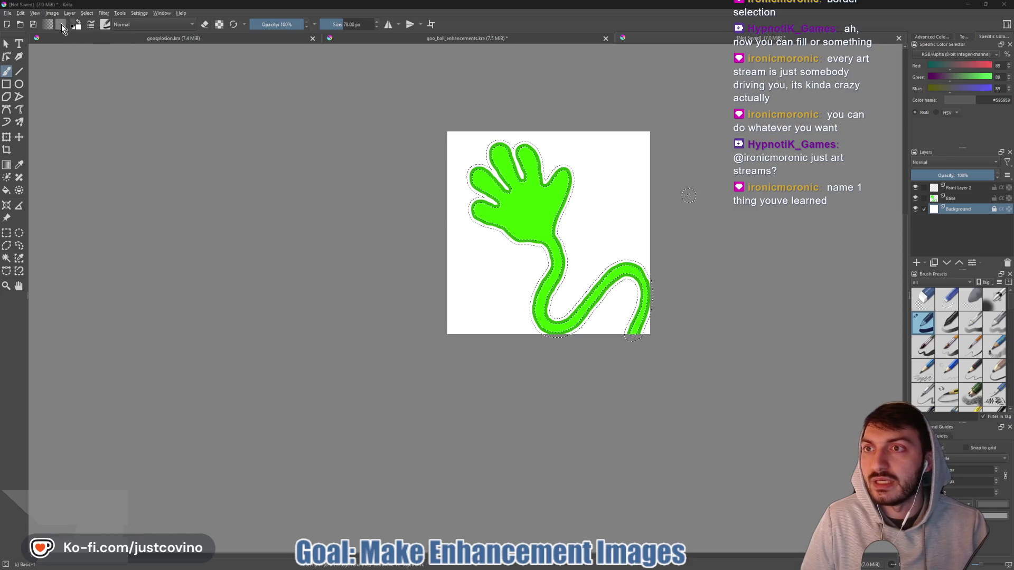
- Try a grey gradient down the hand canvas, undo it, and start transforming the hand layer
click(5, 166)
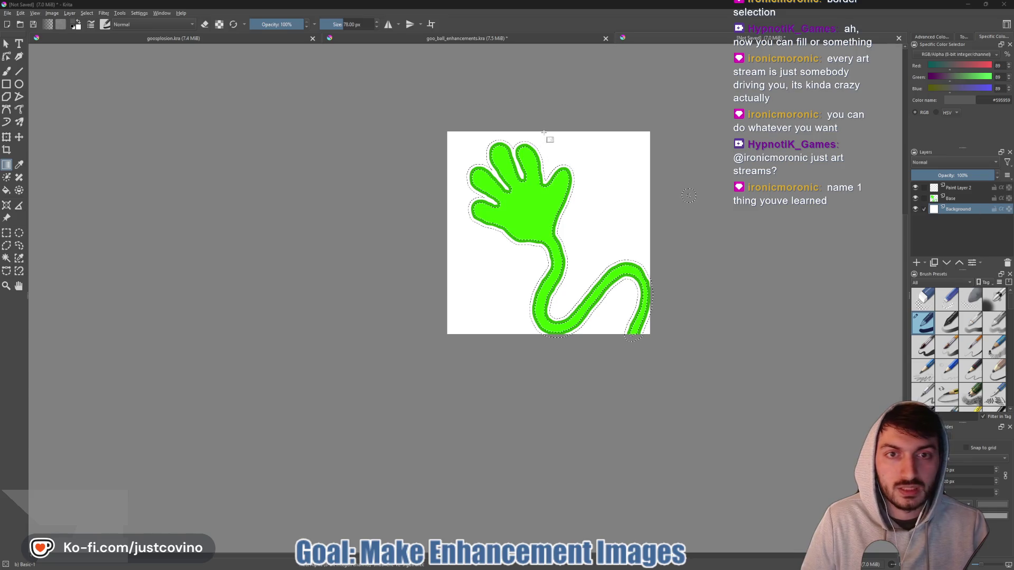
mouse_move(553, 133)
mouse_down()
mouse_move(566, 253)
mouse_move(550, 342)
mouse_up()
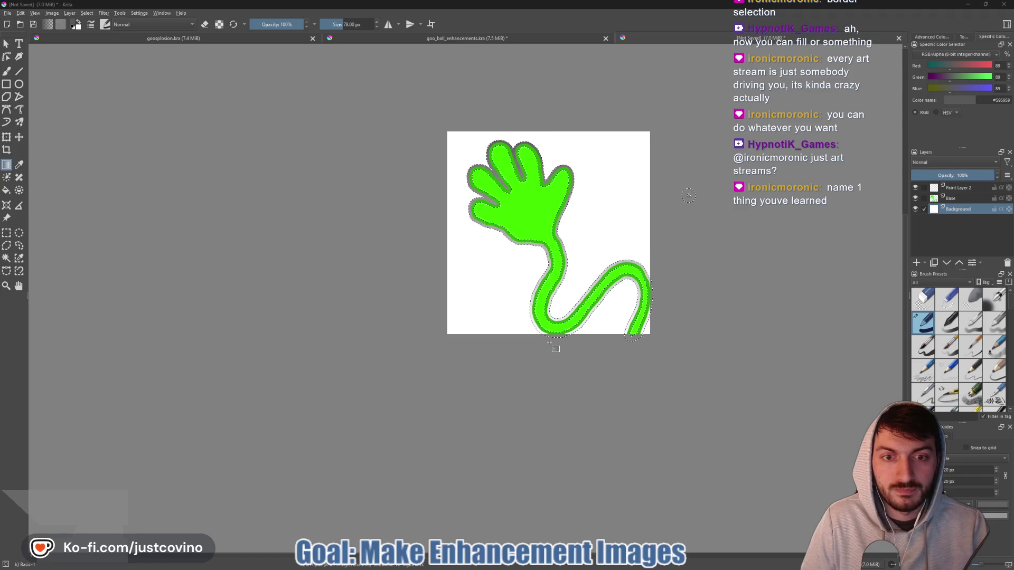
key(ctrl+z)
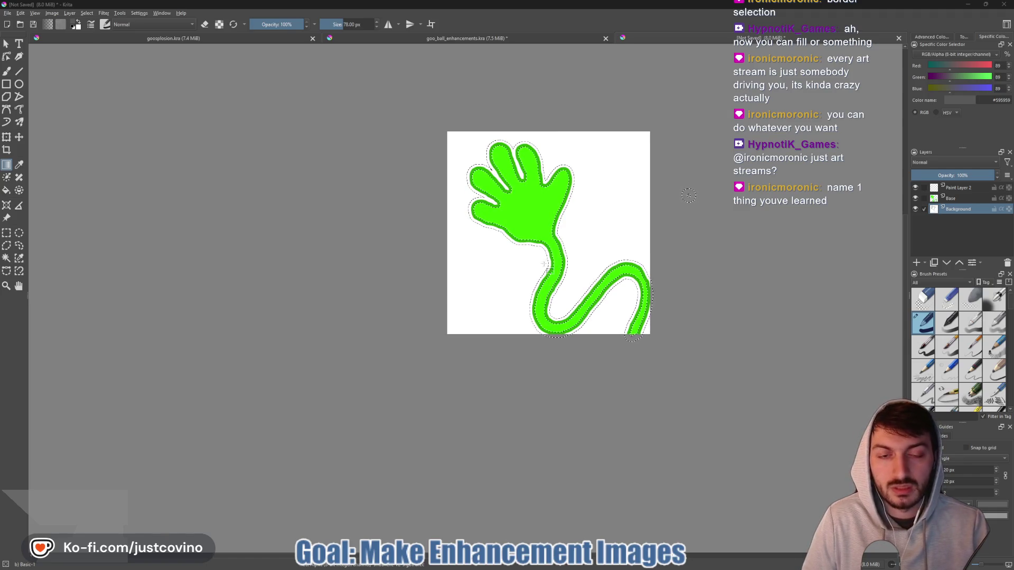
key(ctrl+shift+a)
key(ctrl+t)
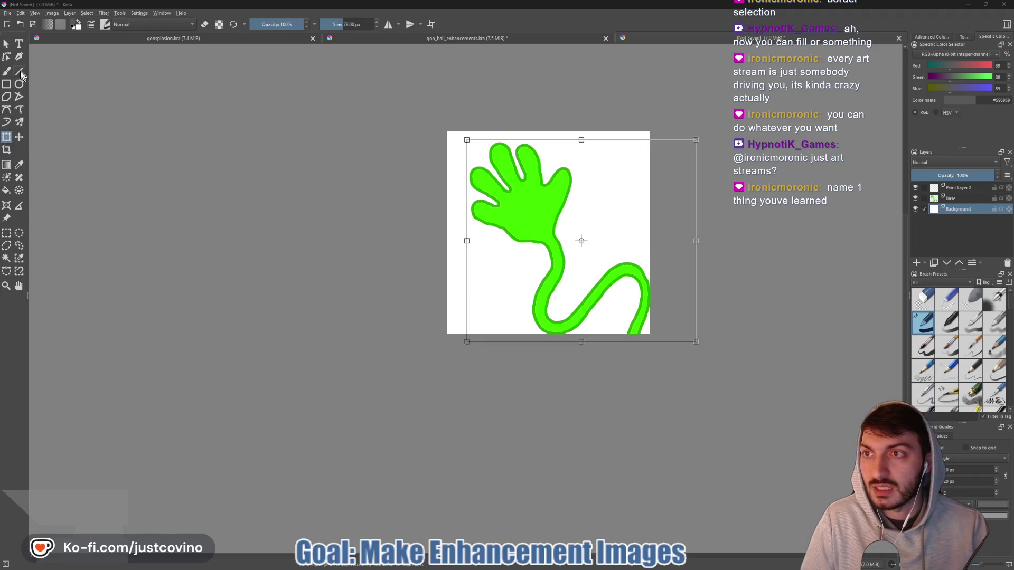
- Leave the transform, try the hand's shape actions menu, and make the Base layer active
click(7, 44)
right_click(496, 233)
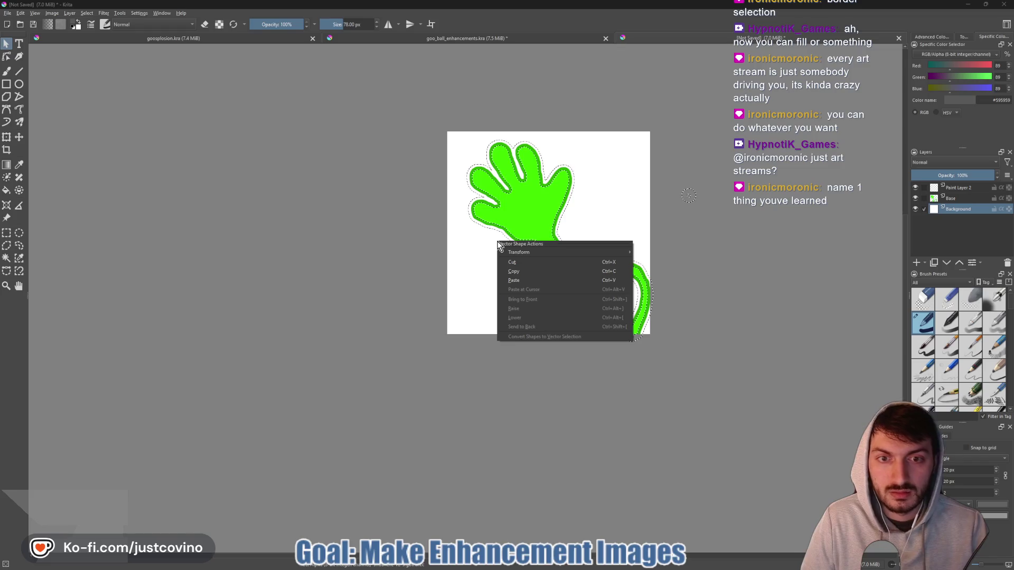
right_click(491, 220)
right_click(485, 229)
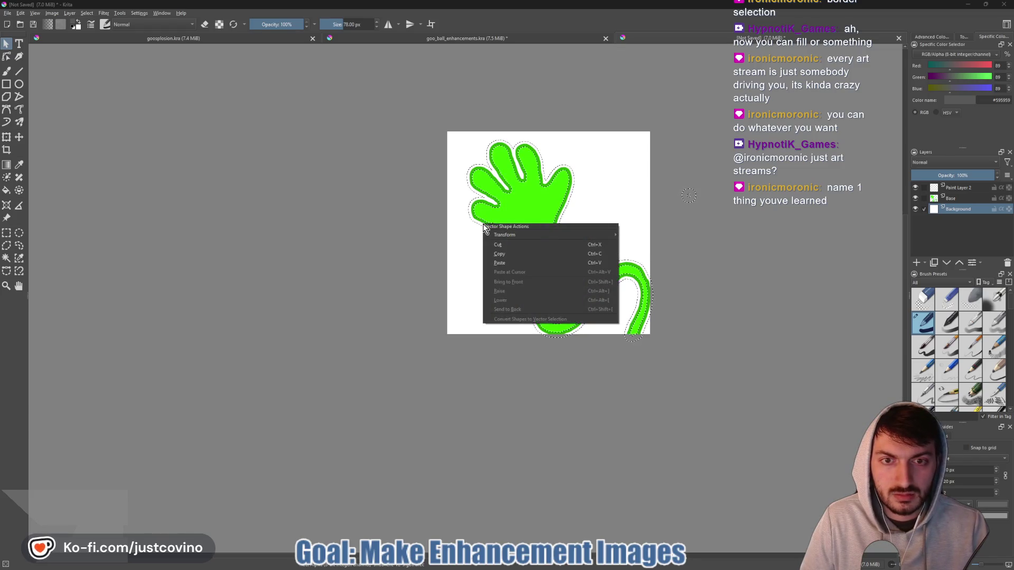
click(961, 244)
click(930, 201)
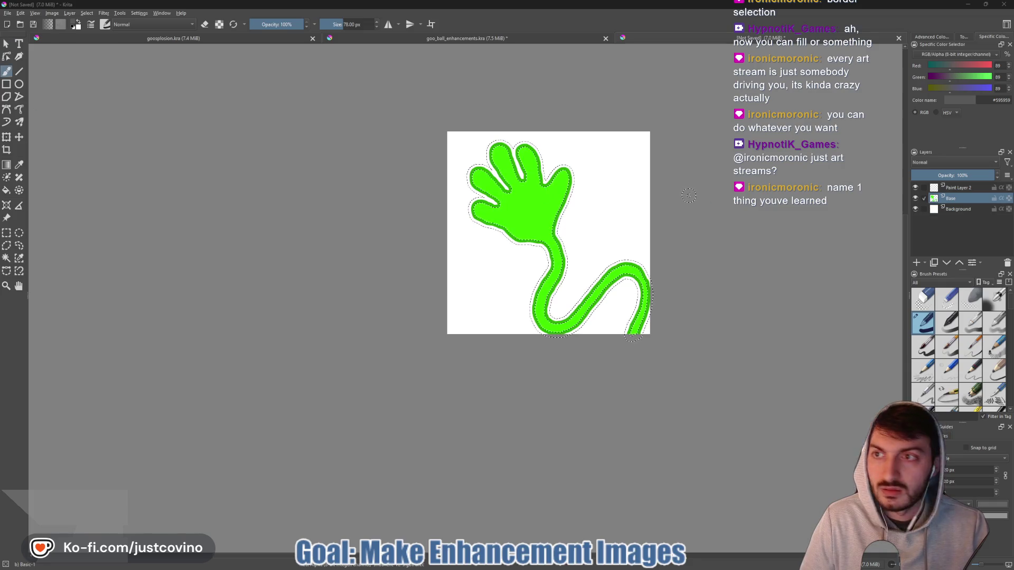
click(7, 45)
right_click(483, 217)
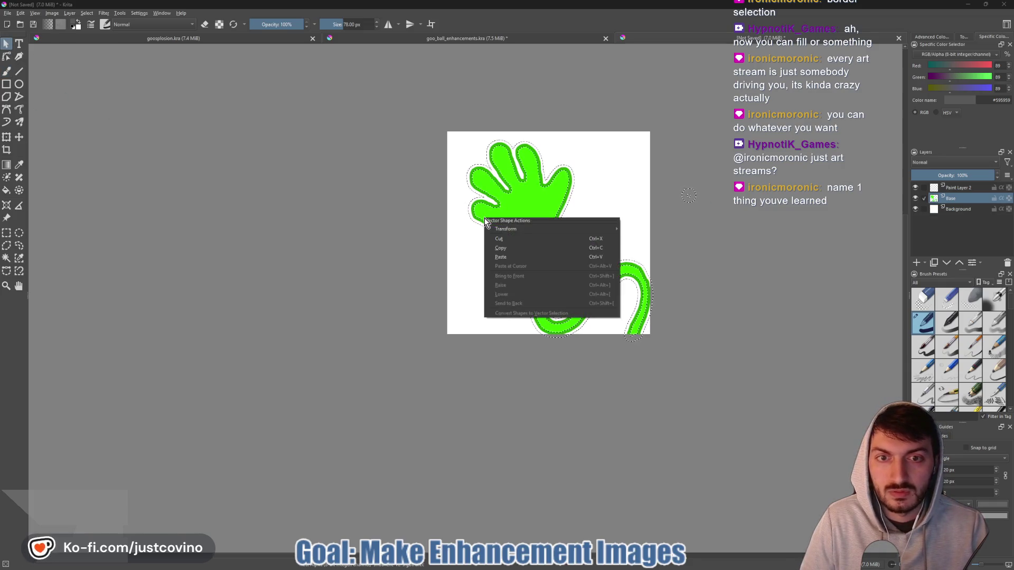
click(475, 220)
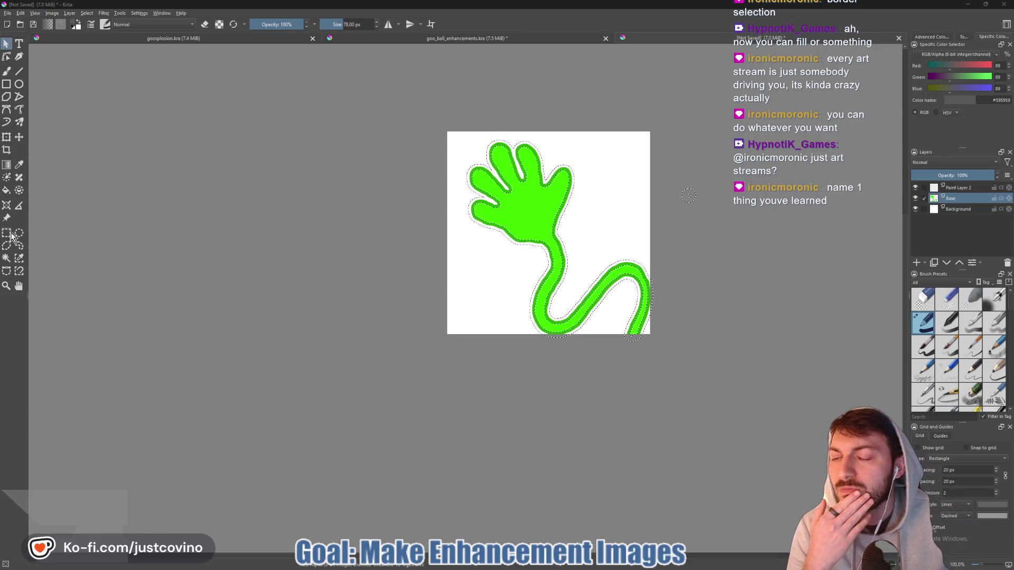
- Check the transform and Base layer options, then choose Select > Deselect around the goo hand
click(6, 137)
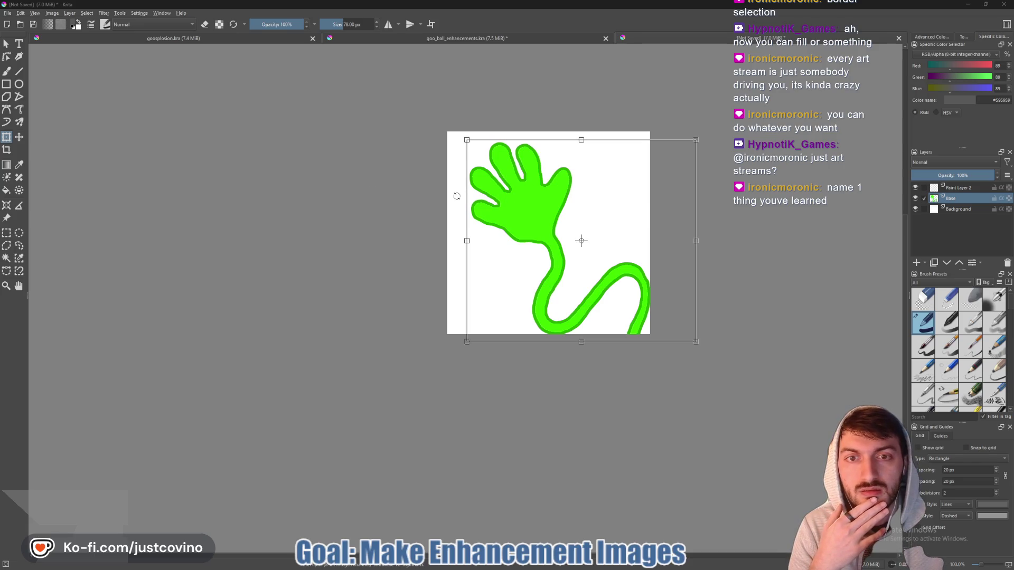
right_click(497, 196)
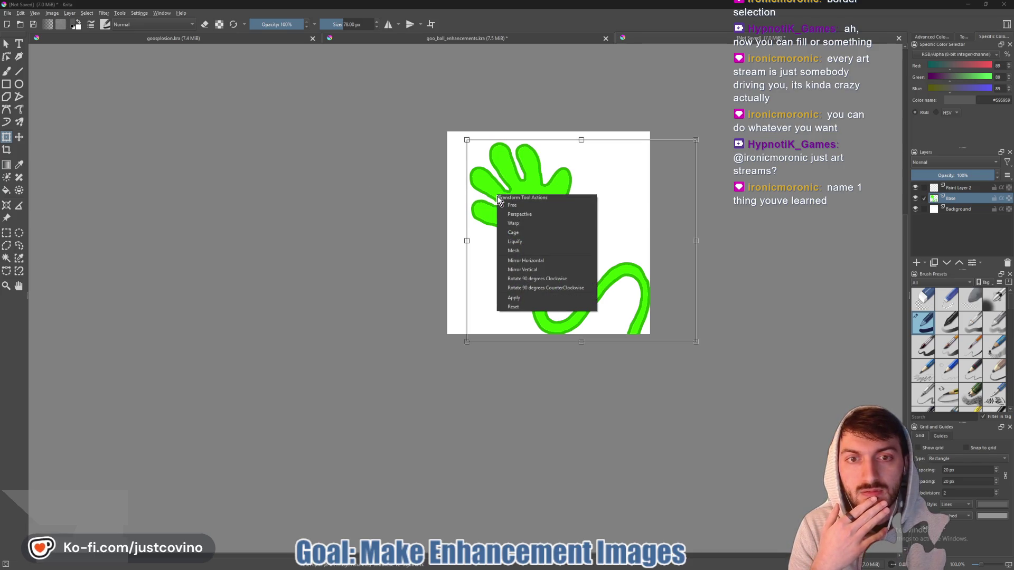
click(358, 222)
click(7, 44)
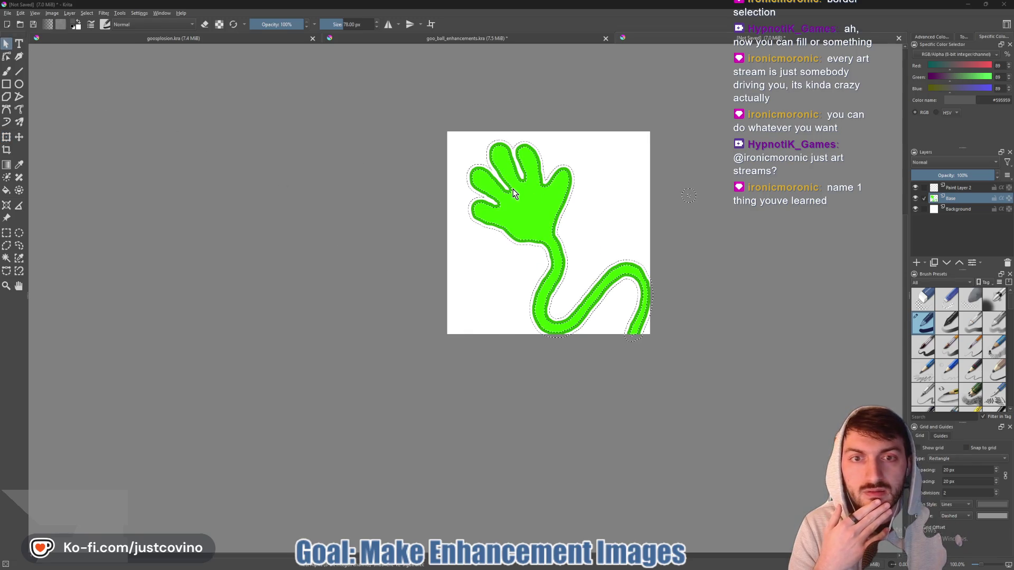
right_click(688, 198)
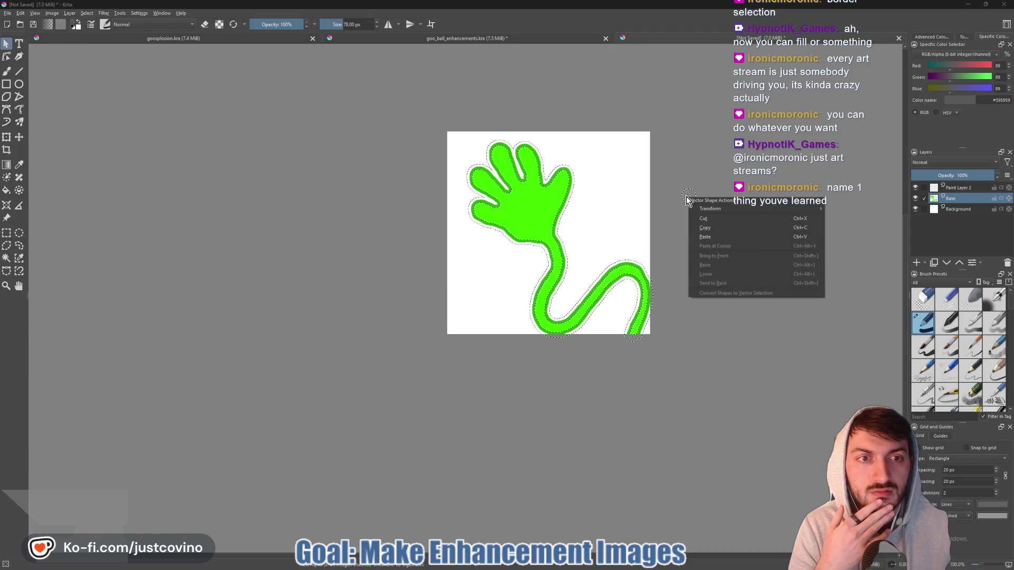
right_click(967, 200)
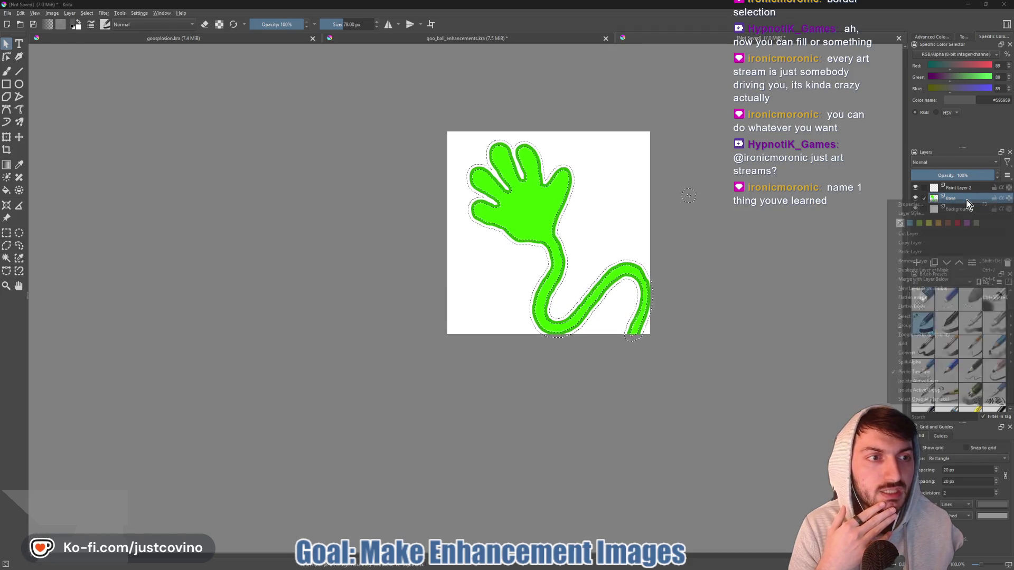
mouse_move(942, 365)
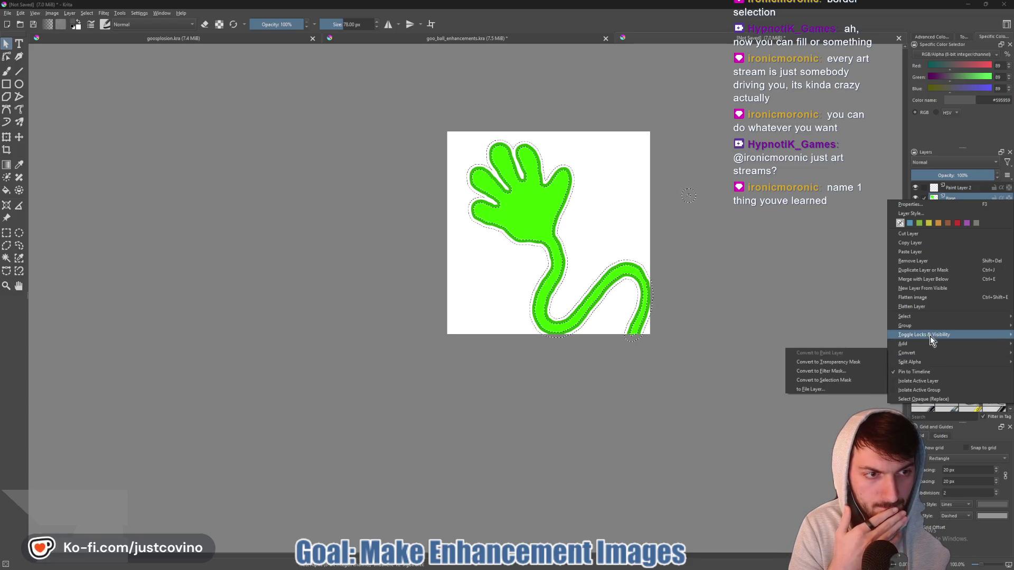
mouse_move(924, 330)
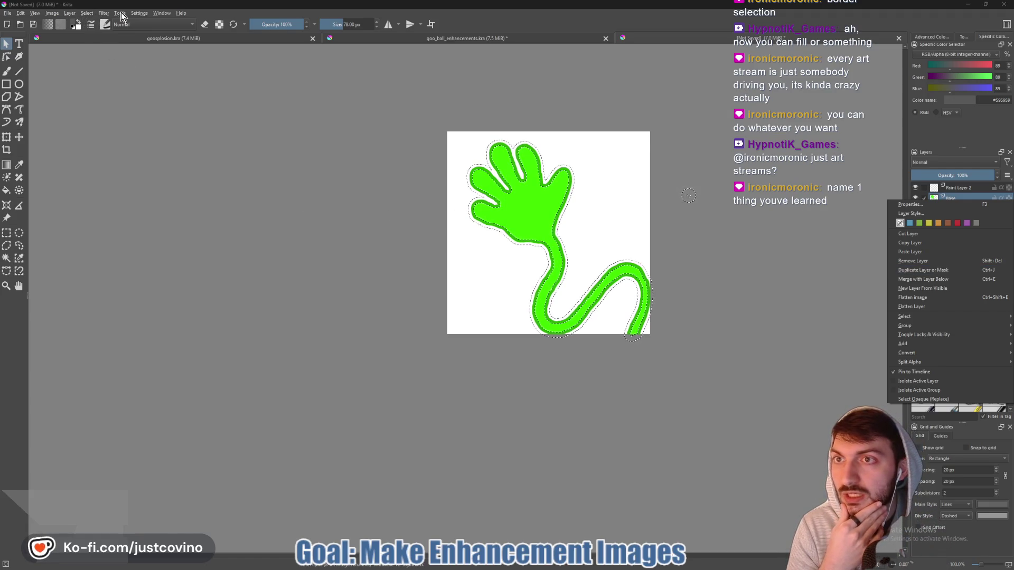
click(88, 13)
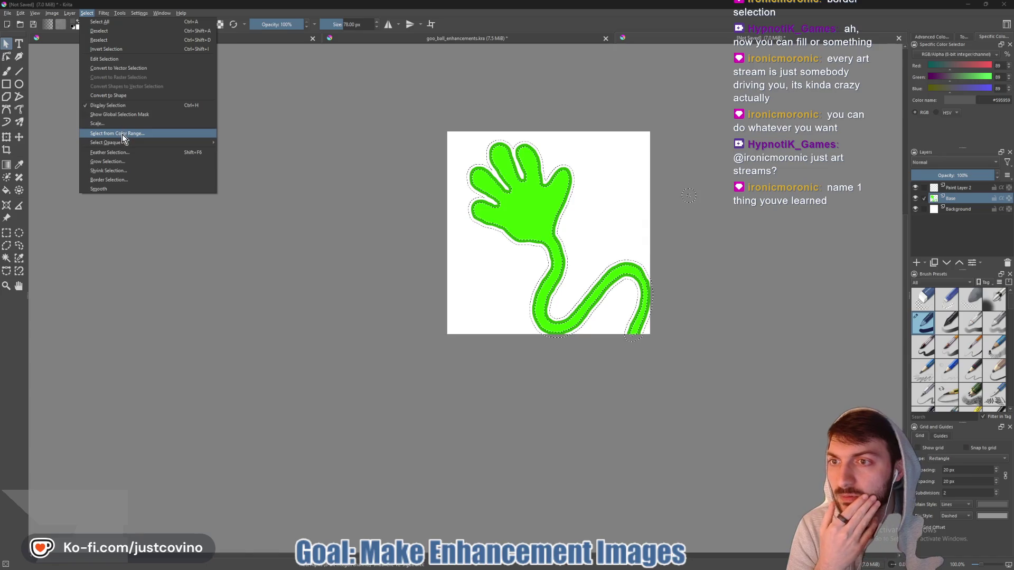
click(117, 35)
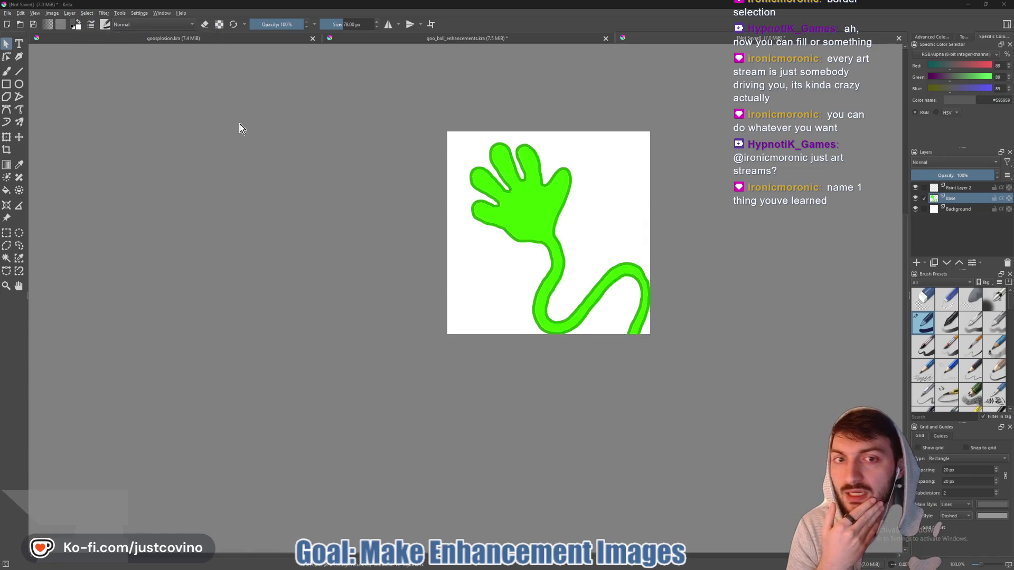
- On the Background layer, redraw a vertical grey gradient that darkens toward the canvas bottom
click(950, 209)
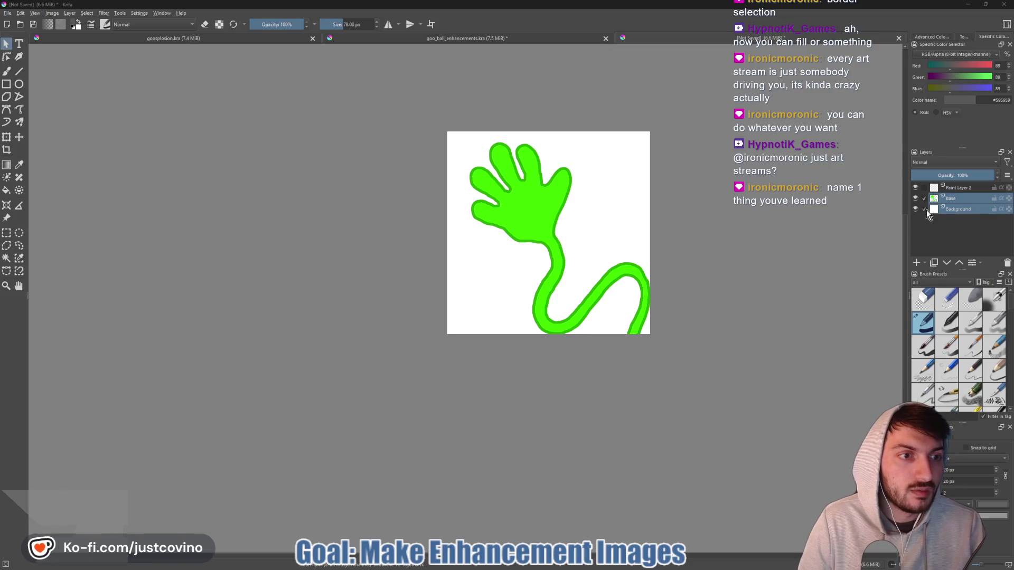
key(b)
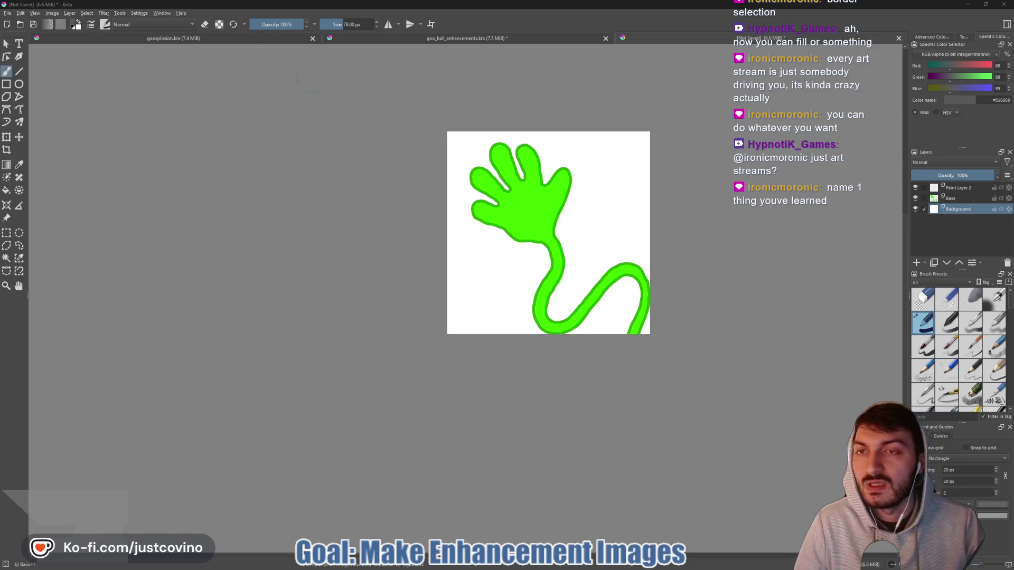
click(5, 168)
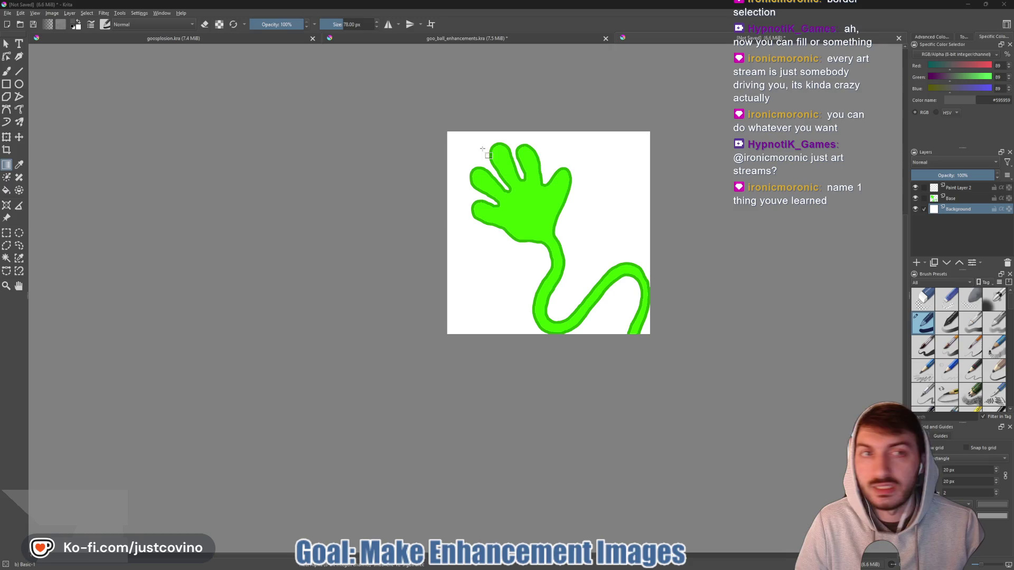
drag(553, 132, 550, 344)
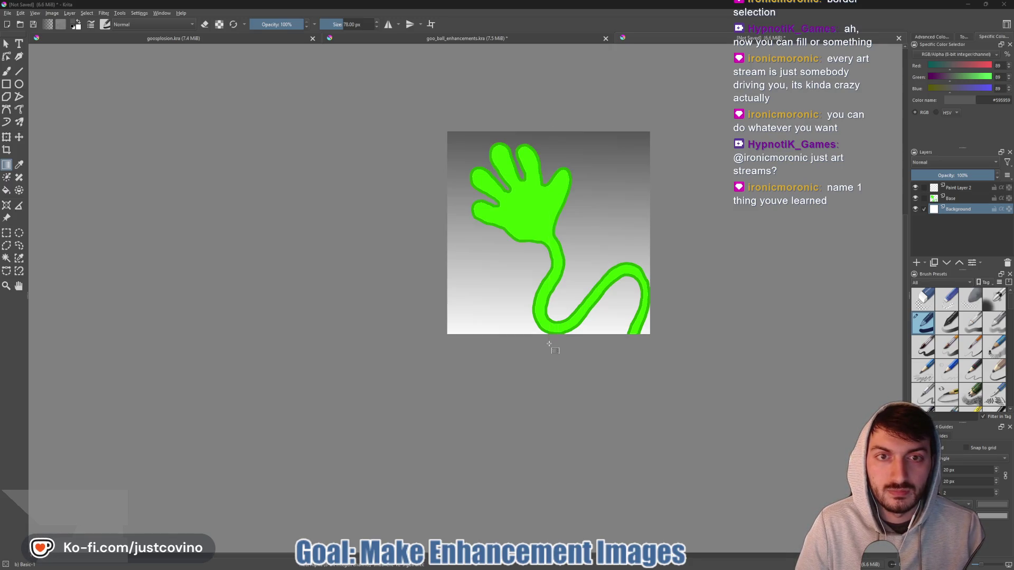
drag(543, 122, 548, 118)
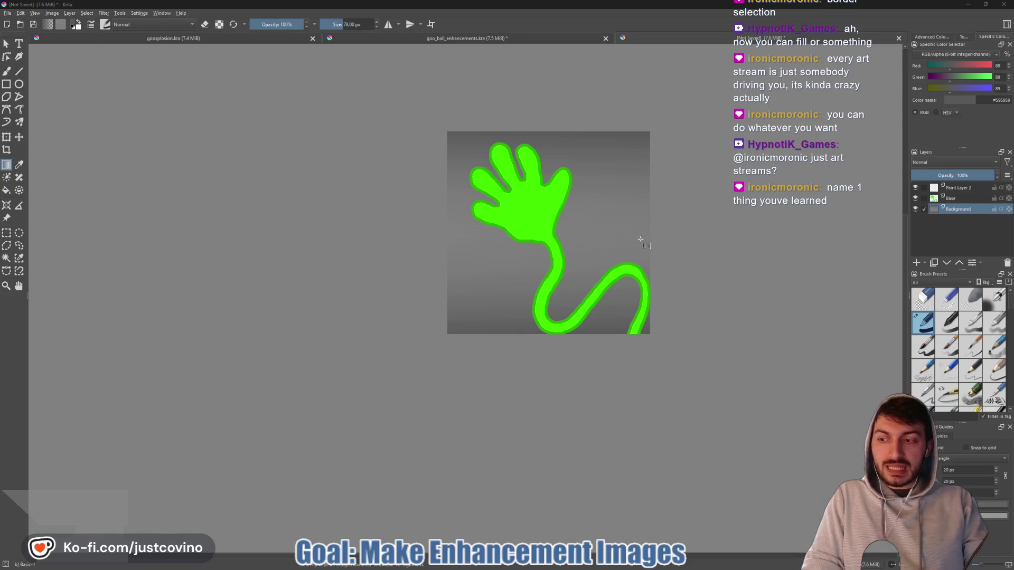
mouse_move(611, 566)
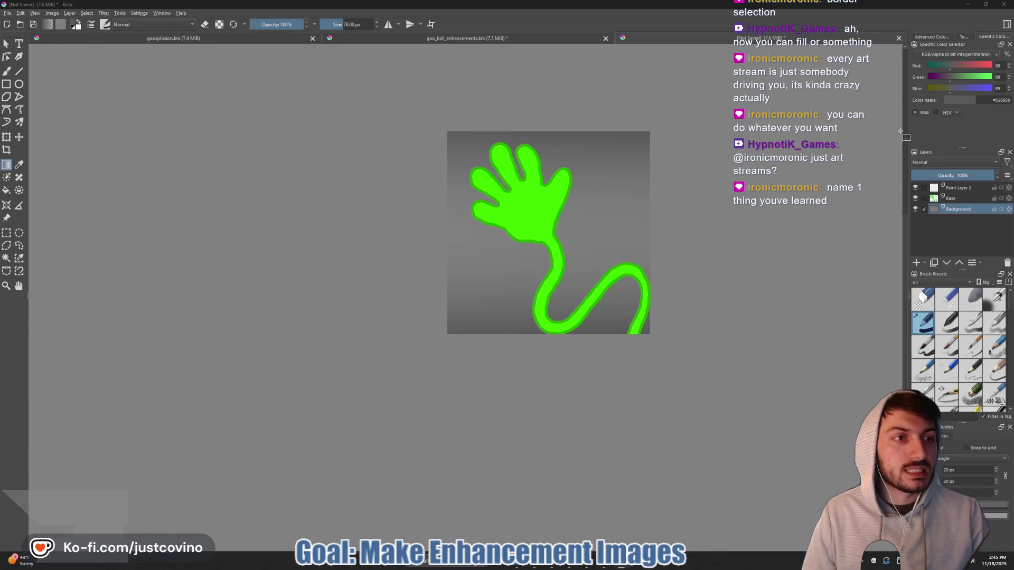
- Delete the leftover Paint Layer 2 and add a new paint layer named Highlight above Base
click(966, 190)
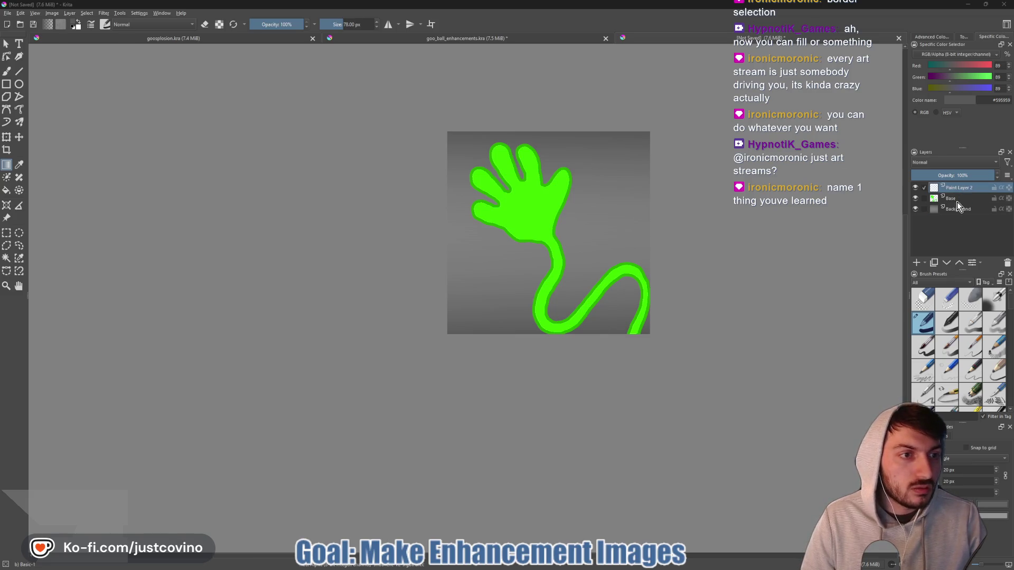
click(916, 189)
click(1008, 263)
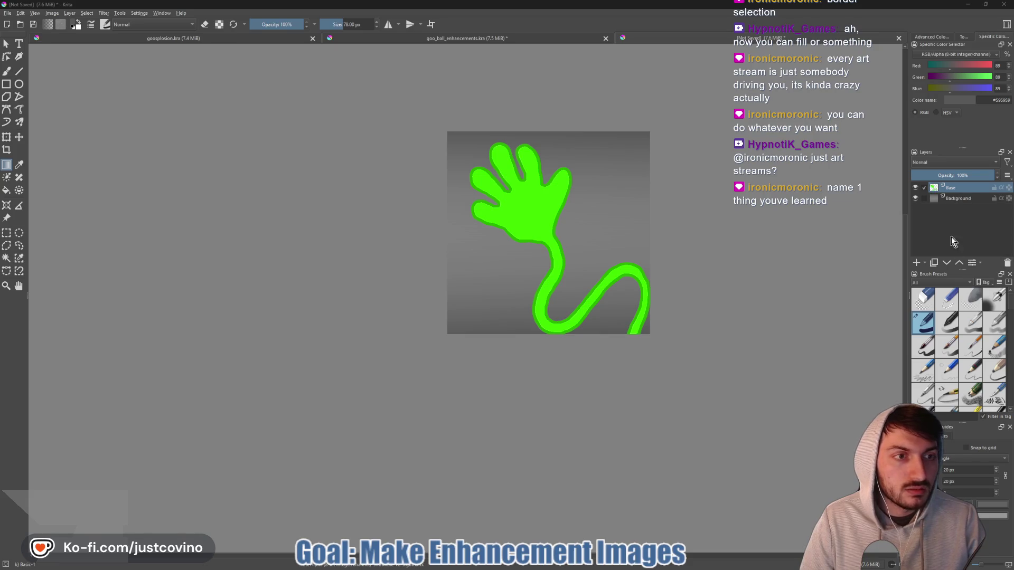
click(916, 263)
double_click(970, 186)
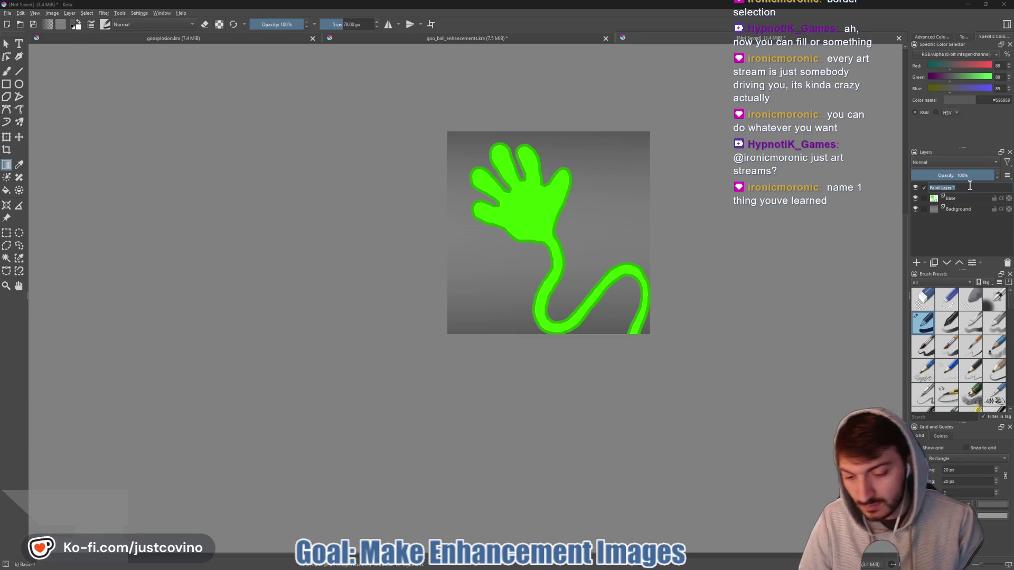
text(Highlight)
key(Return)
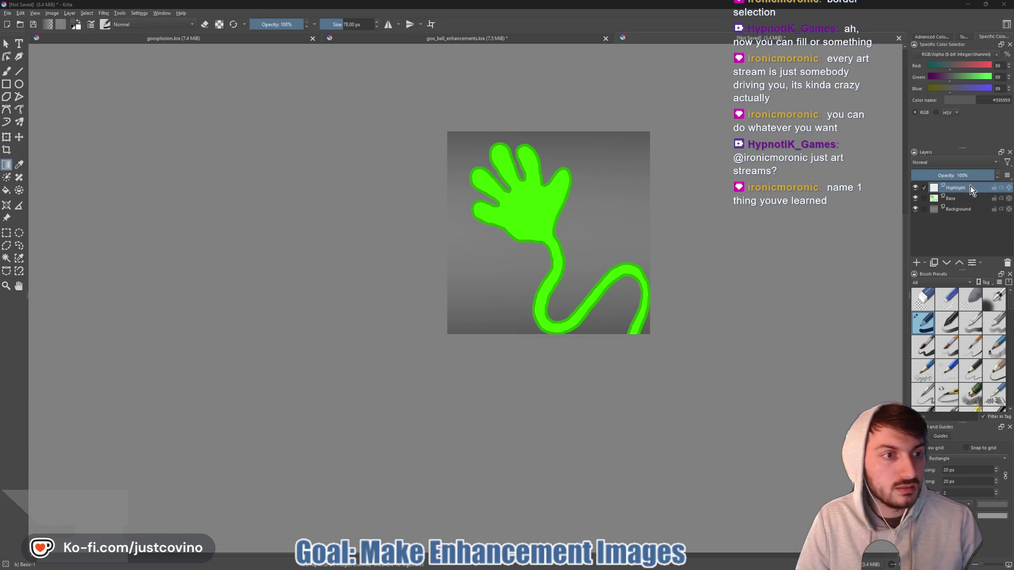
click(609, 566)
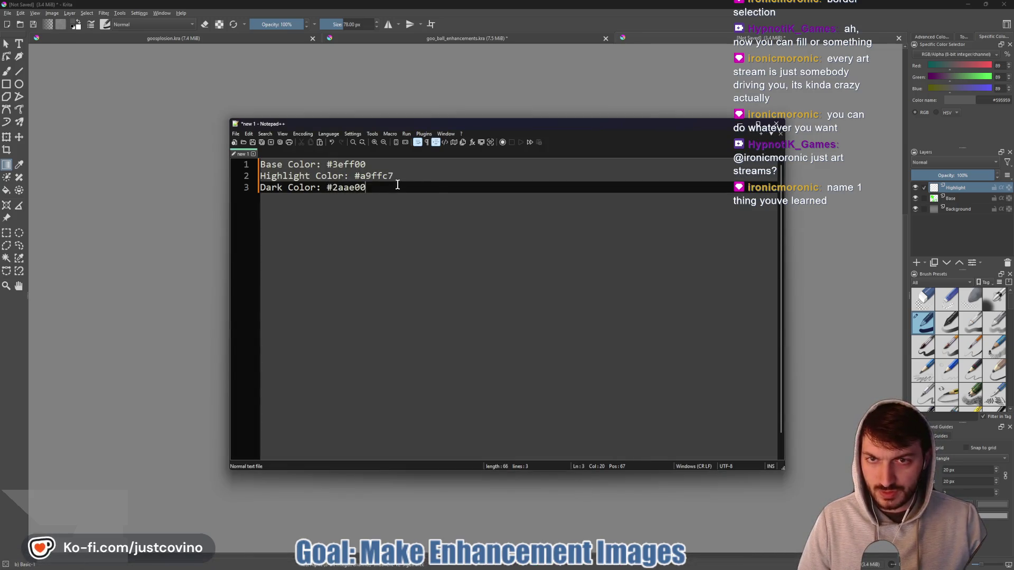
- Copy #a9ffc7 from the Notepad++ colour notes and paste it into Krita's hex field as the painting colour
drag(394, 176, 355, 177)
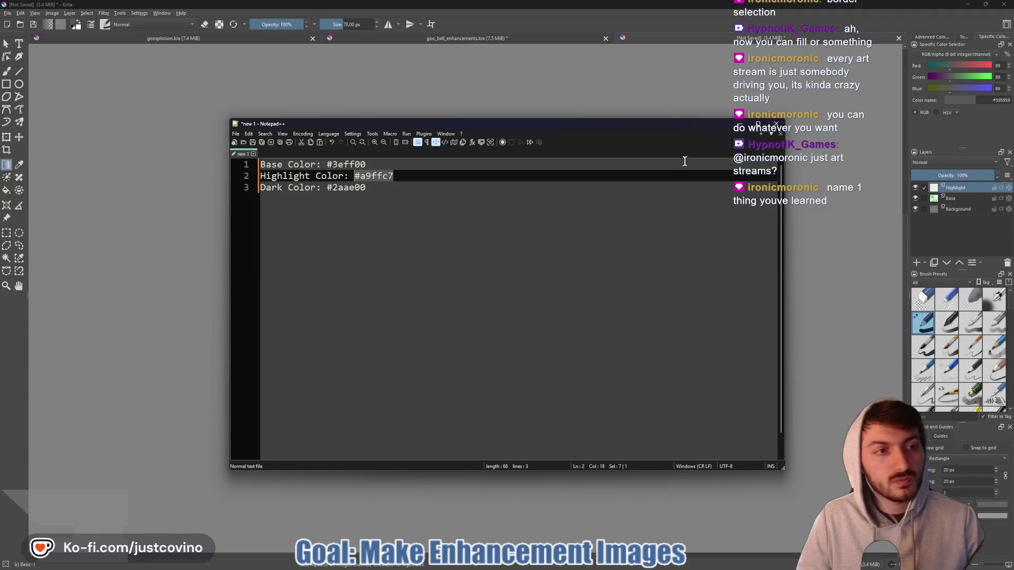
click(990, 100)
key(ctrl+v)
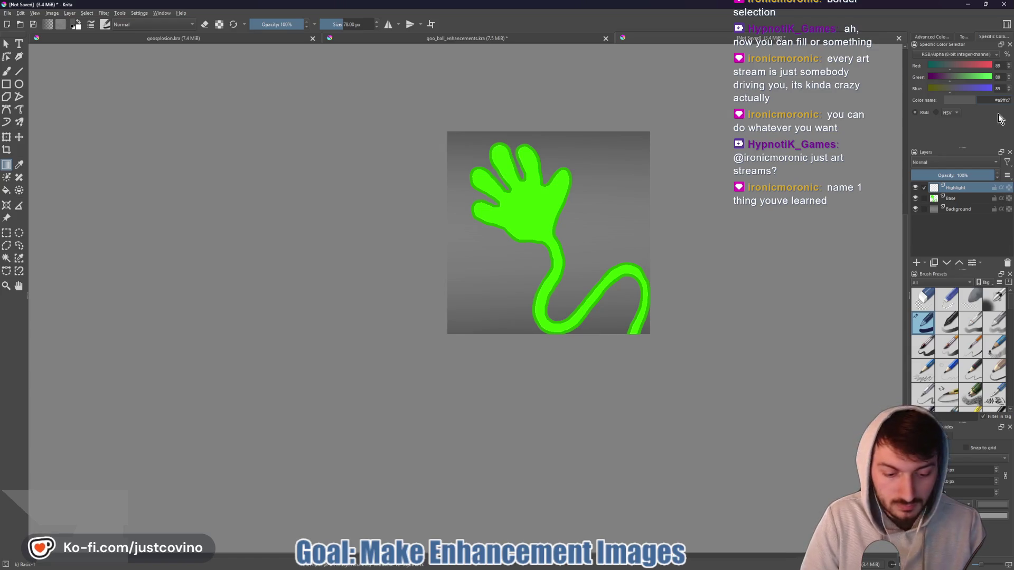
key(Return)
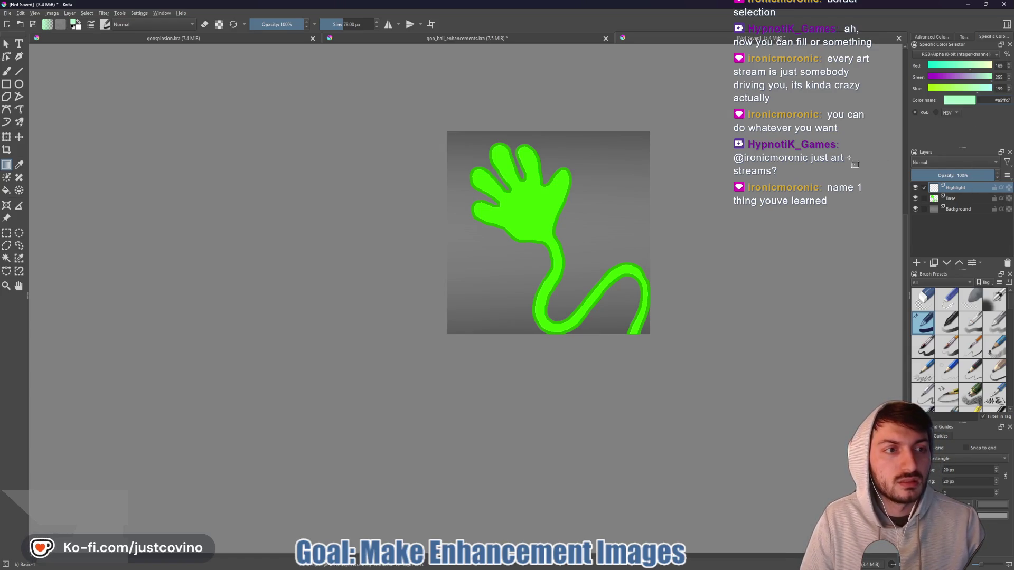
click(6, 71)
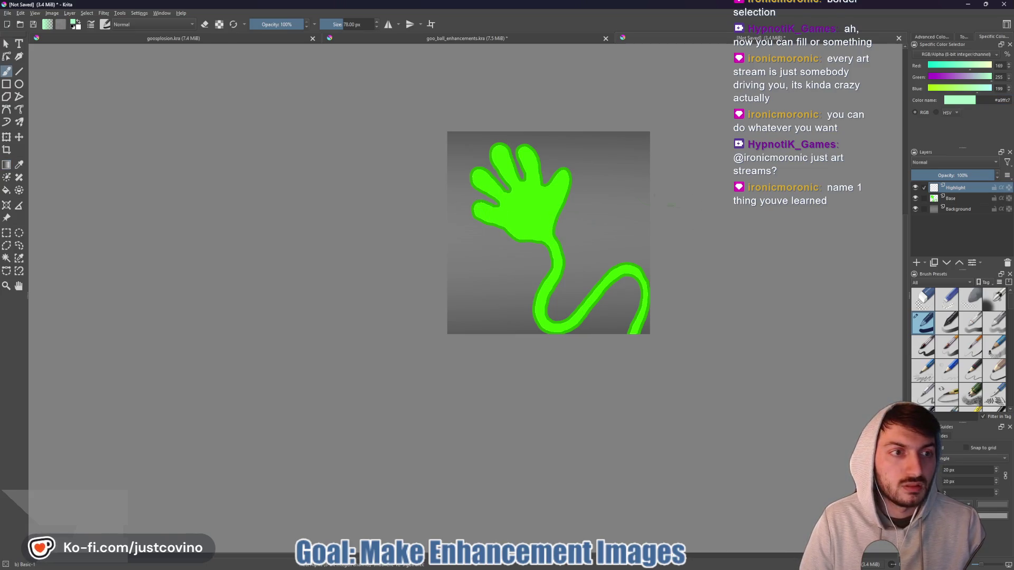
- Shrink the brush to about 11 px and pan and zoom in close on the green hand
key(bracketleft)
key(bracketleft)
key(bracketleft)
key(bracketleft)
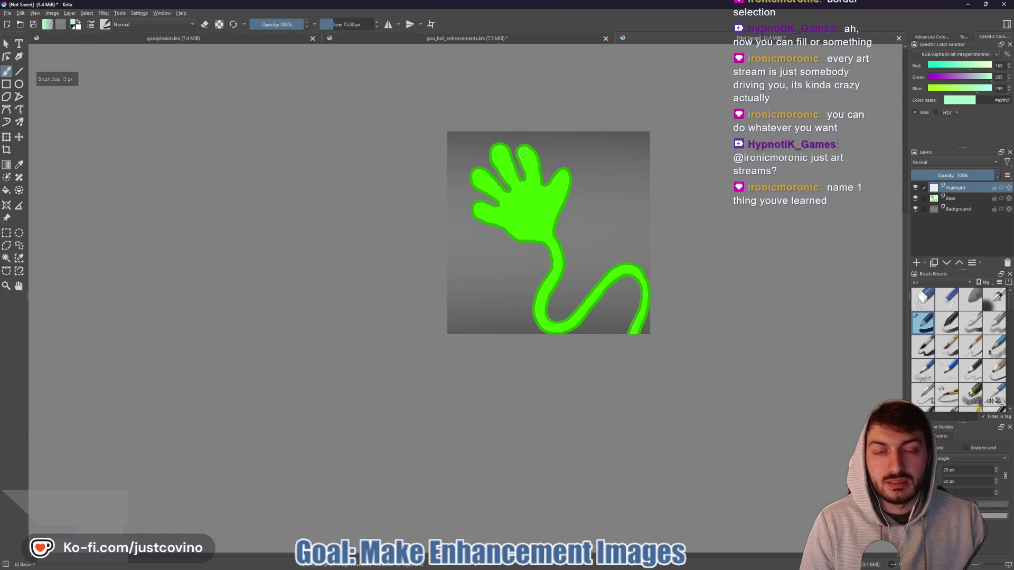
key(bracketleft)
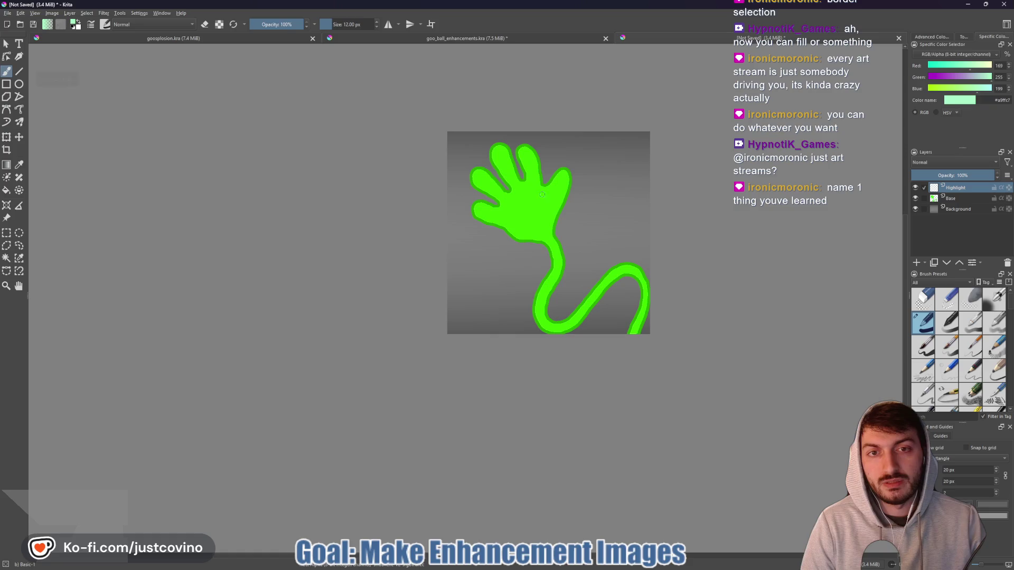
drag(607, 196, 469, 259)
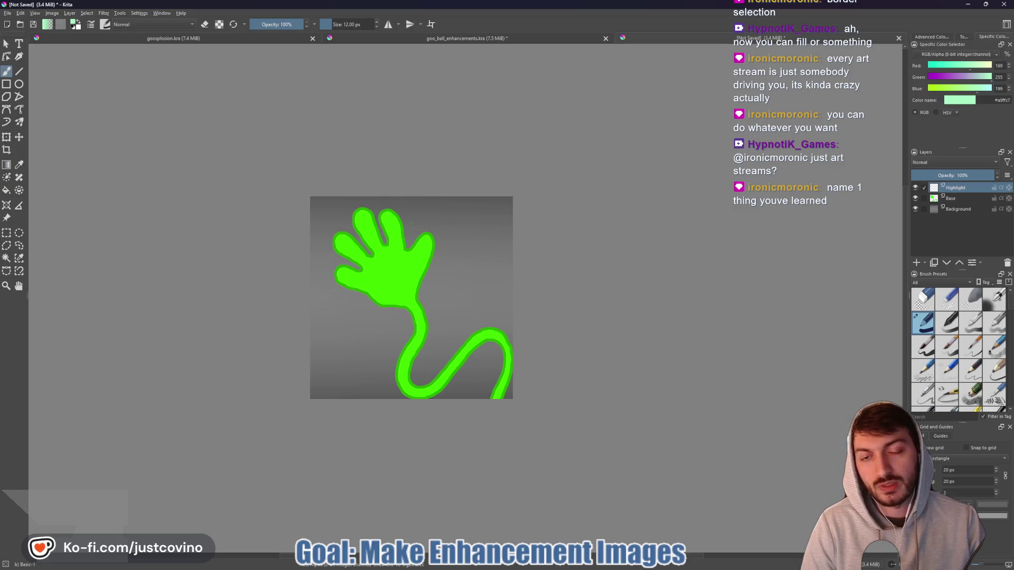
scroll(385, 224, up, 4)
key(bracketleft)
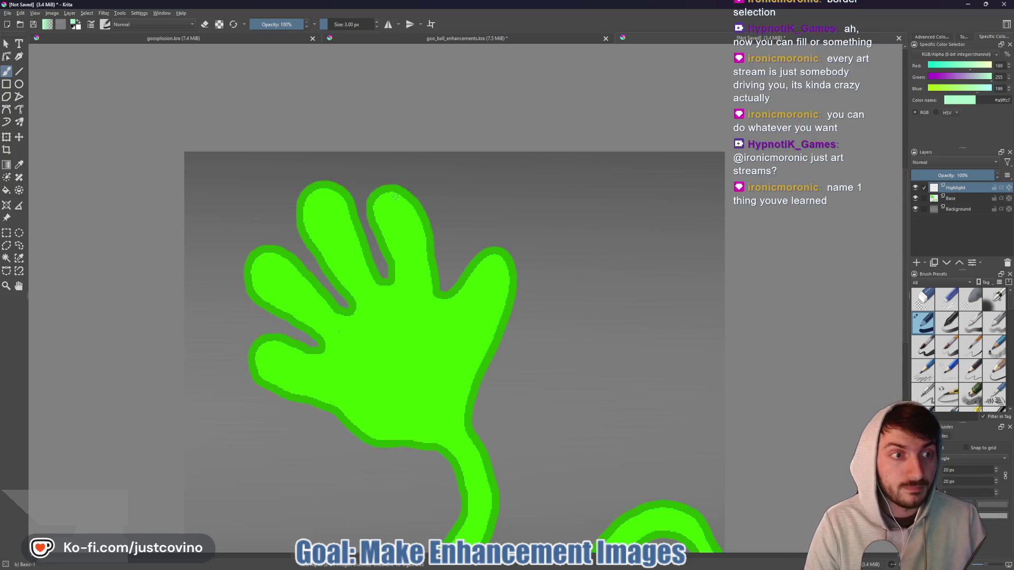
- Select Base together with Highlight and group them into Group 1 with Ctrl+G
click(925, 200)
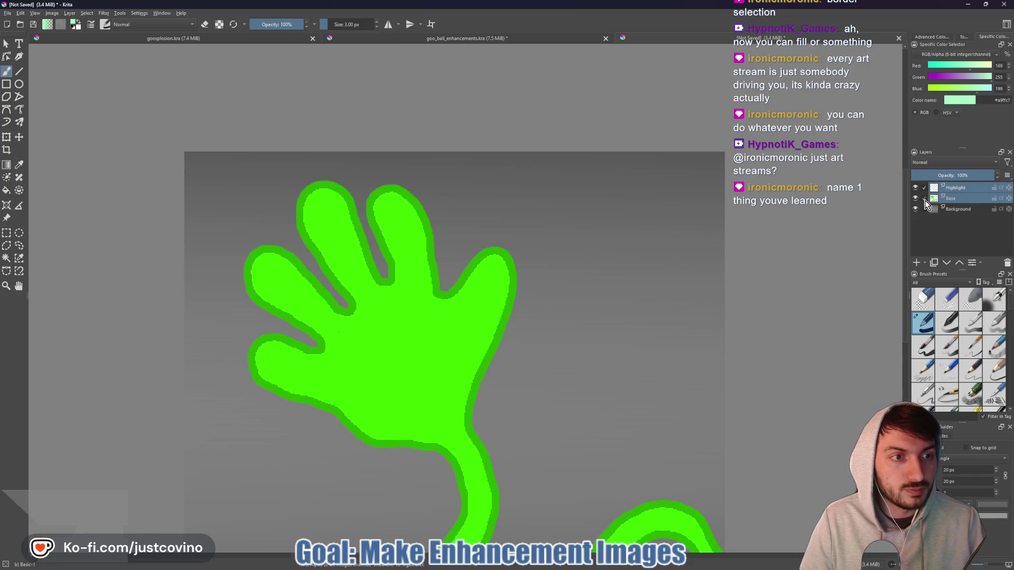
key(ctrl+g)
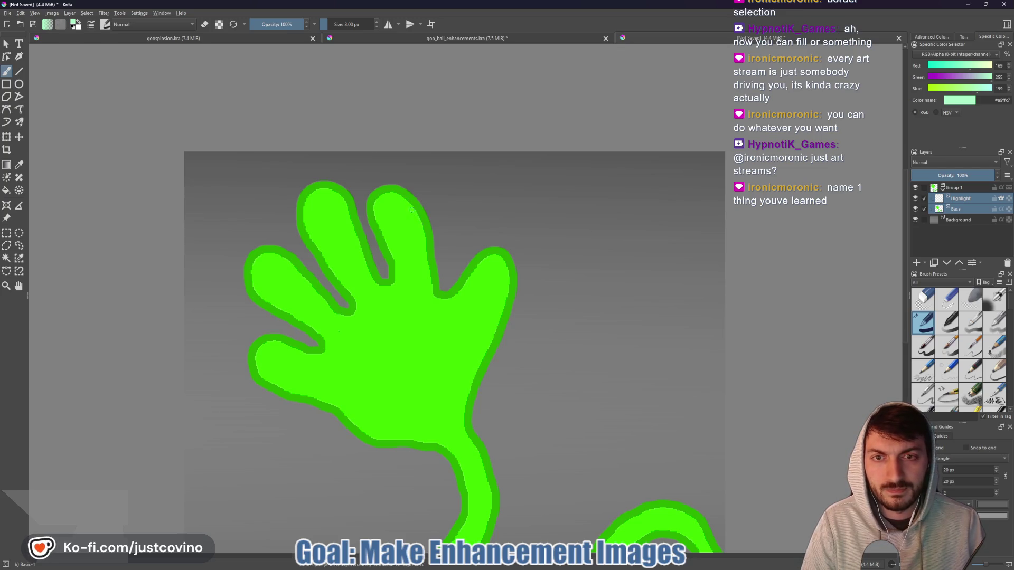
- Enlarge the brush and paint mint streaks down the middle, index and pinky fingers and the thumb
key(bracketright)
key(bracketright)
key(bracketright)
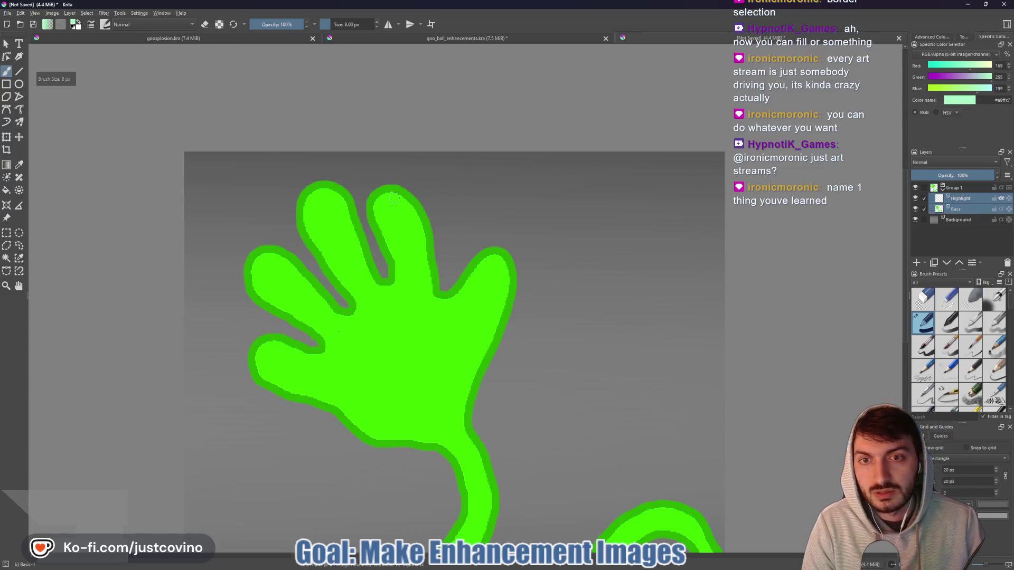
drag(391, 197, 416, 217)
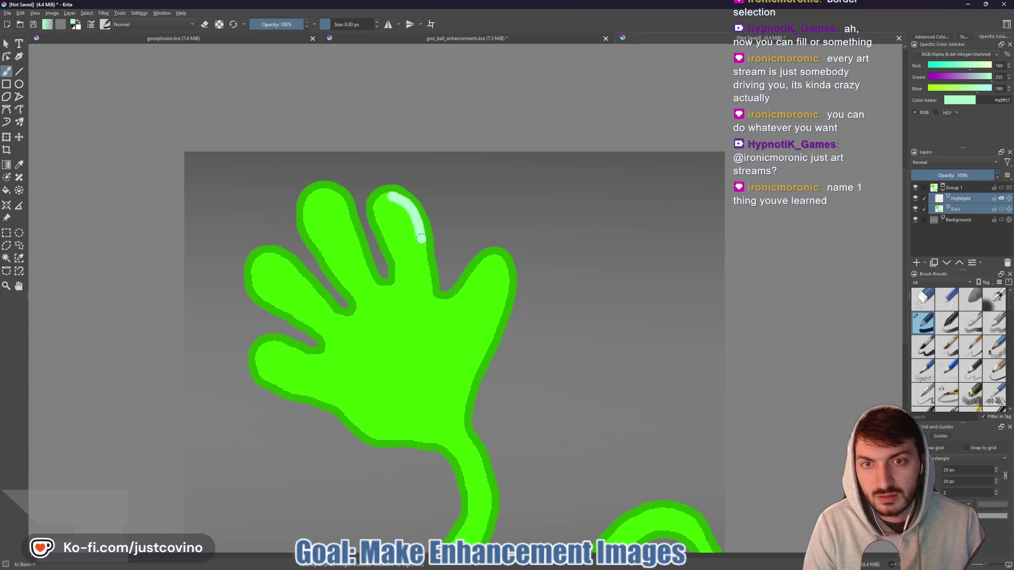
drag(425, 271, 428, 286)
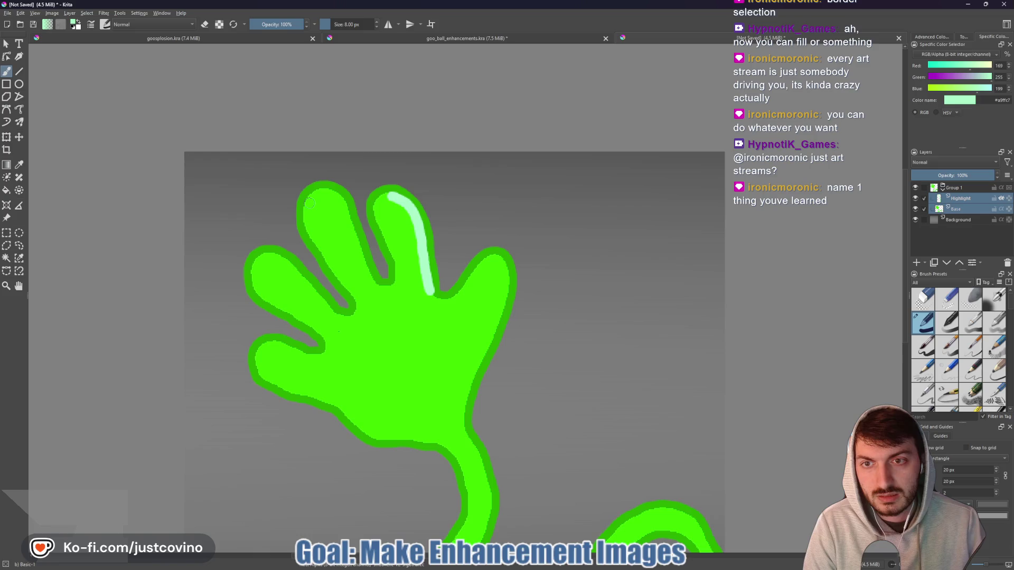
mouse_move(323, 193)
mouse_down()
mouse_move(340, 198)
mouse_move(352, 233)
mouse_up()
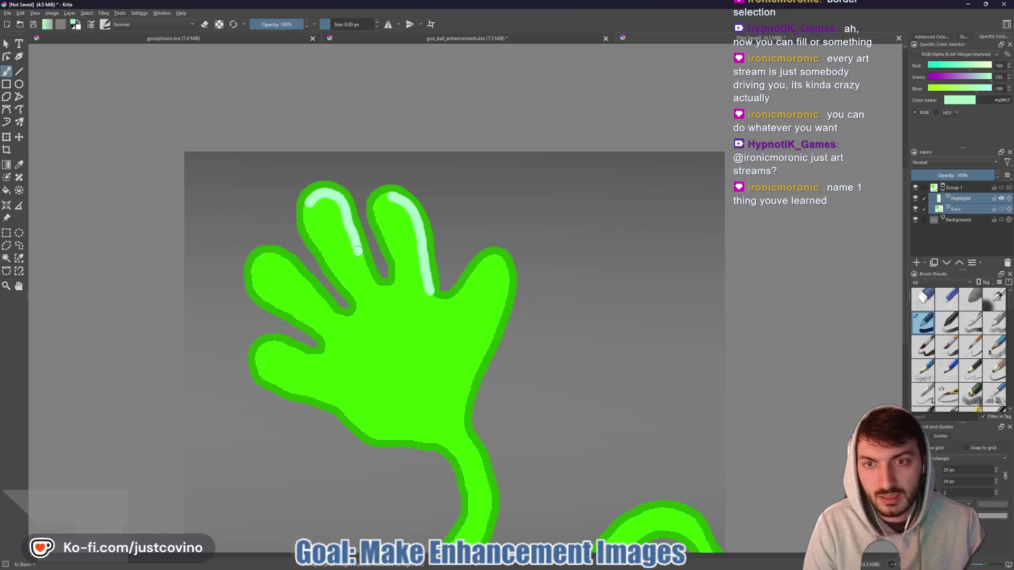
drag(367, 277, 370, 281)
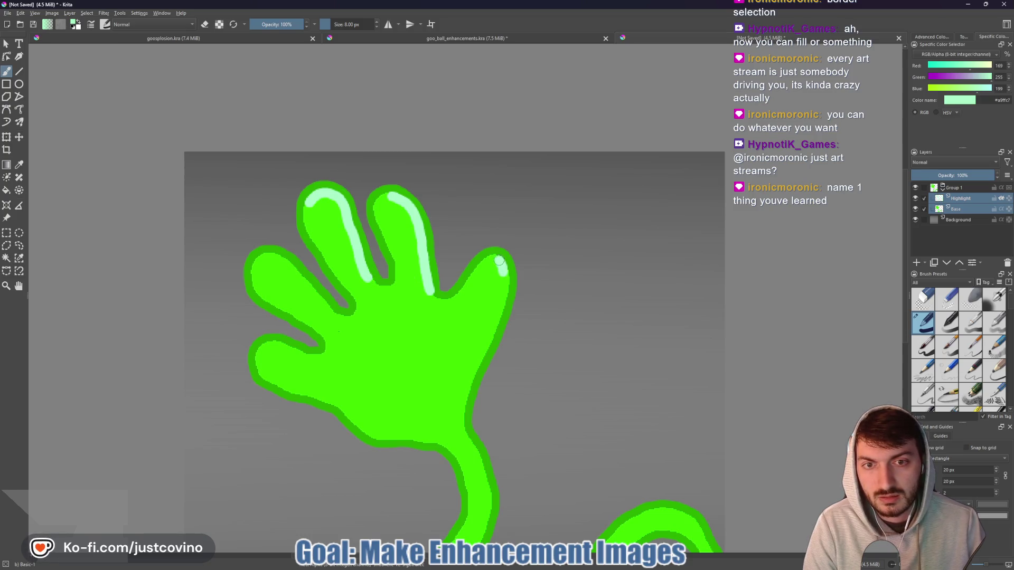
drag(478, 273, 466, 289)
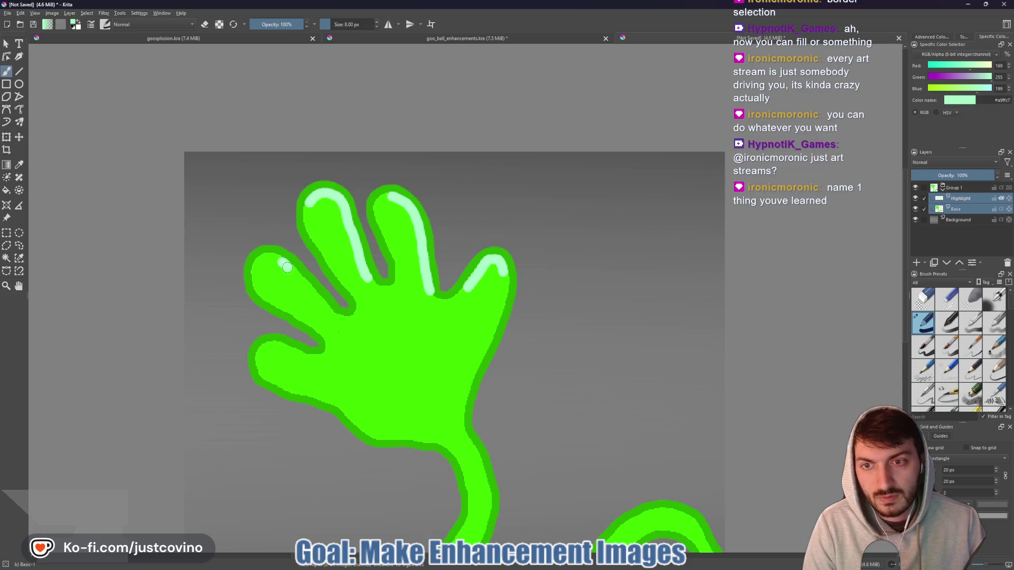
drag(317, 299, 332, 315)
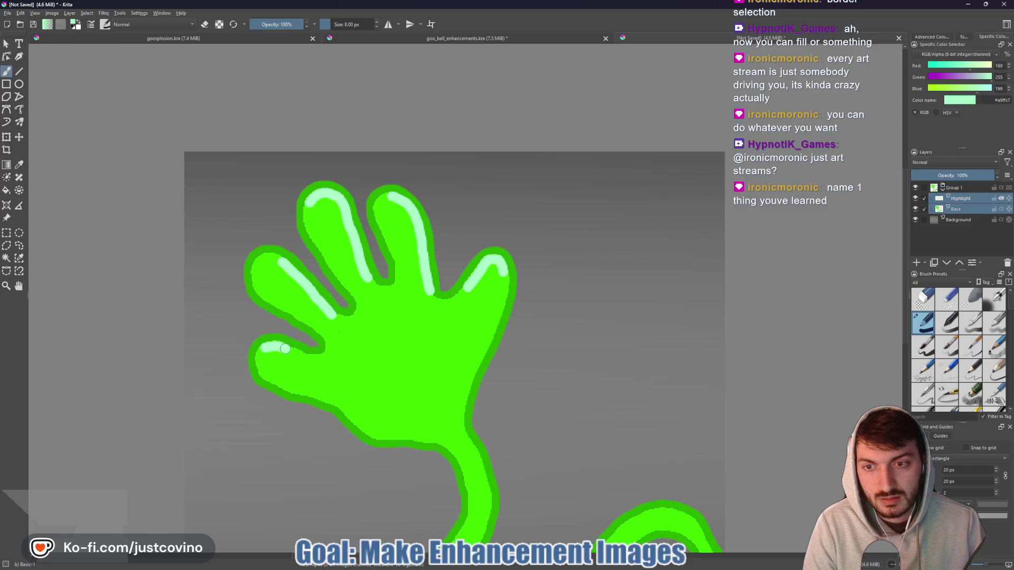
key(minus)
key(minus)
key(minus)
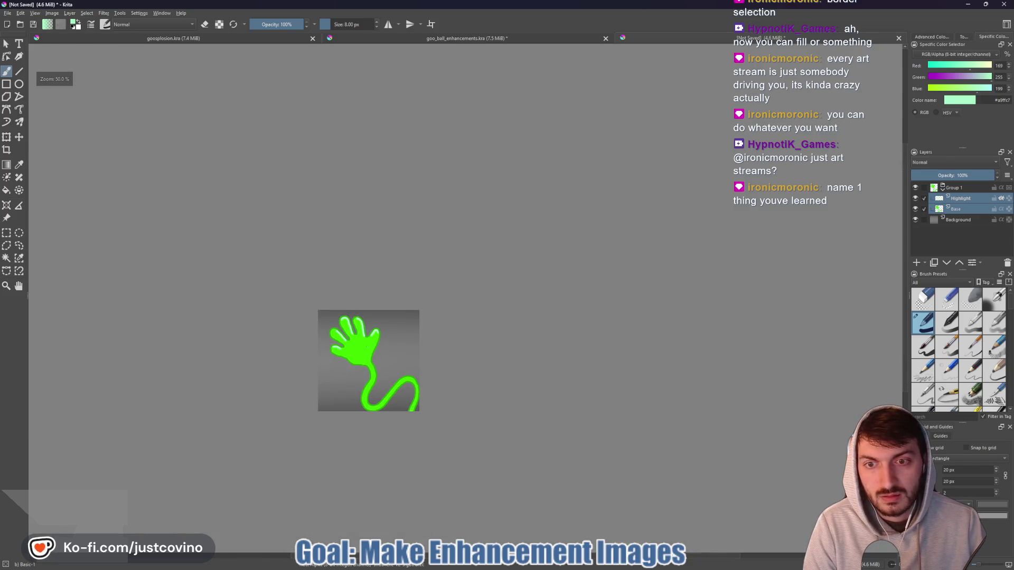
- Paint mint highlight streaks down the wrist and along the arm's lower and upper curves
scroll(387, 381, up, 4)
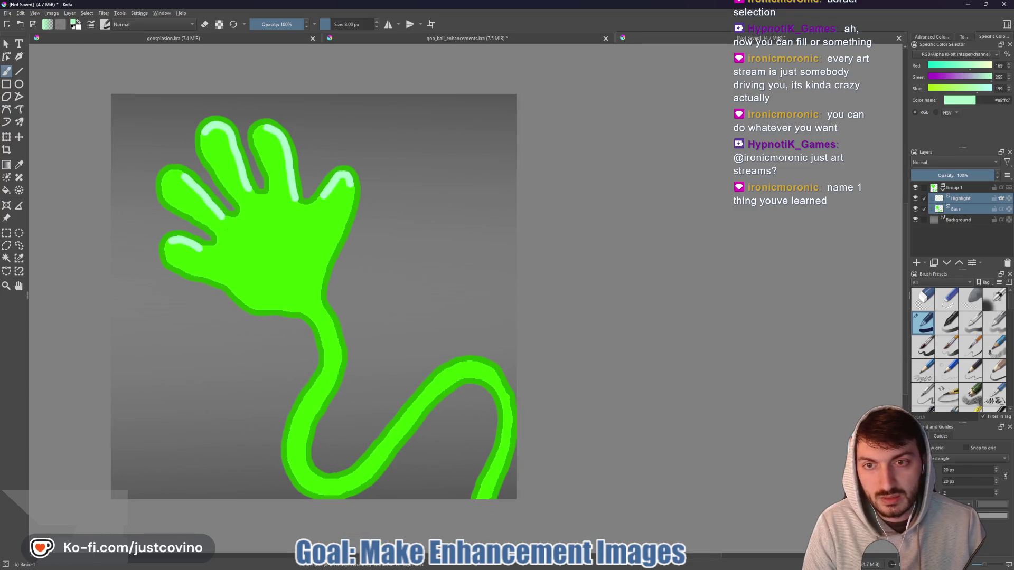
drag(332, 326, 333, 377)
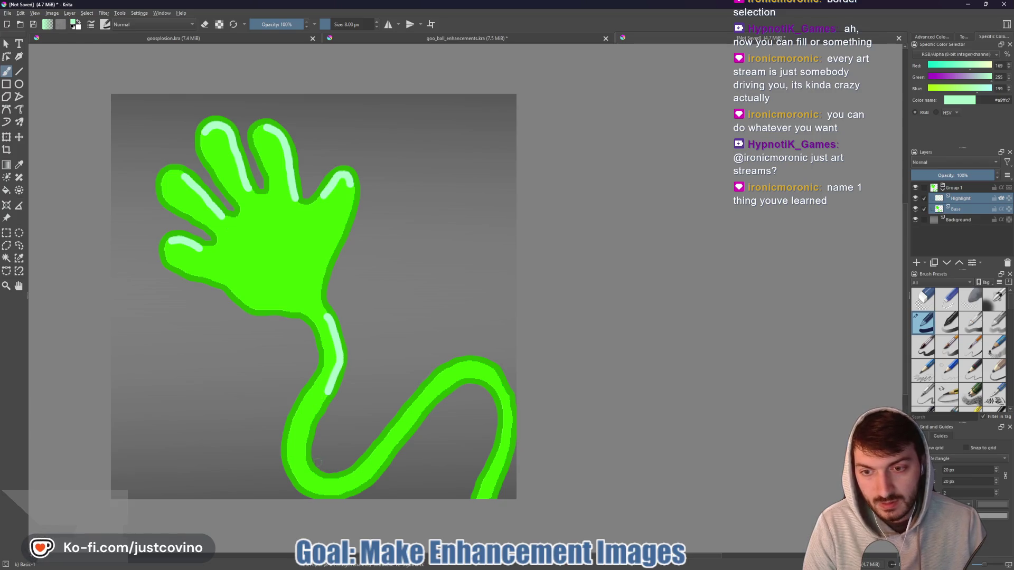
mouse_move(306, 463)
mouse_down()
mouse_move(320, 482)
mouse_move(351, 476)
mouse_up()
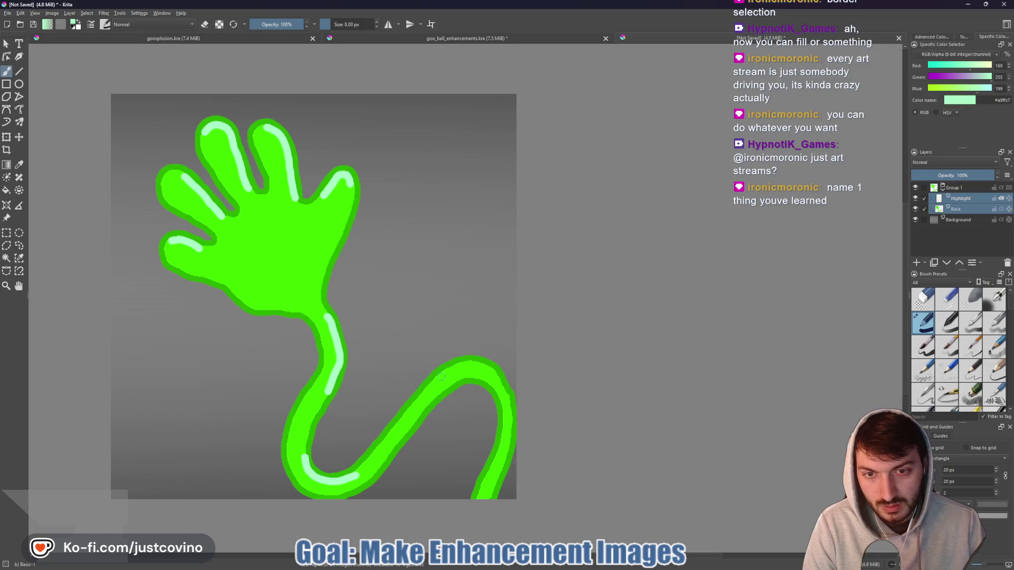
mouse_move(442, 374)
mouse_down()
mouse_move(474, 364)
mouse_move(502, 389)
mouse_up()
- Reposition the view and paint a light mint highlight on the hand's palm
scroll(444, 340, down, 8)
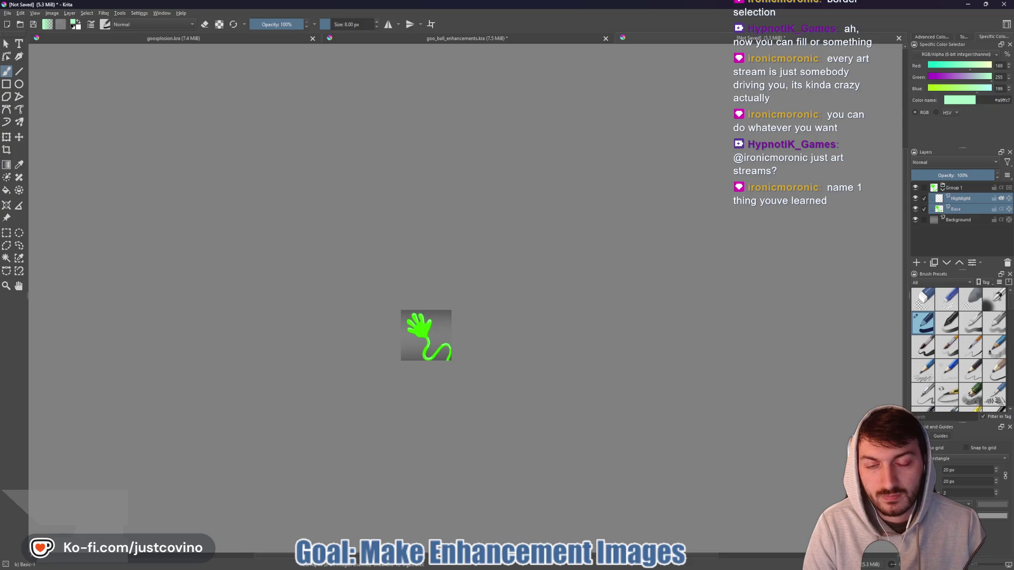
scroll(439, 331, up, 5)
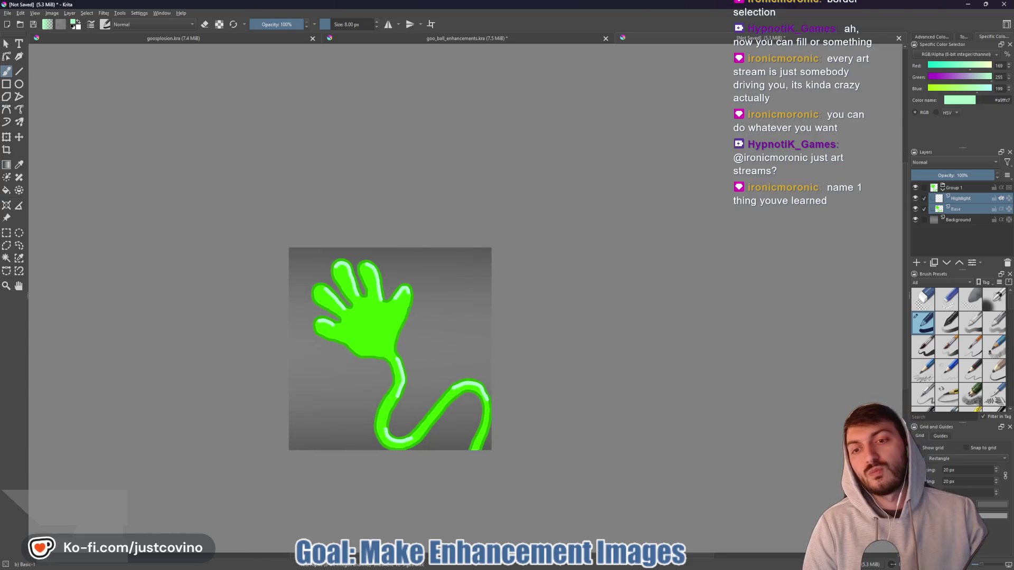
scroll(408, 307, down, 3)
drag(374, 335, 407, 276)
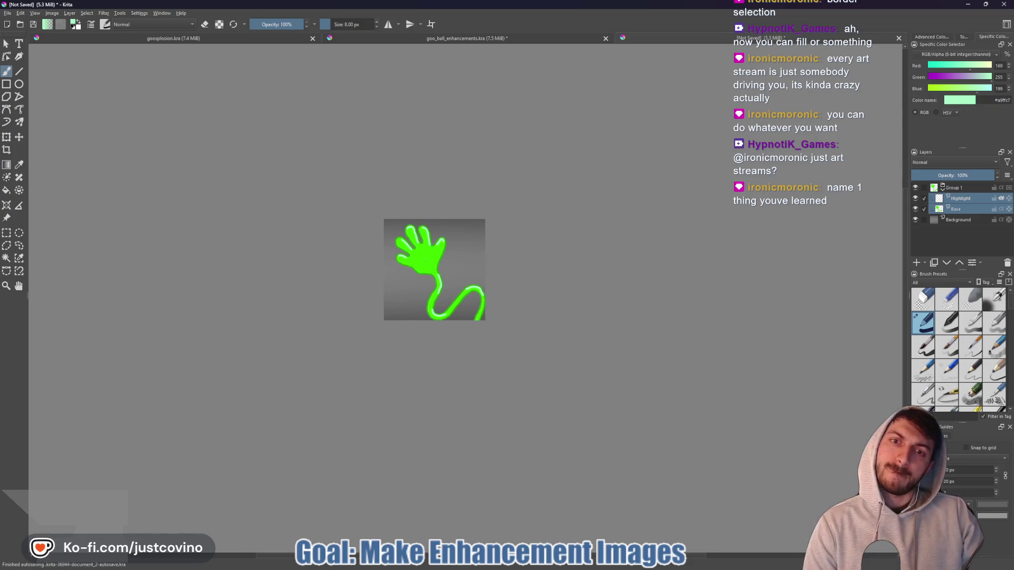
scroll(423, 259, up, 5)
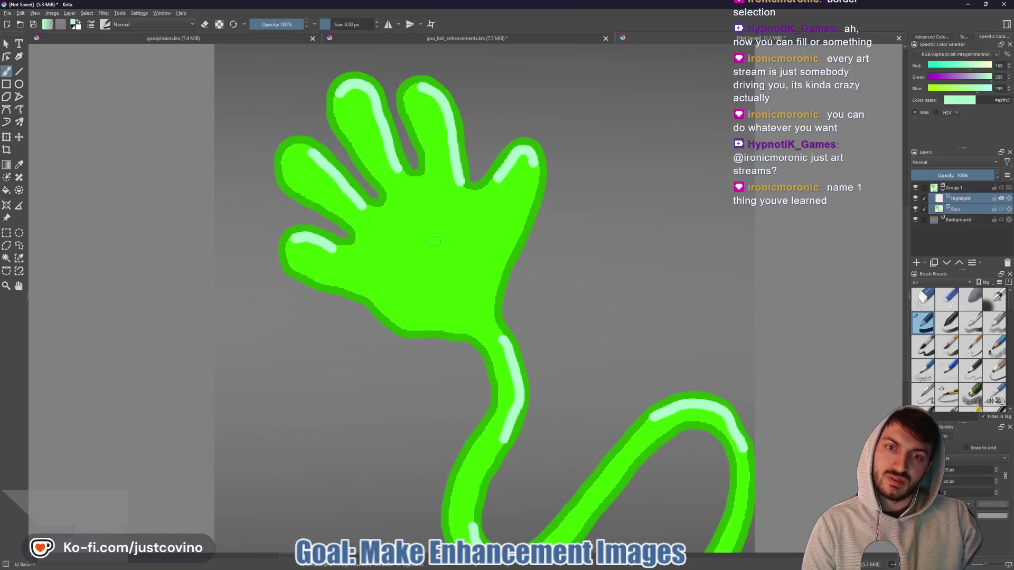
mouse_move(427, 233)
mouse_down()
mouse_move(416, 259)
mouse_move(448, 242)
mouse_move(428, 250)
mouse_up()
scroll(432, 251, down, 5)
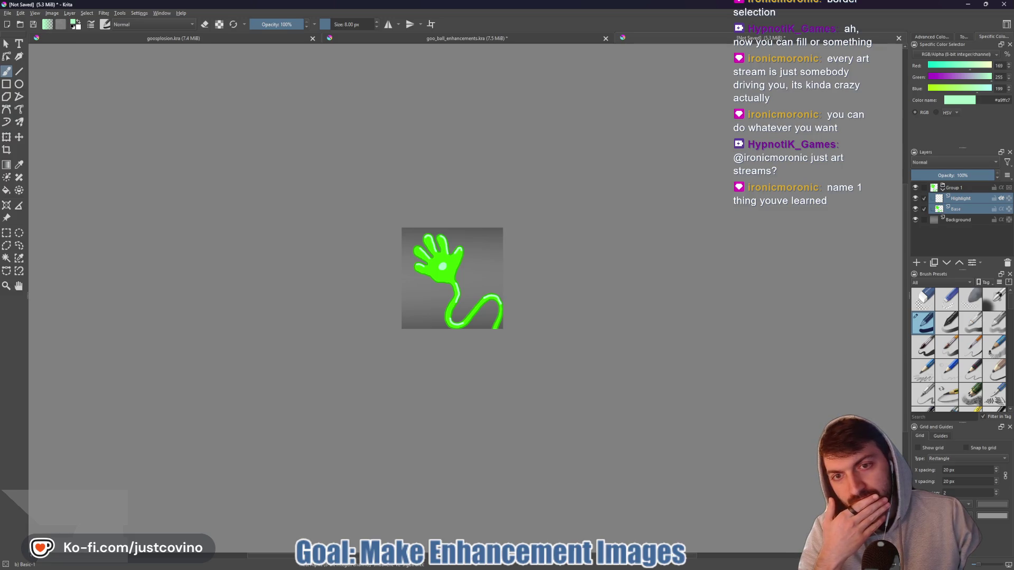
scroll(472, 241, up, 5)
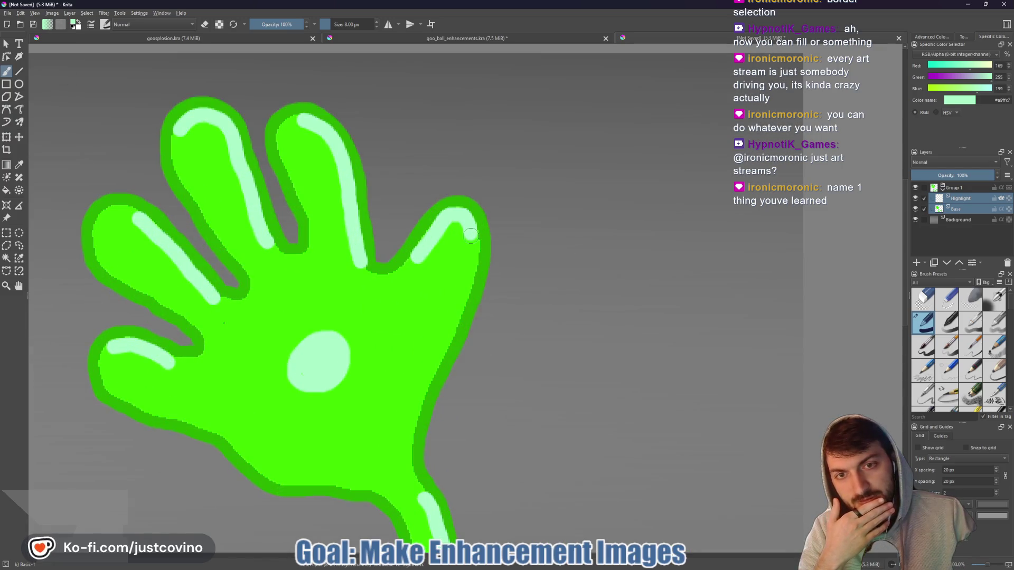
- Paint a light highlight down the right finger's edge, shrinking the brush to extend it down the hand
drag(473, 241, 450, 327)
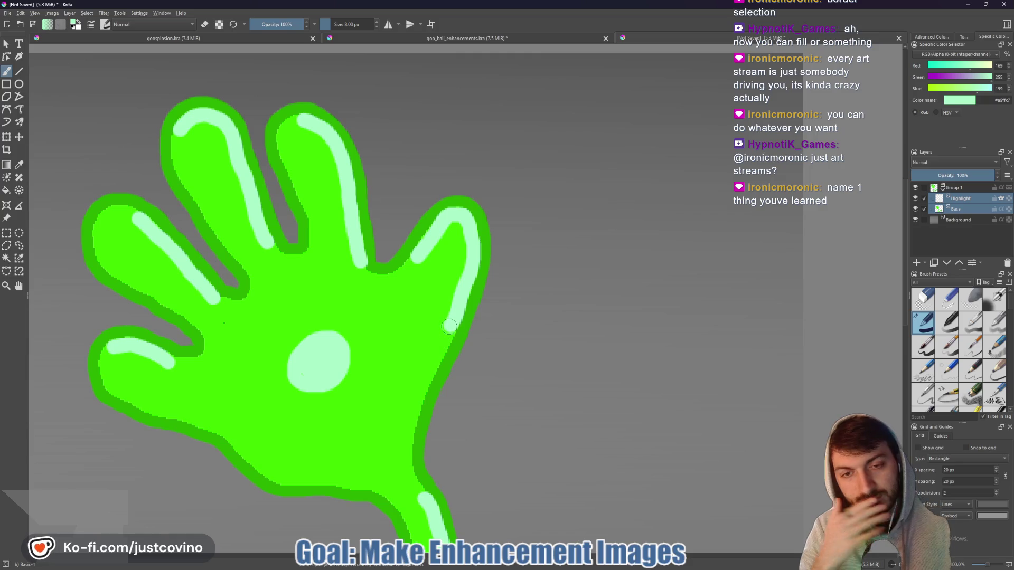
key(bracketleft)
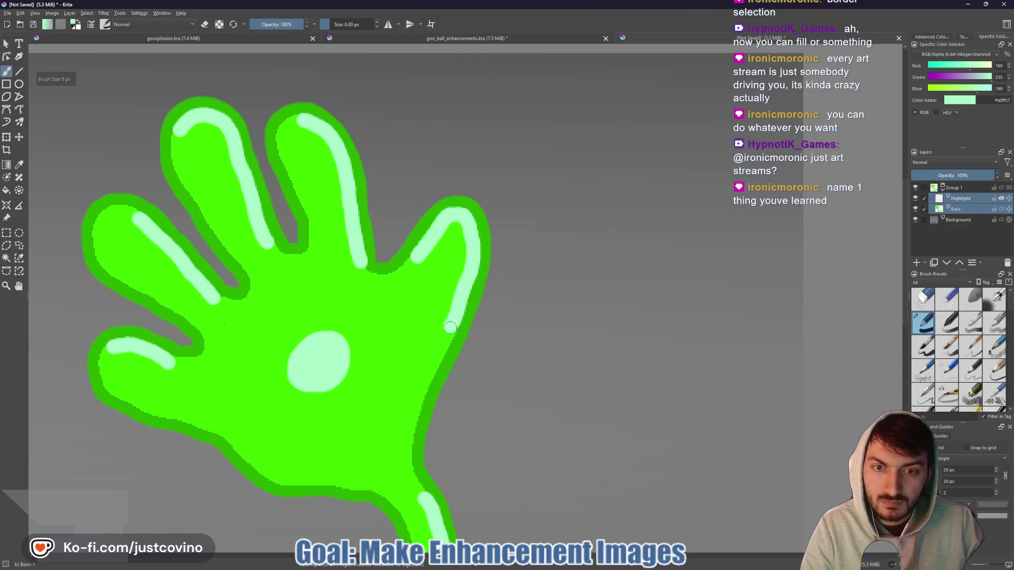
key(bracketleft)
drag(447, 340, 445, 350)
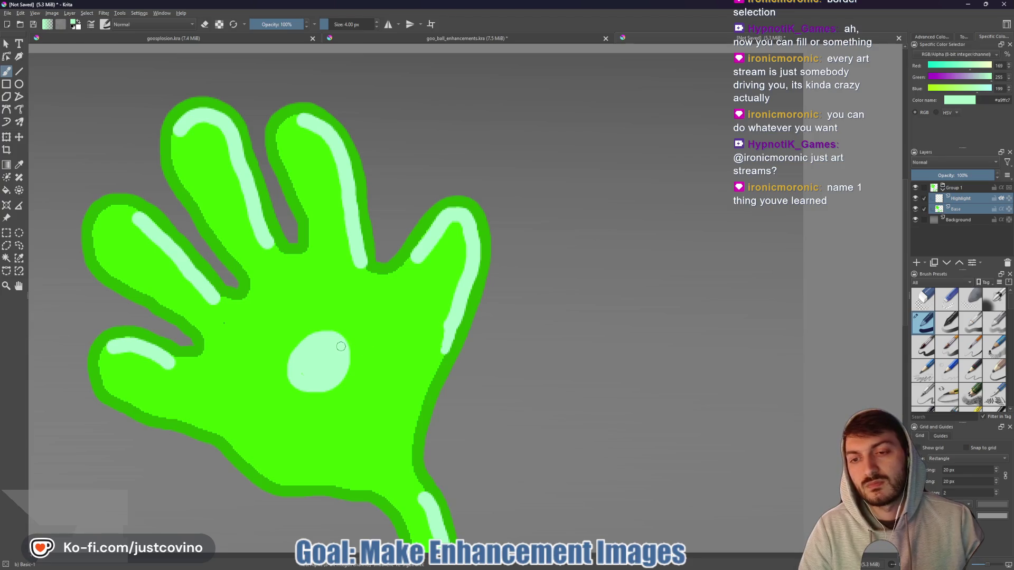
- Enlarge the brush, switch it to erasing and recentre the view on the hand icon
scroll(341, 346, down, 6)
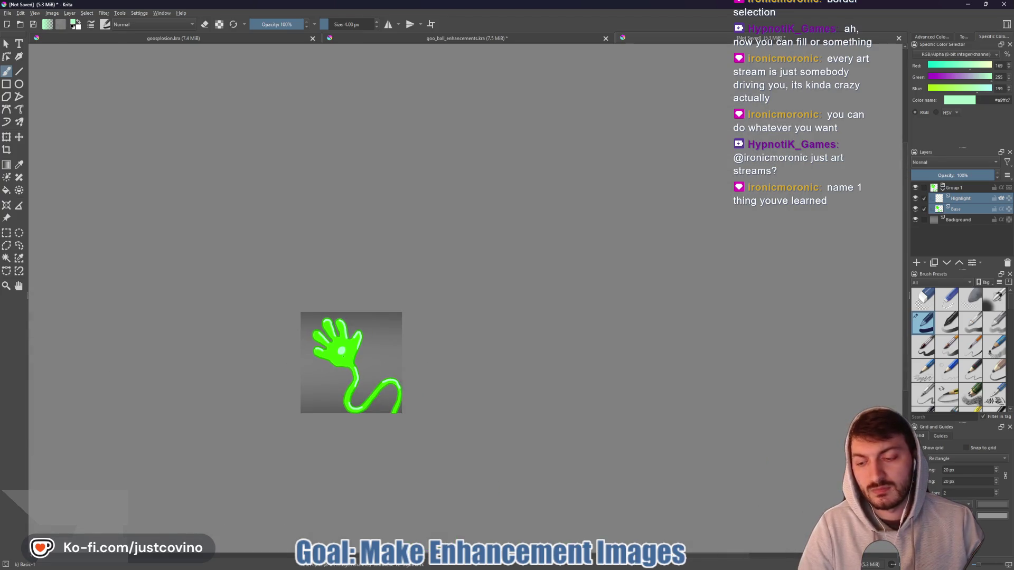
key(bracketright)
key(bracketright)
key(bracketright)
key(bracketright)
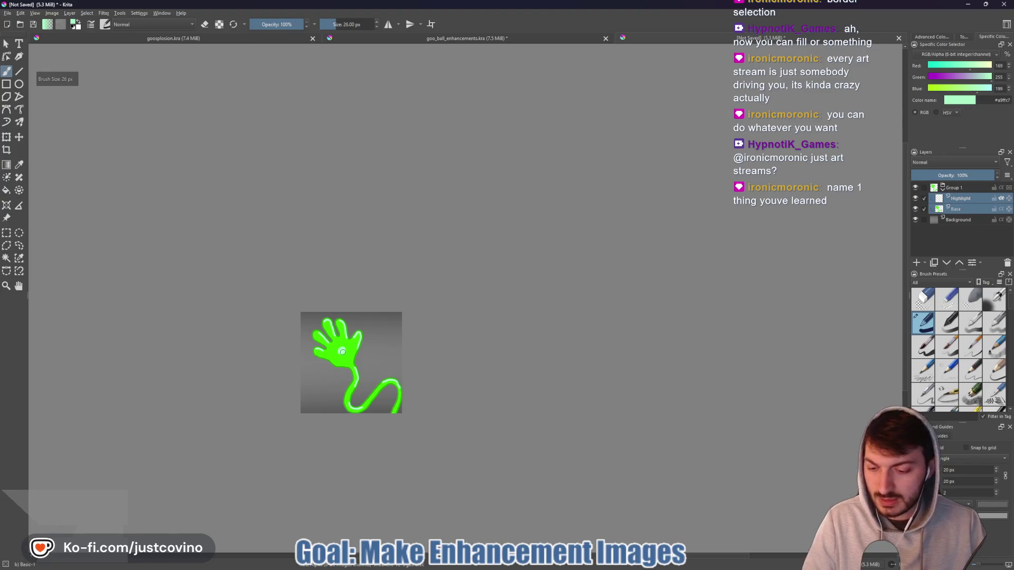
key(e)
scroll(342, 356, down, 3)
drag(359, 361, 484, 241)
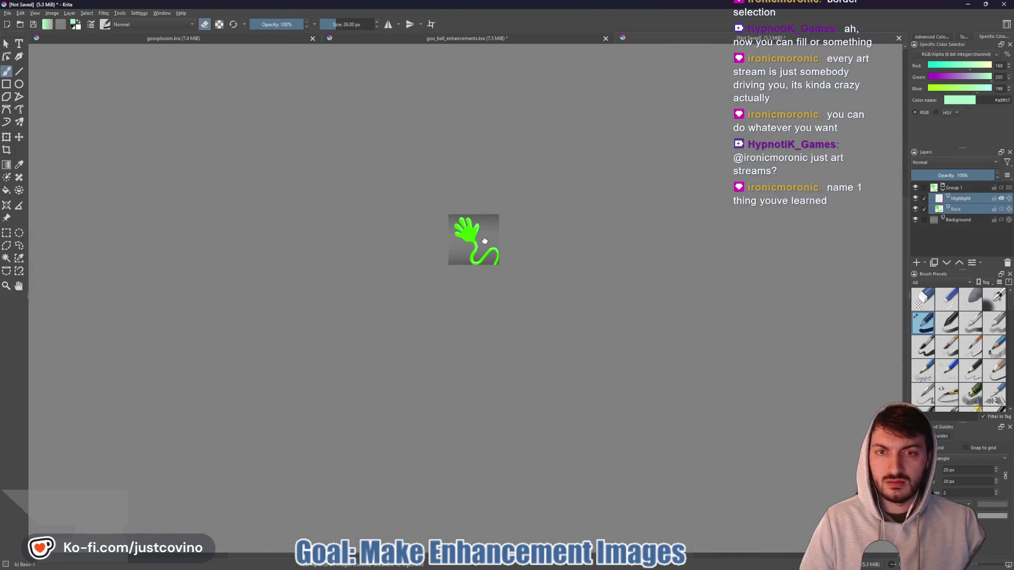
scroll(485, 241, up, 3)
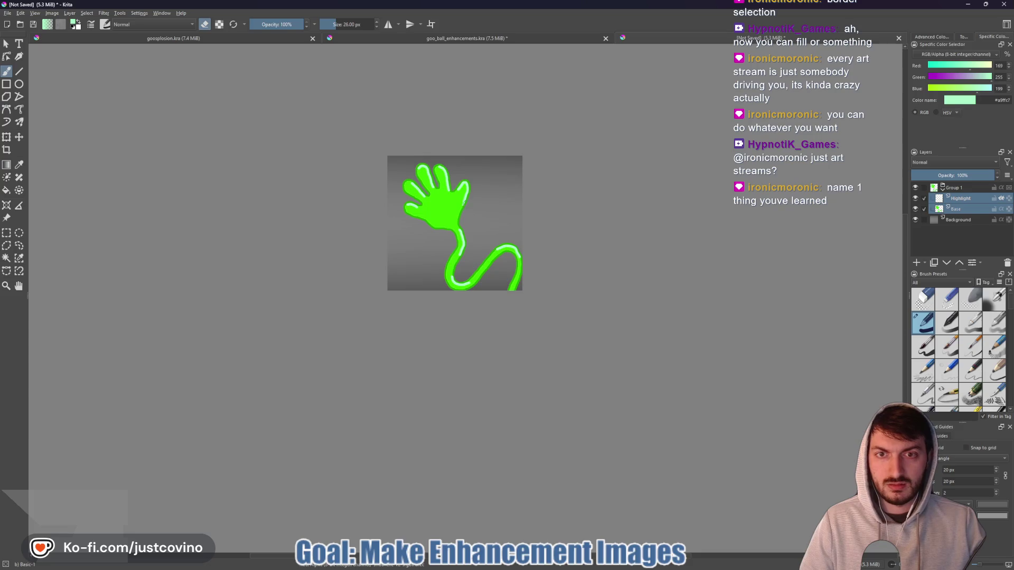
scroll(480, 217, up, 1)
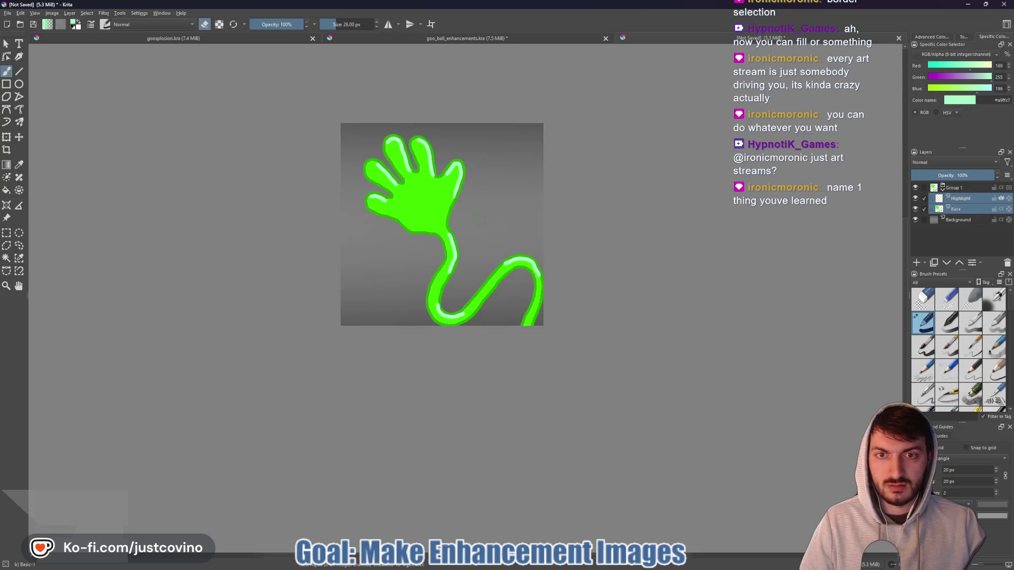
scroll(483, 220, down, 4)
drag(484, 200, 465, 247)
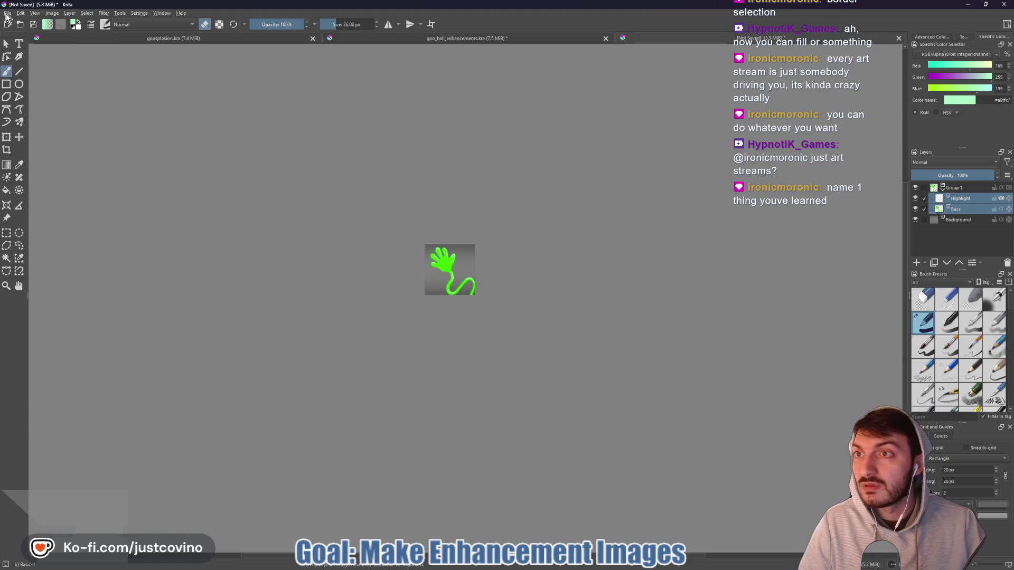
- Export the hand image as goo_grapple PNG, accepting the PNG export settings
click(7, 14)
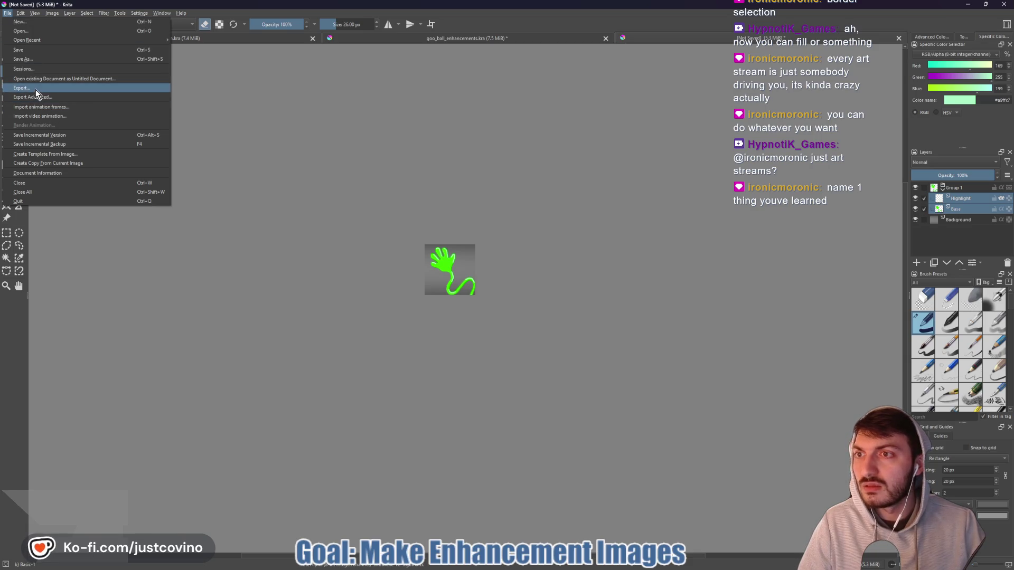
click(36, 90)
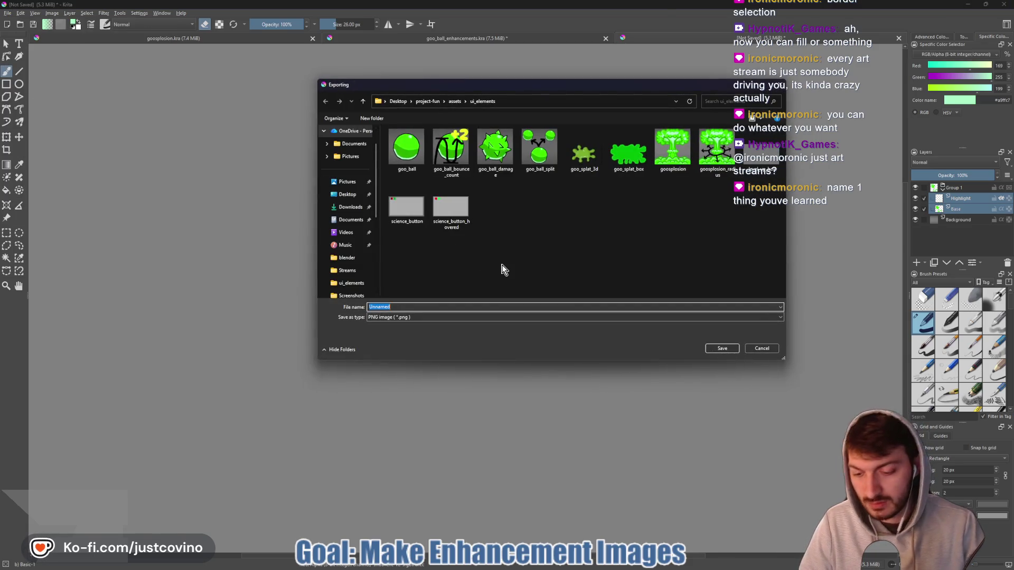
text(sticky_)
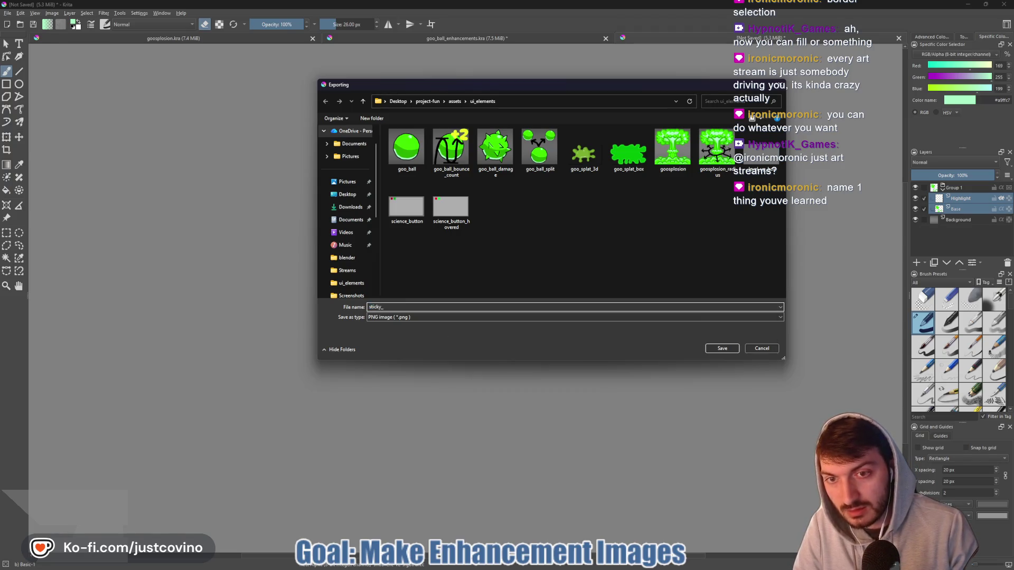
key(BackSpace)
key(BackSpace)
key(BackSpace)
key(BackSpace)
key(BackSpace)
key(BackSpace)
text(goo_grapple)
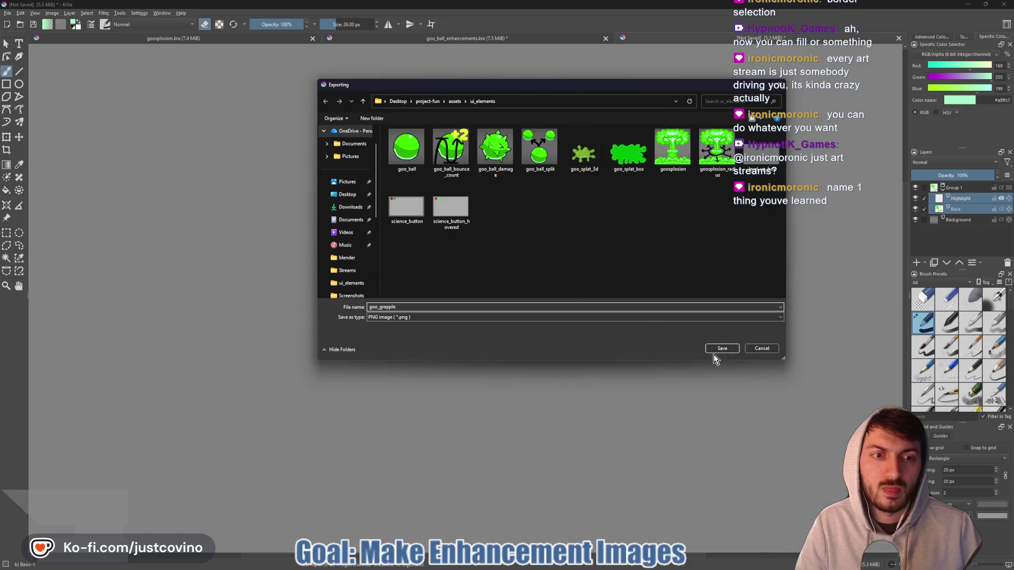
click(712, 350)
click(548, 367)
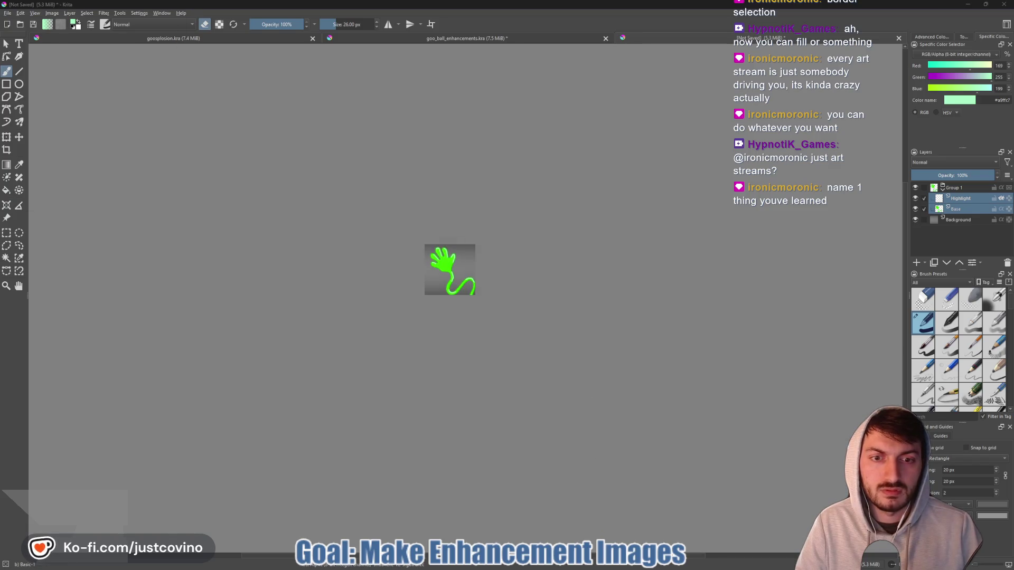
- Save the working document as goo_grapple.kra on the Desktop
key(ctrl+s)
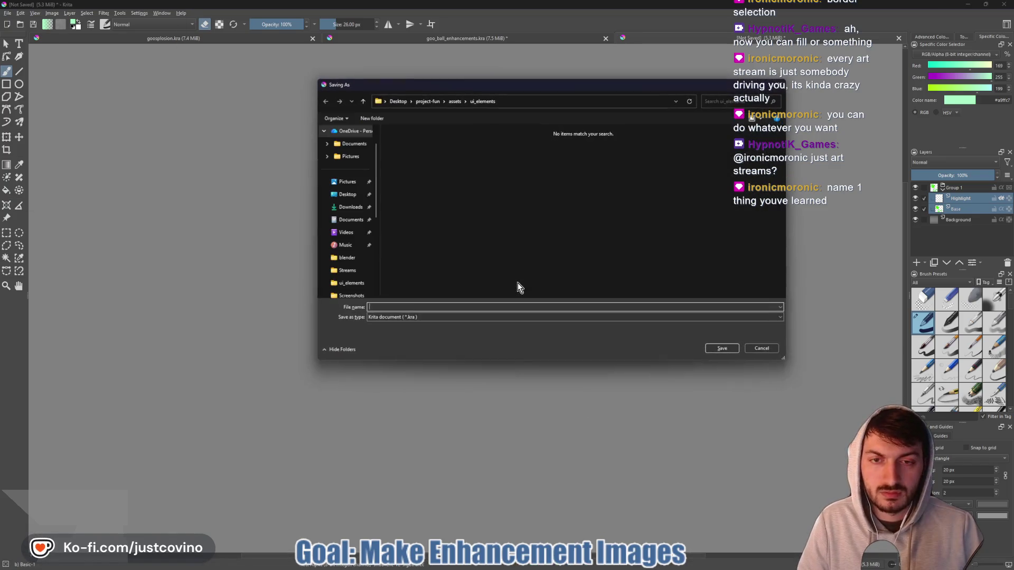
text(goo_)
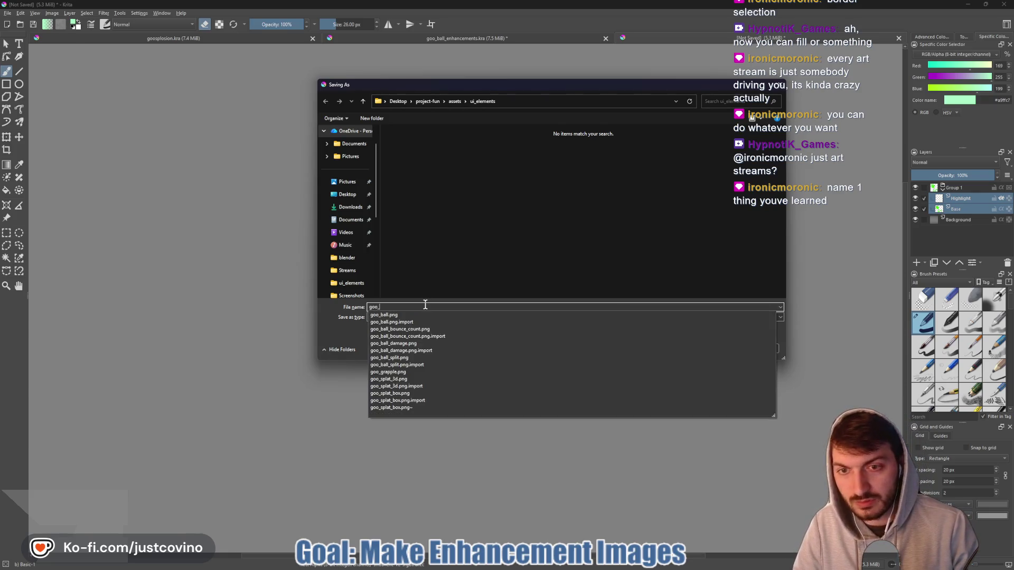
text(grapple)
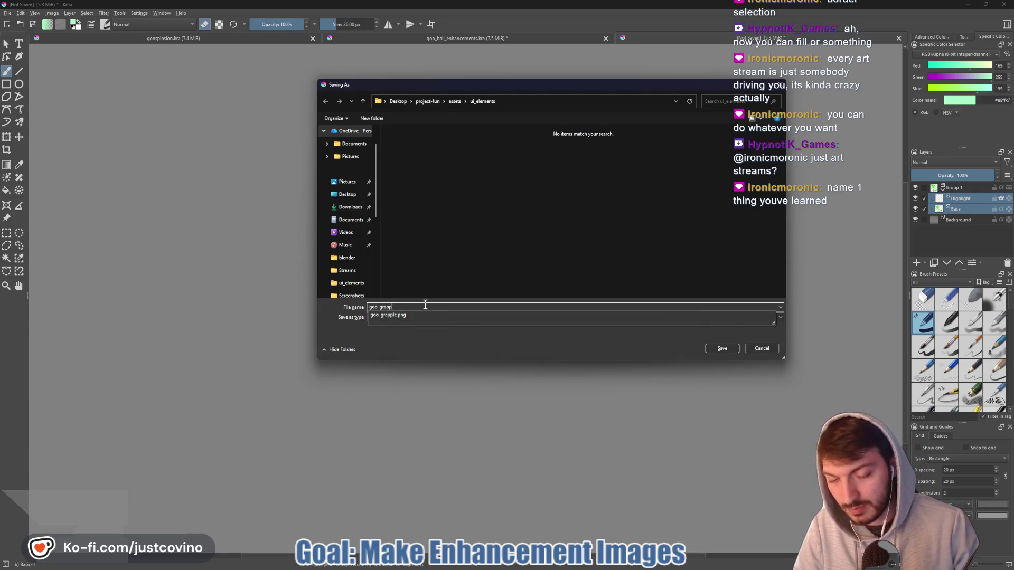
click(348, 195)
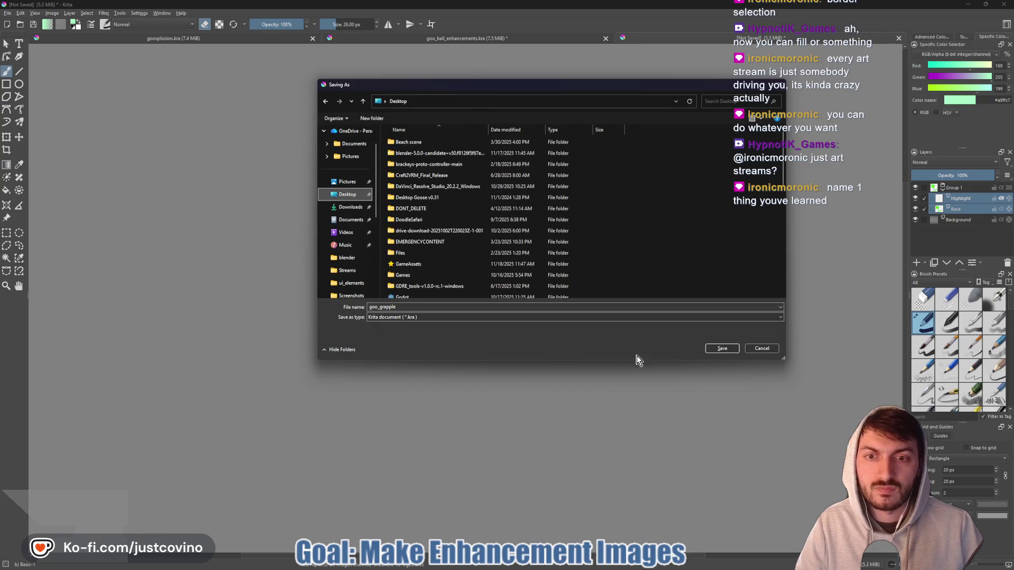
click(720, 349)
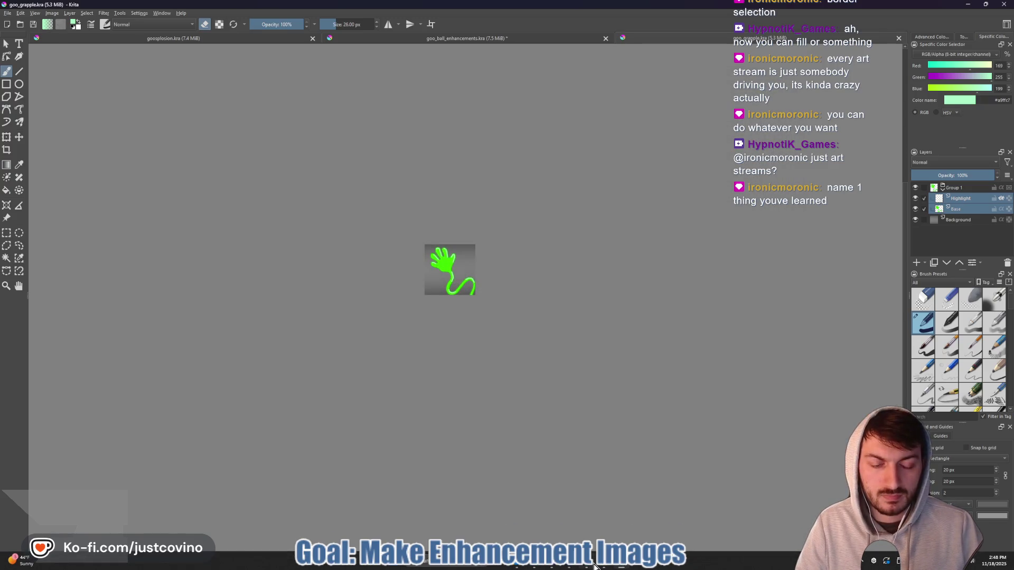
click(571, 566)
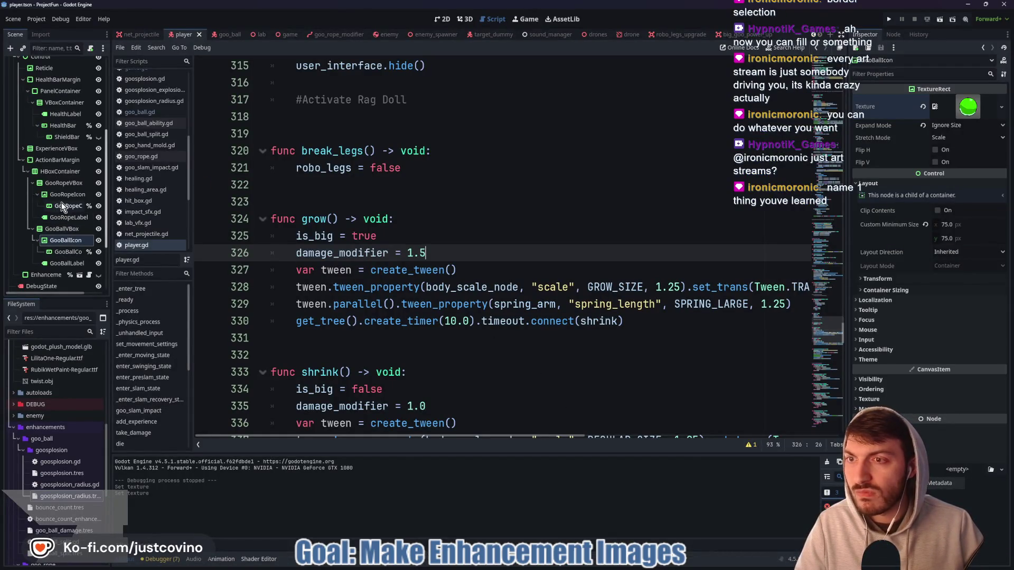
- Replace the GooRopeIcon node's texture with goo_grapple.png
click(73, 196)
click(924, 107)
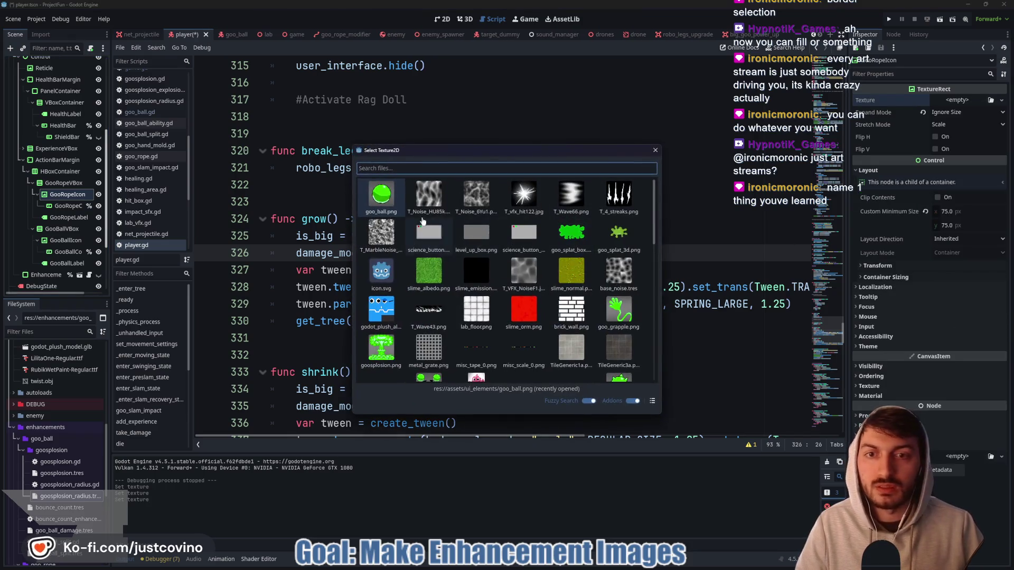
double_click(622, 305)
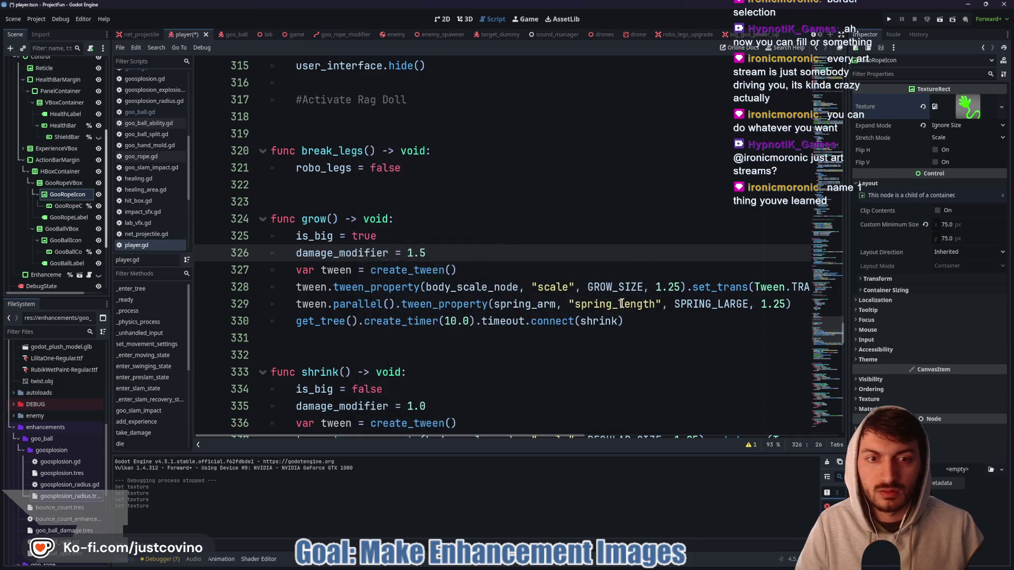
- Save the player scene, switch to the game scene and run the project with F5
key(ctrl+s)
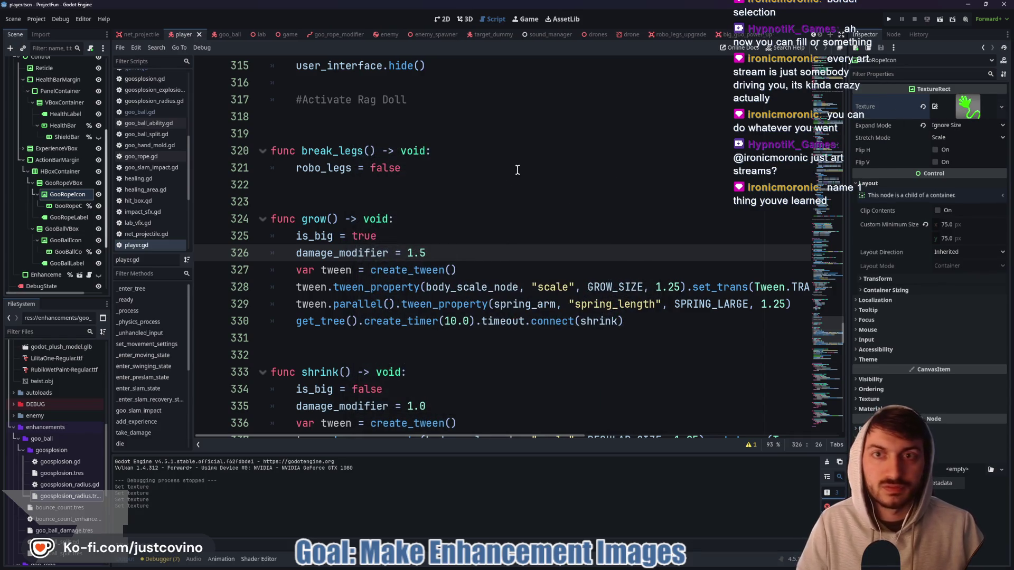
click(289, 34)
scroll(143, 35, up, 1)
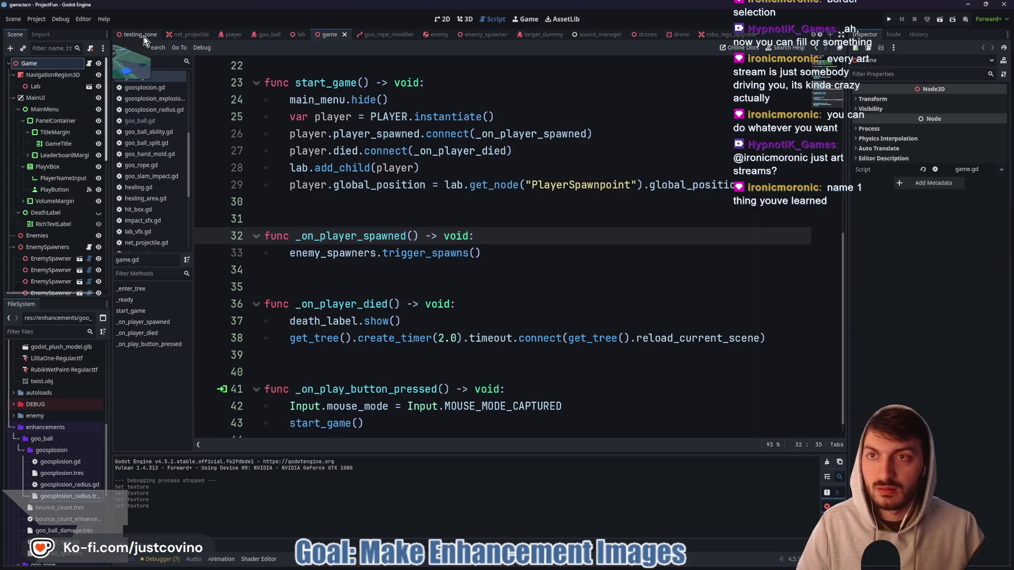
key(F5)
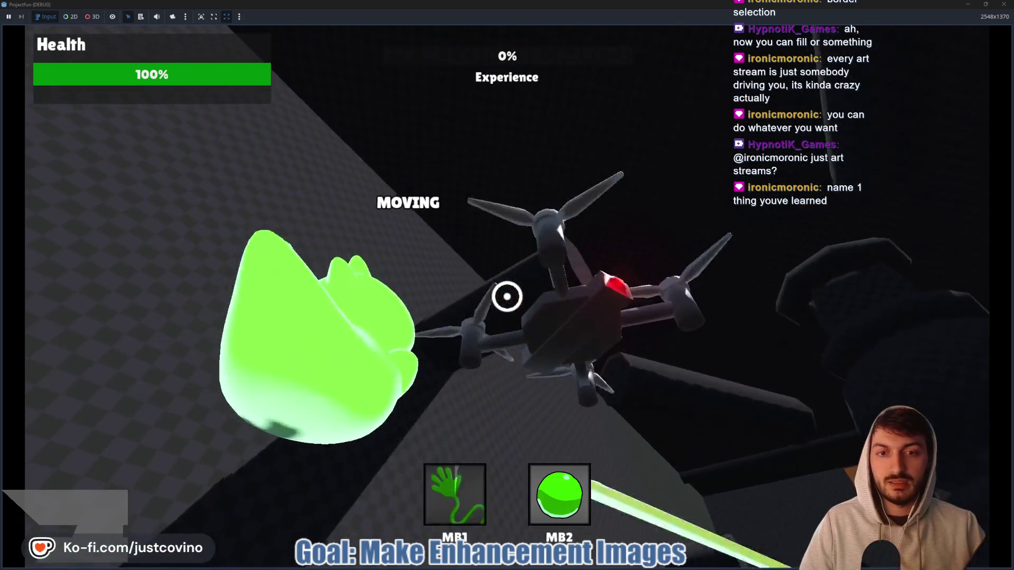
- Playtest by alternating grapple-rope shots and Ctrl ground slams four times
click(507, 296)
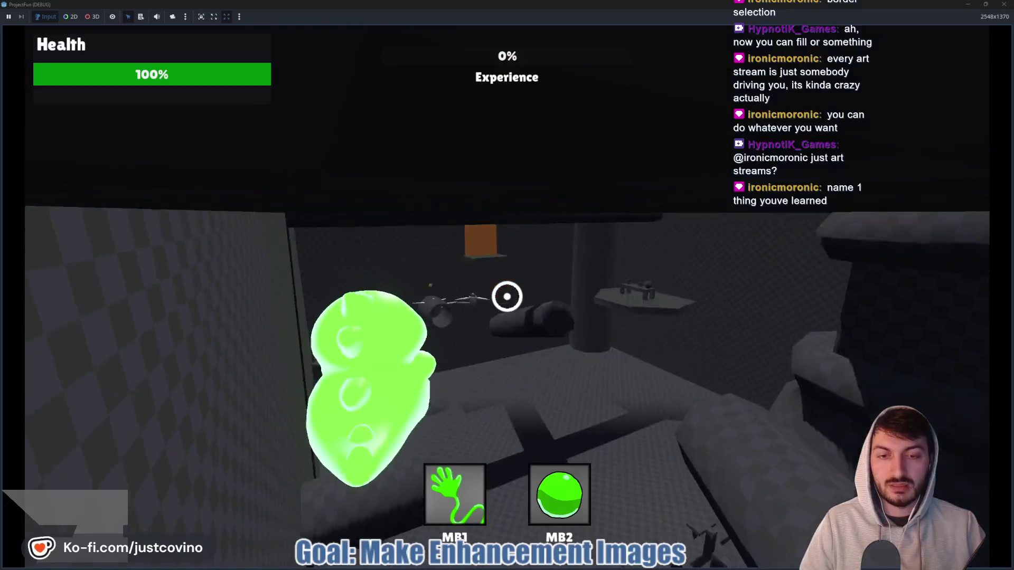
key(ctrl)
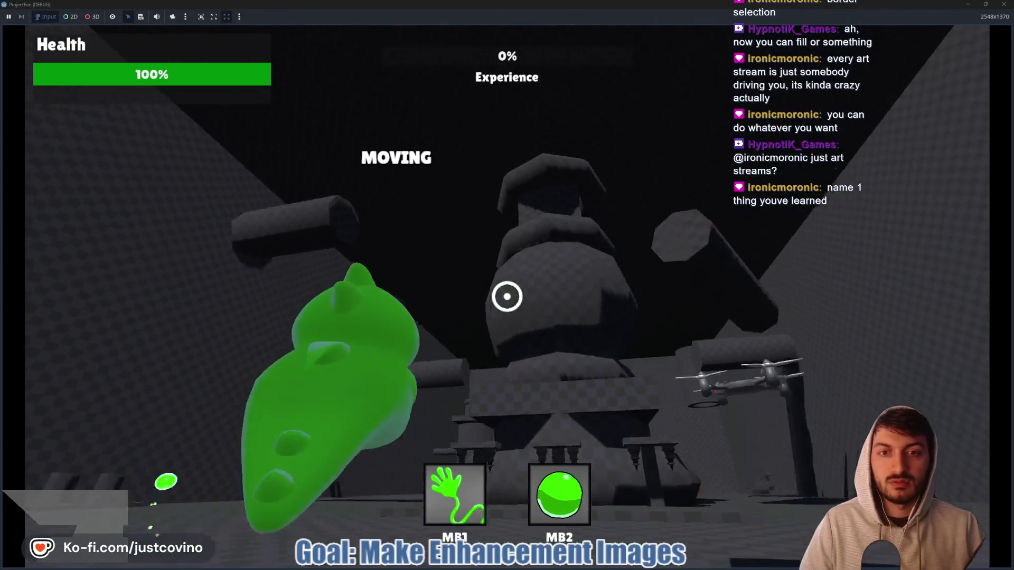
click(507, 296)
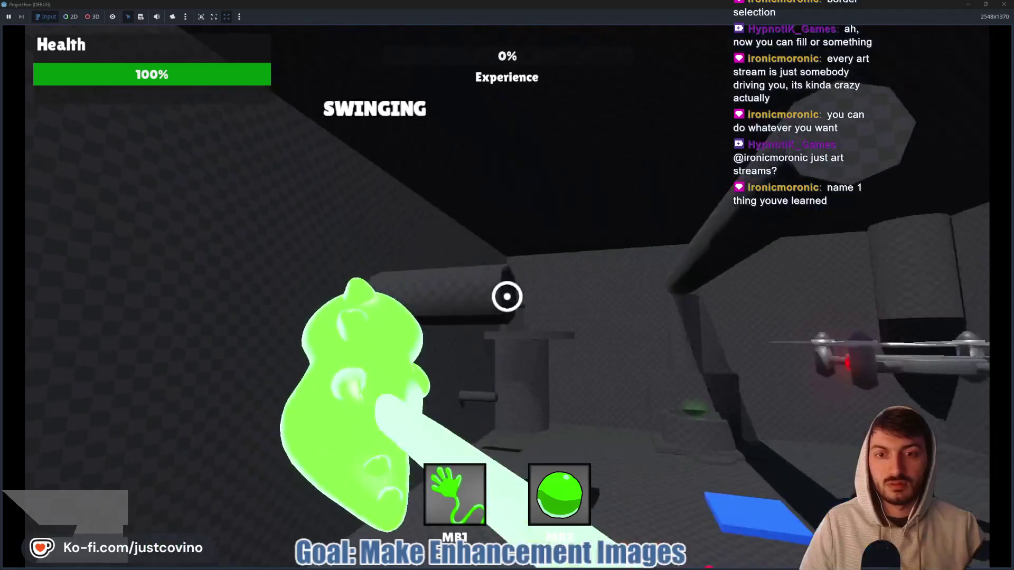
key(ctrl)
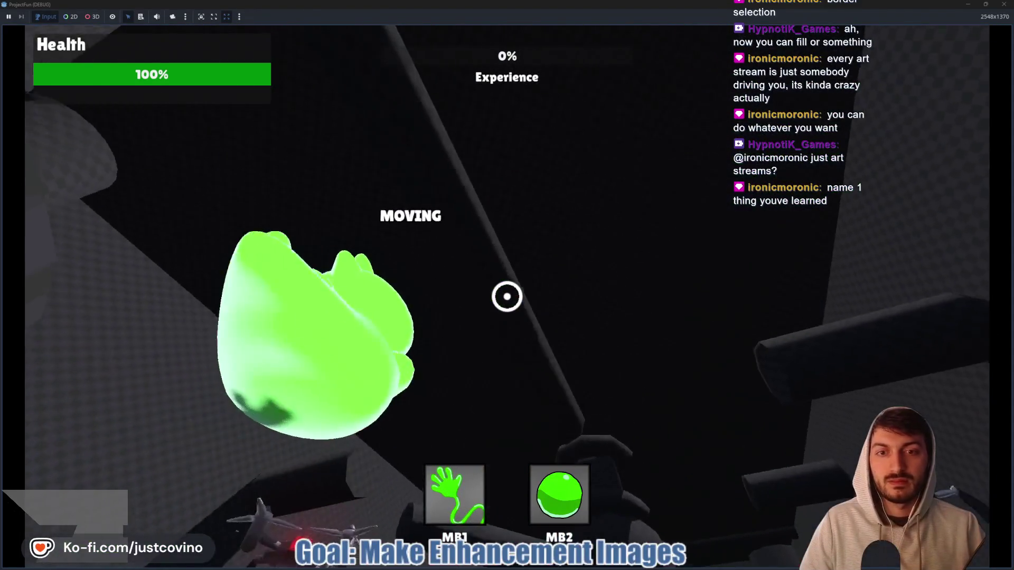
click(507, 297)
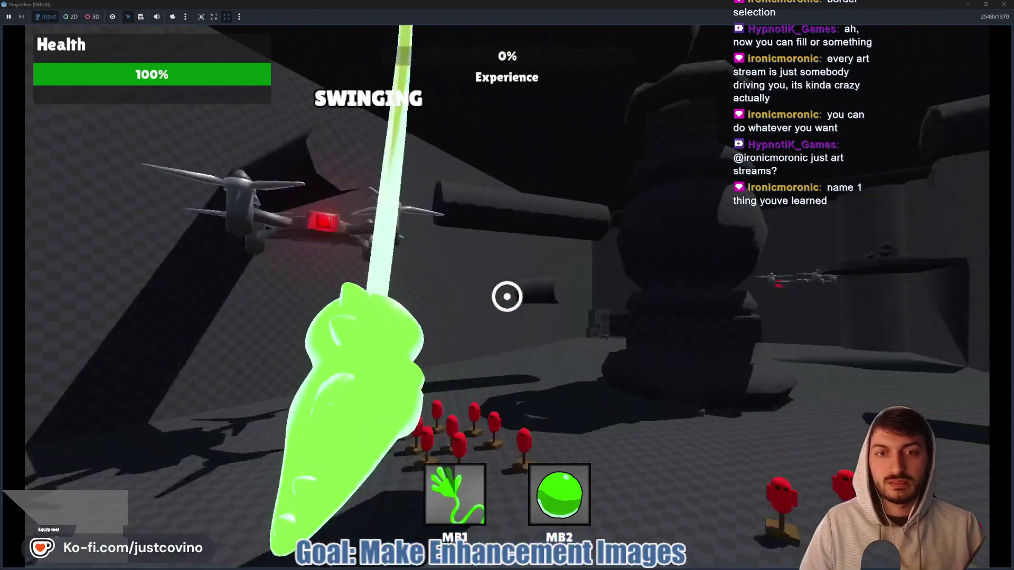
key(ctrl)
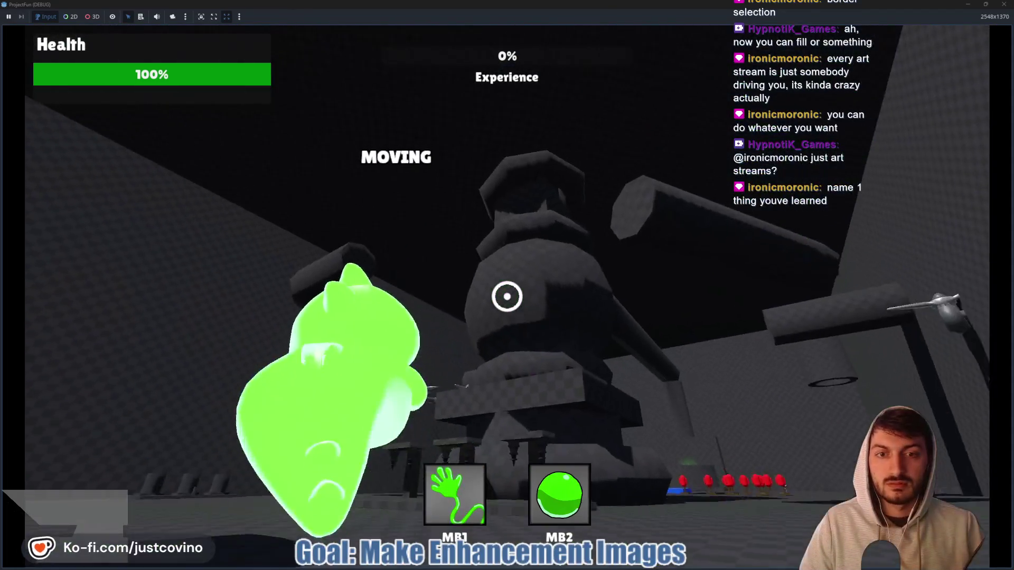
click(507, 296)
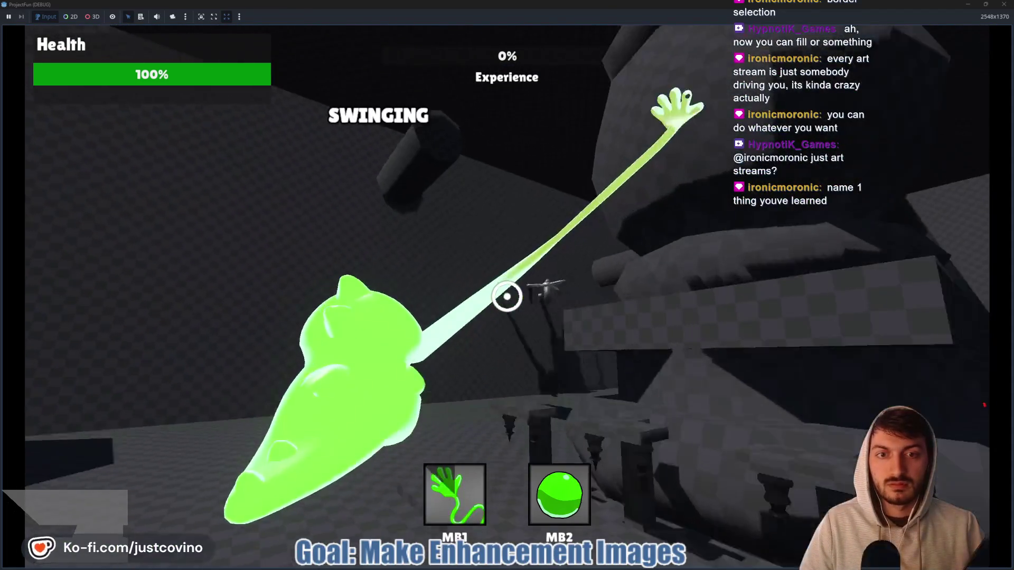
- Run level_up from the dev console and pick the Goo Slam Size upgrade
key(grave)
text(level_up)
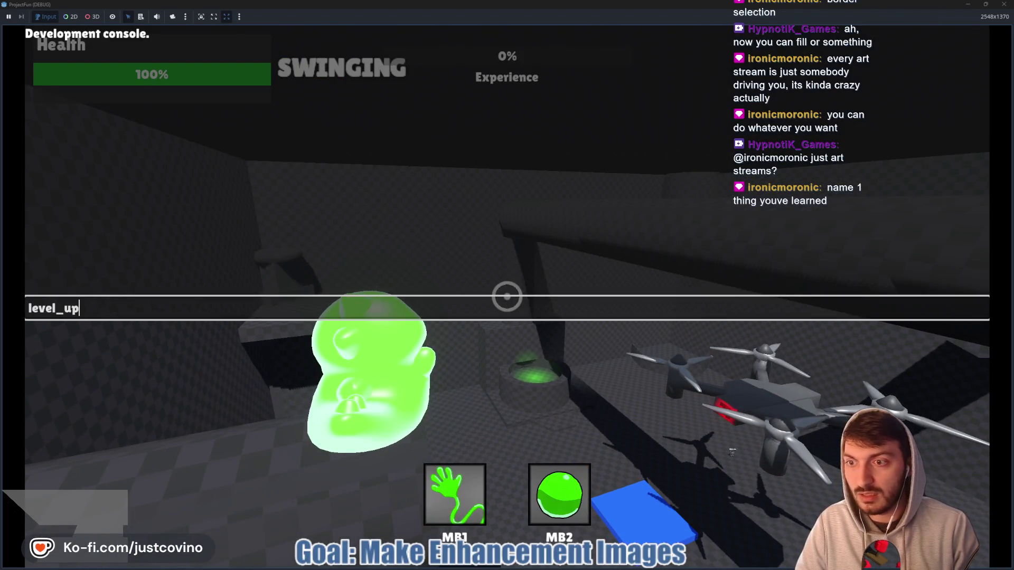
key(Return)
key(grave)
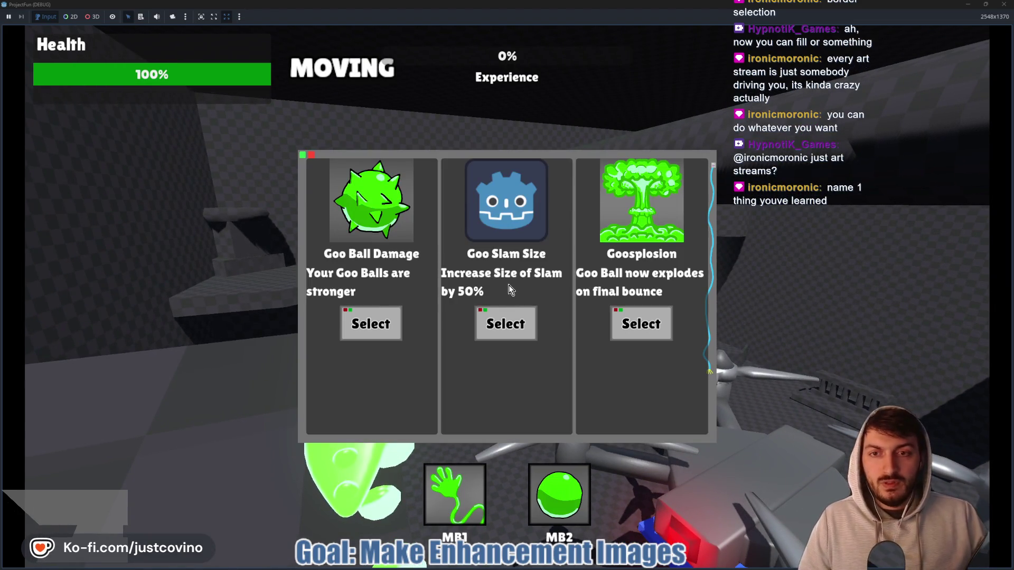
click(521, 317)
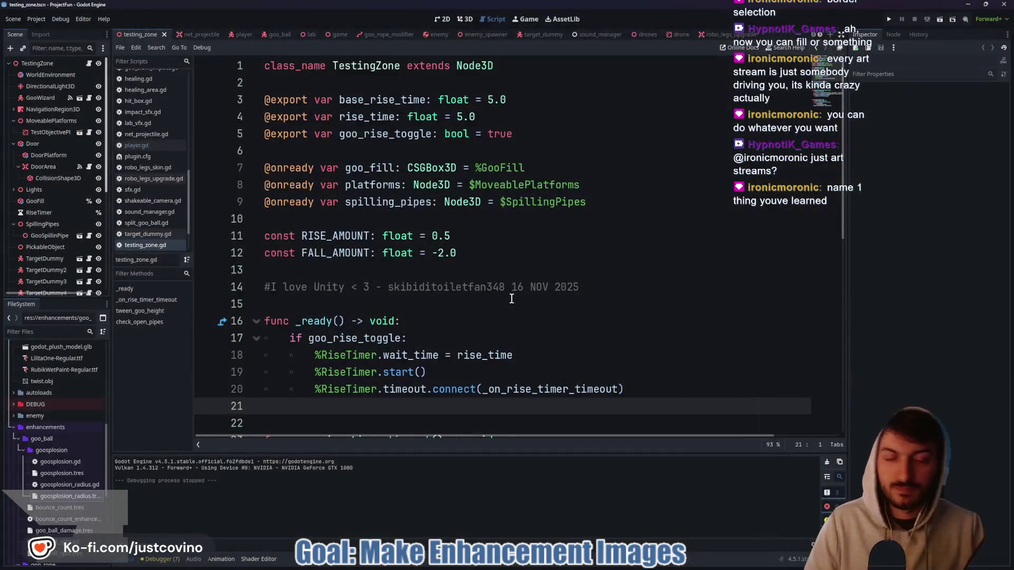
- Place the caret in the line 14 comment, then switch through Krita to the Notion TODO board
click(408, 291)
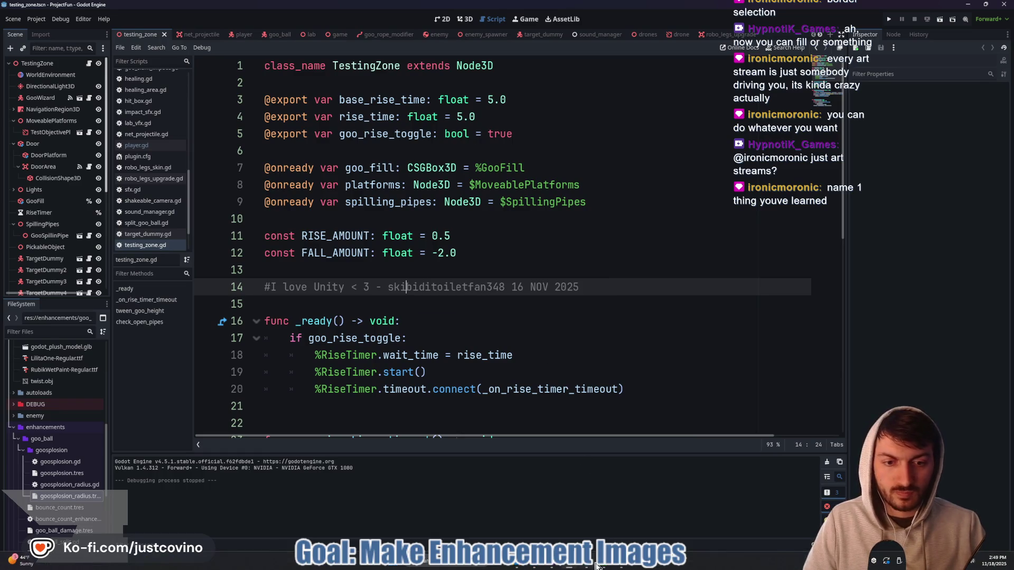
click(617, 565)
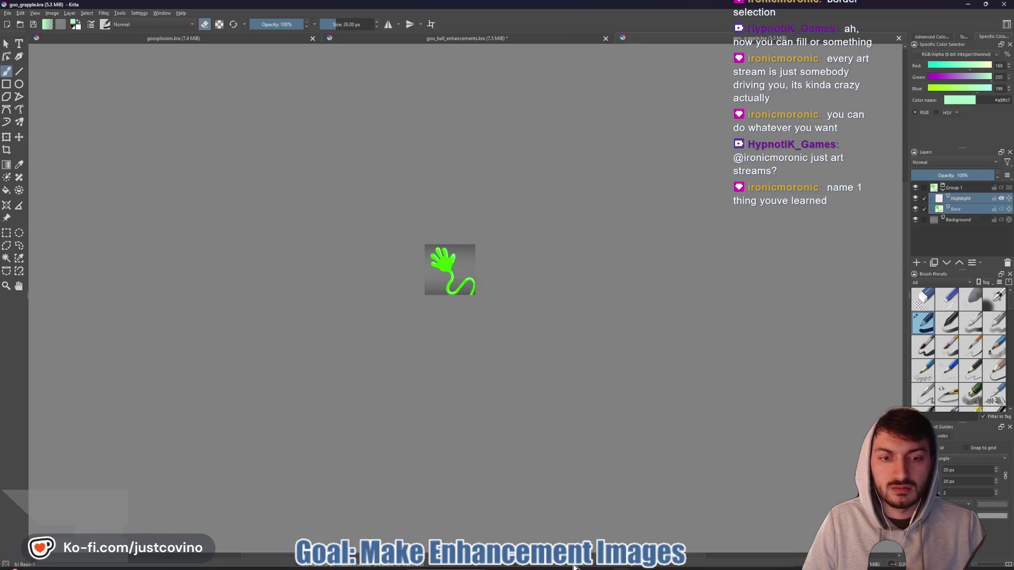
click(534, 565)
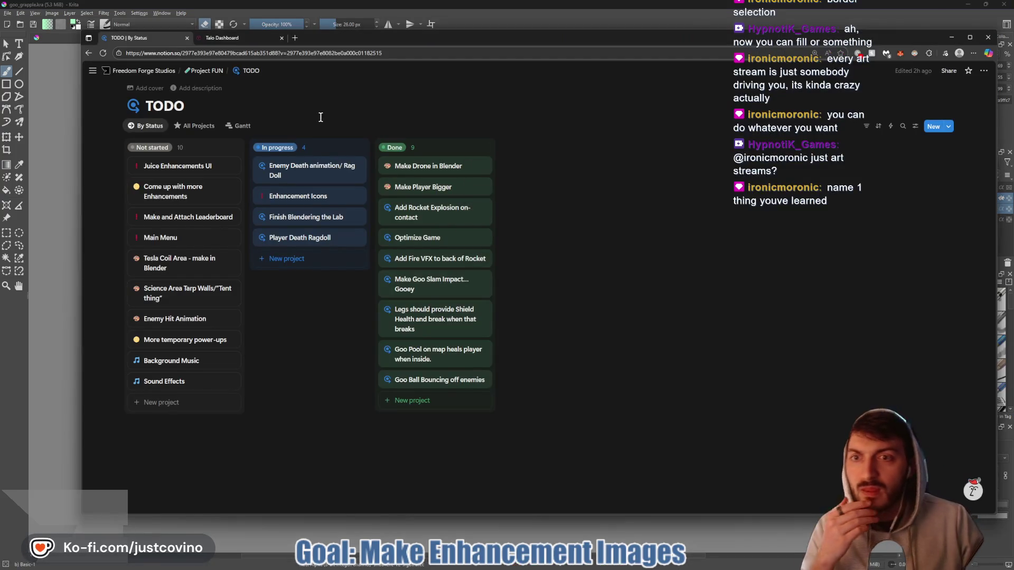
- Tick Goo Ball Icon and Goo Rope Icon on the Enhancement Icons card, then go back to Krita
click(338, 200)
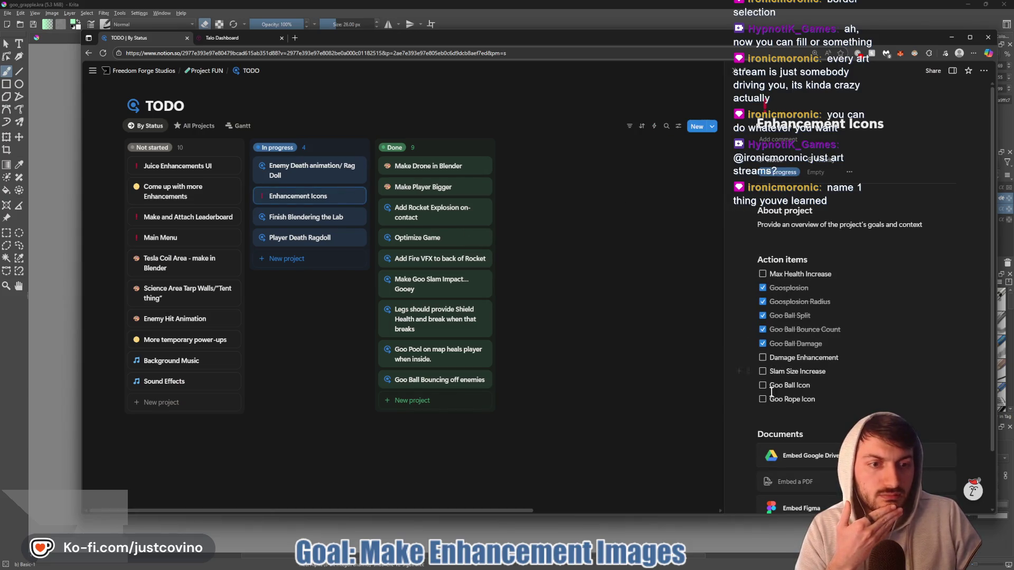
click(763, 385)
click(763, 399)
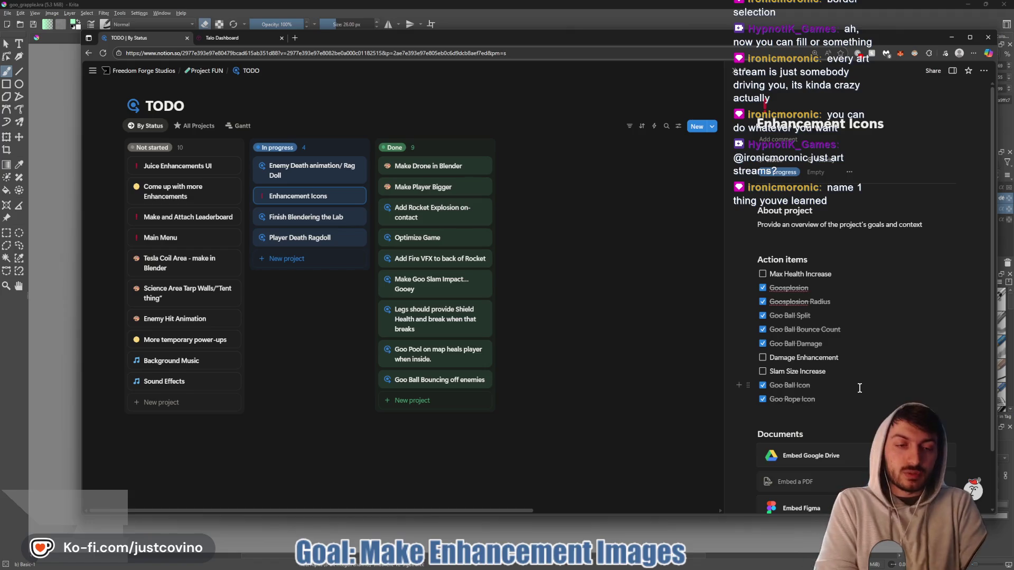
click(588, 23)
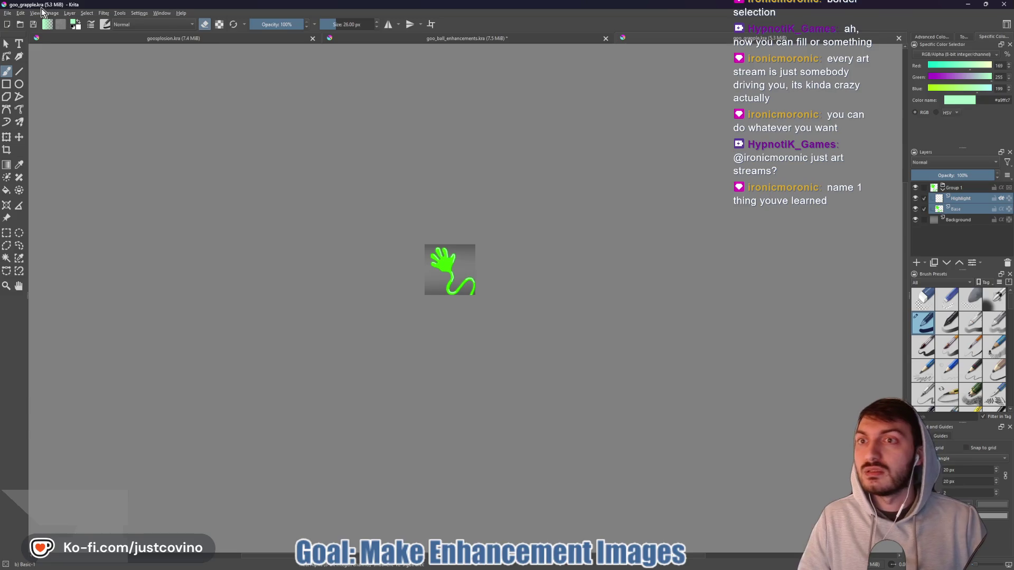
- Create a blank 512 × 512 px document with default settings and pick the Rectangle tool
click(6, 13)
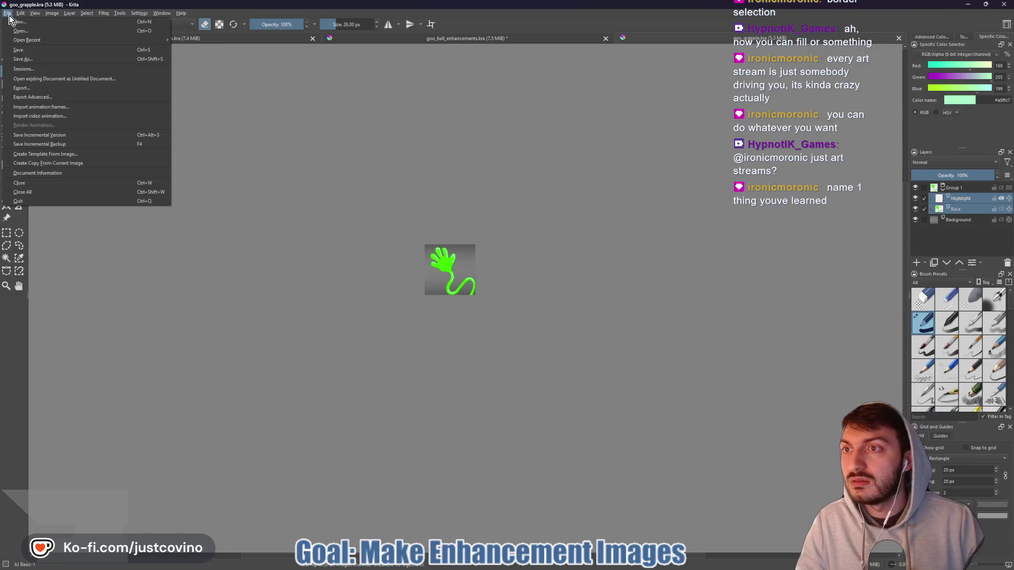
click(18, 22)
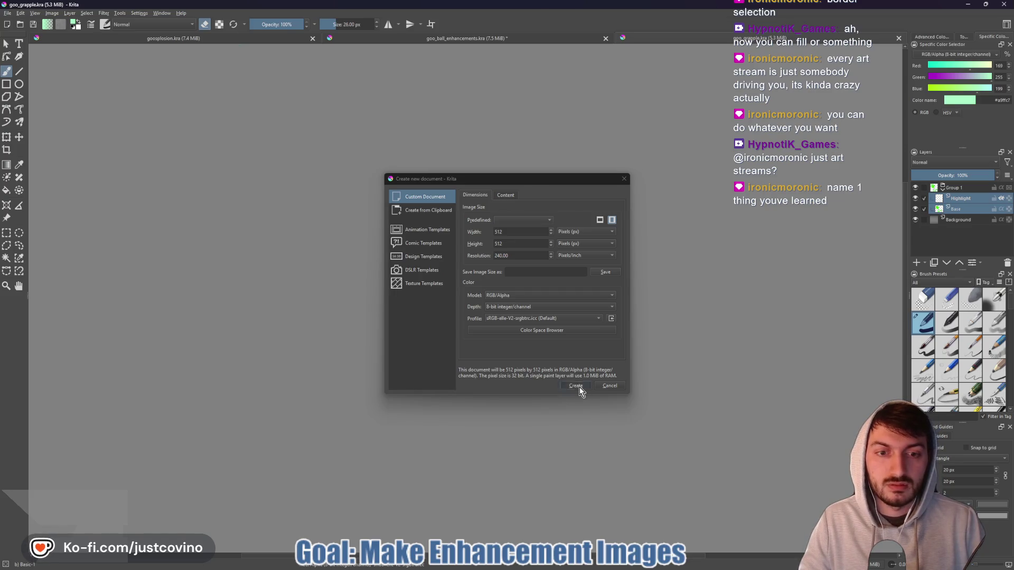
drag(529, 177, 515, 142)
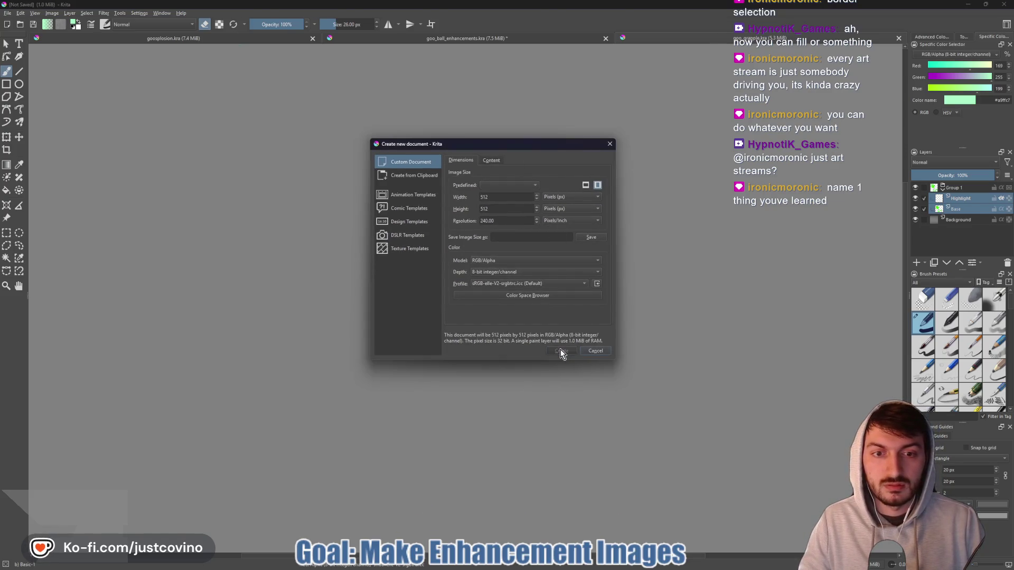
click(560, 352)
scroll(528, 283, down, 4)
scroll(437, 174, up, 2)
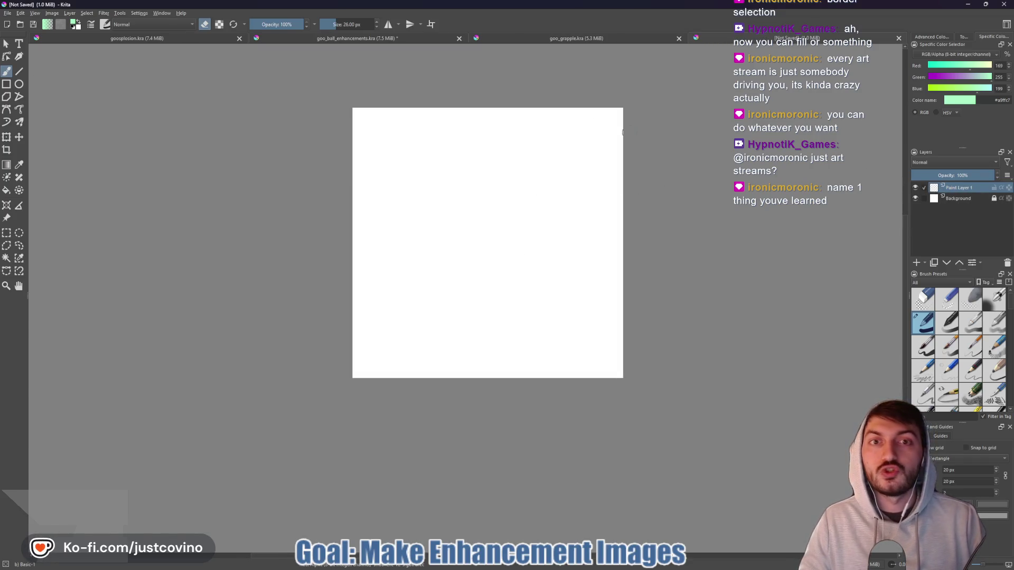
click(6, 84)
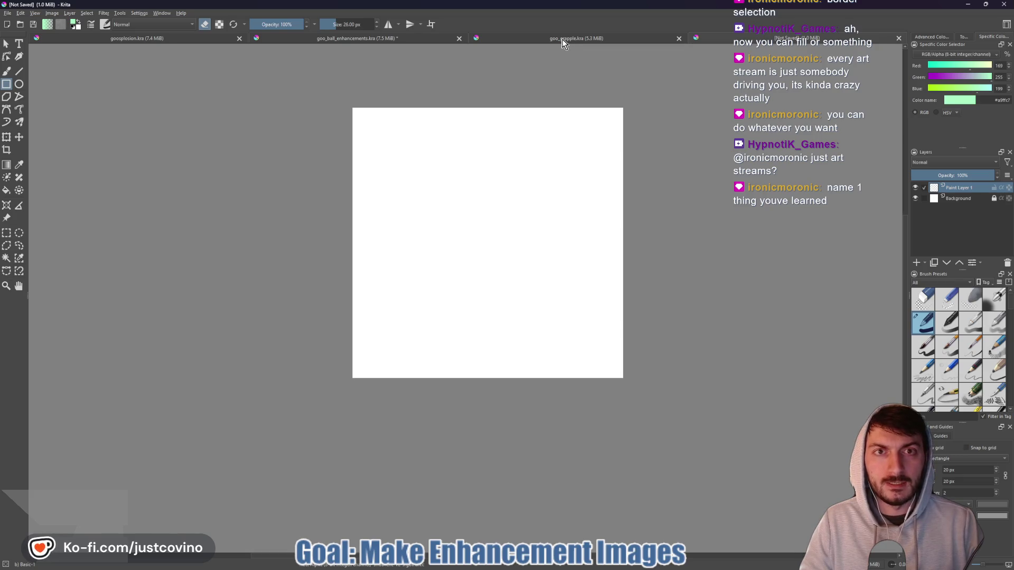
- Copy #2aae00 from the Notepad++ colour notes and apply it as Krita's painting colour
click(601, 566)
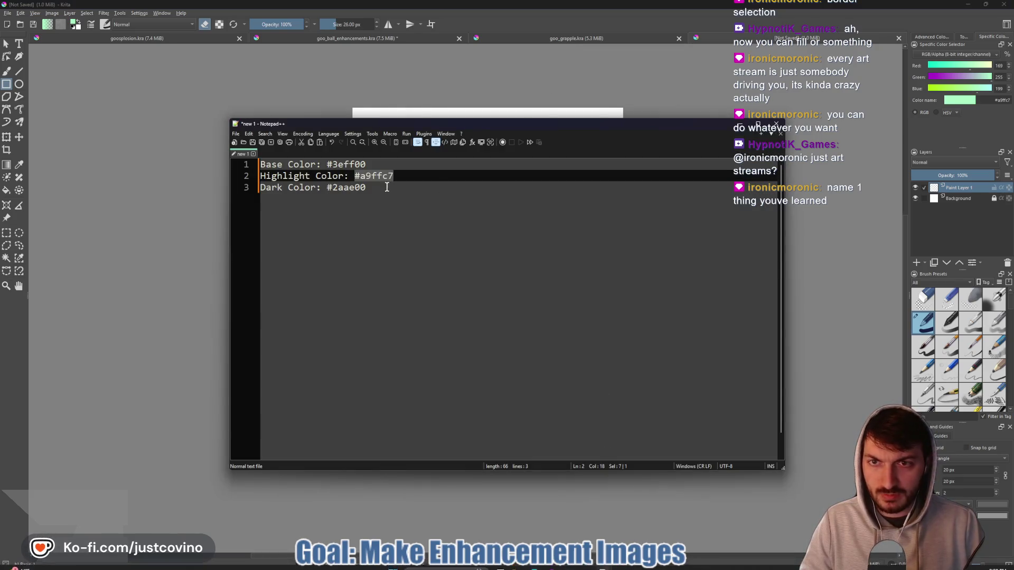
drag(366, 188, 326, 188)
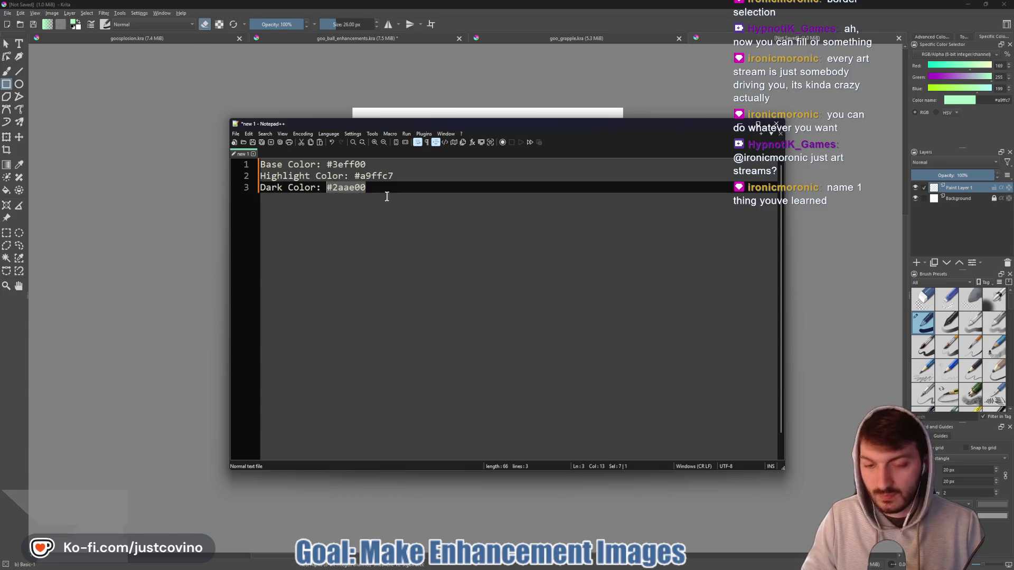
click(1012, 104)
key(ctrl+v)
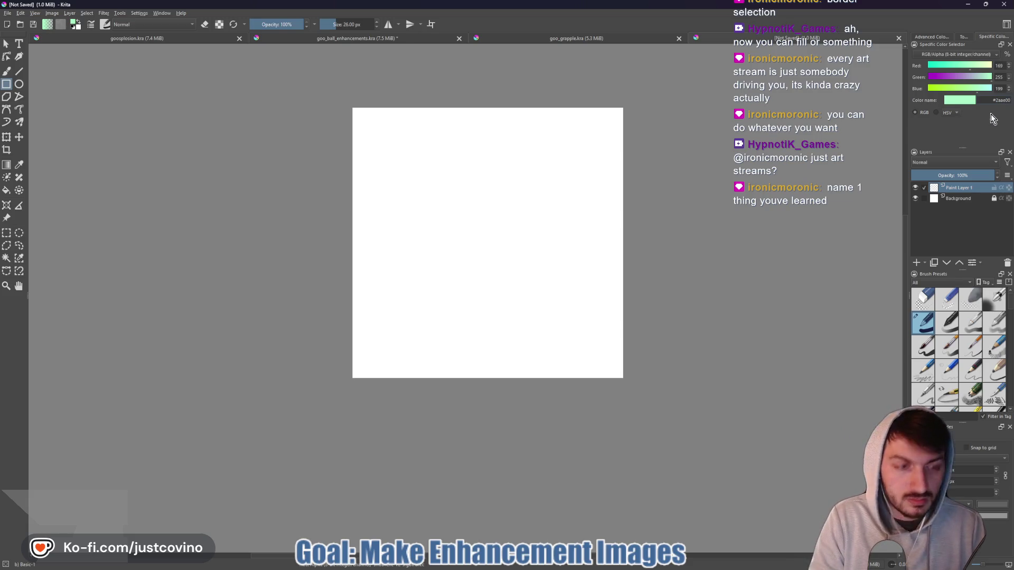
key(Return)
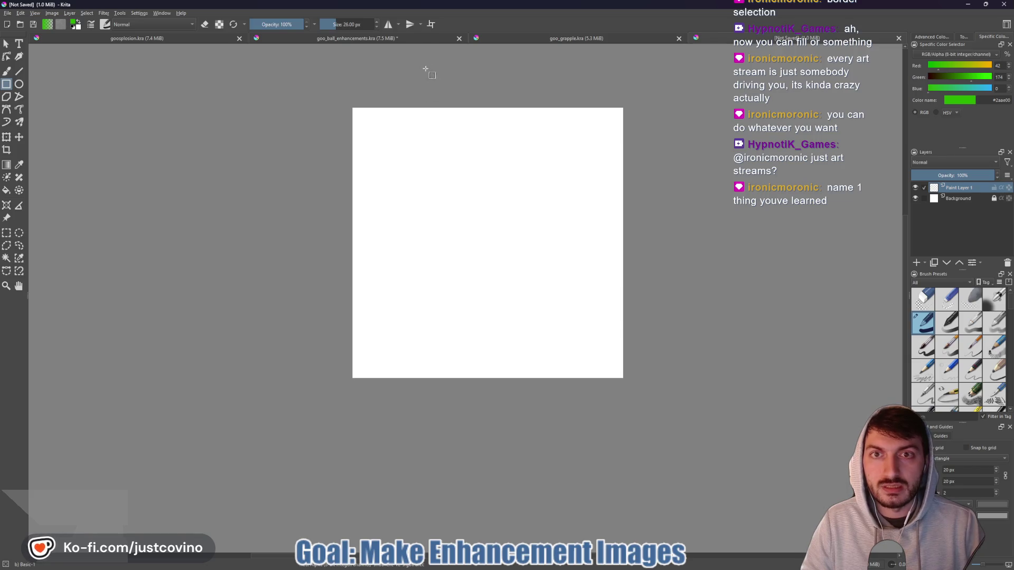
- With horizontal and vertical mirroring on, draw a tall and a wide rectangle forming a centred cross
click(389, 24)
click(410, 25)
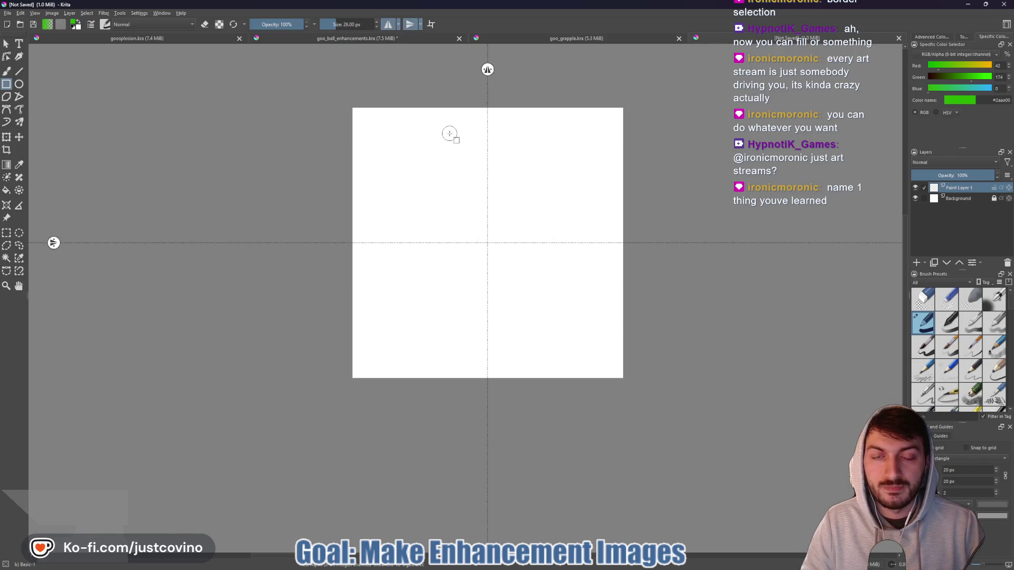
drag(439, 127, 536, 360)
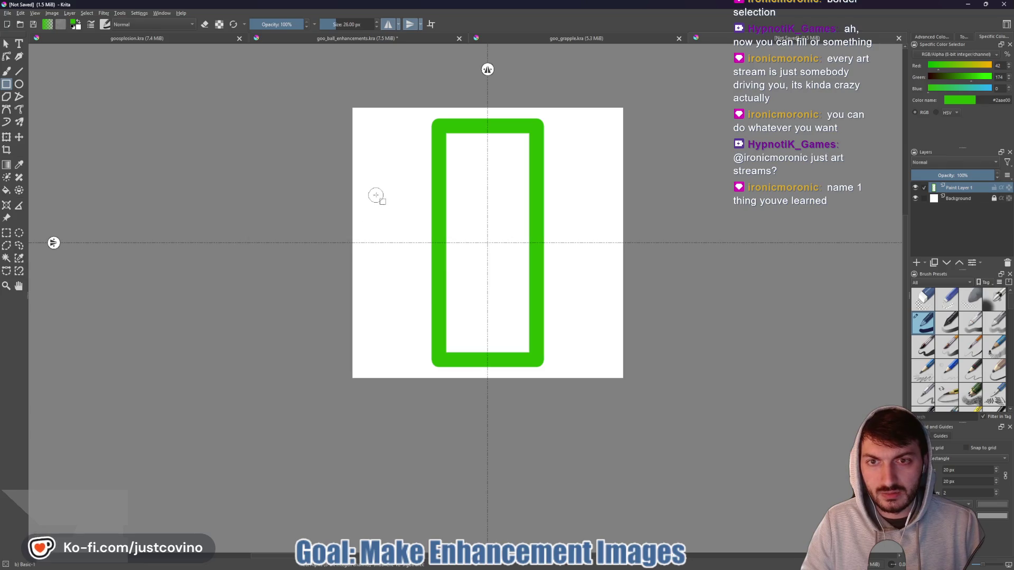
mouse_move(374, 189)
mouse_down()
mouse_move(494, 267)
mouse_move(601, 297)
mouse_up()
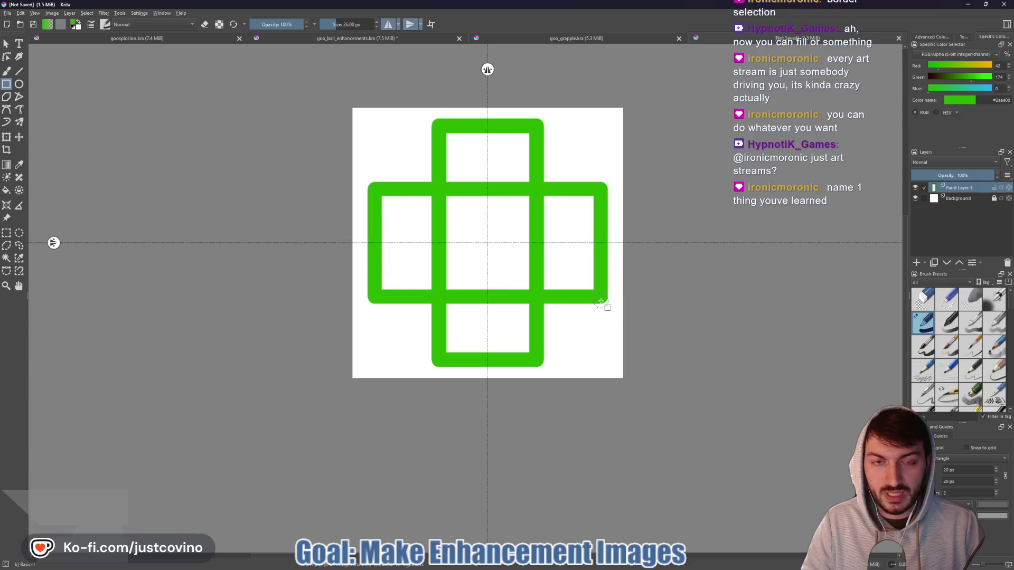
click(406, 26)
click(388, 24)
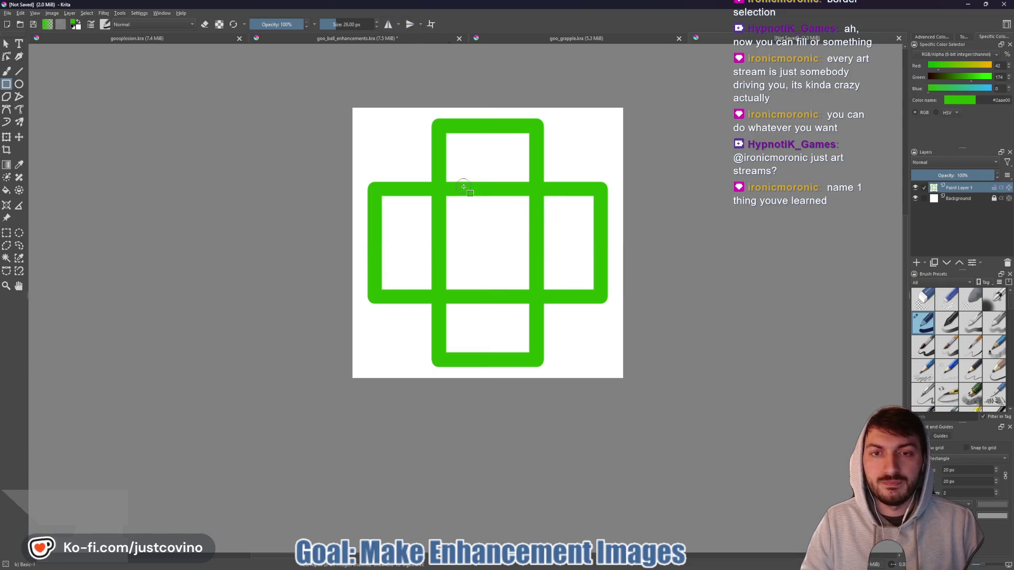
key(b)
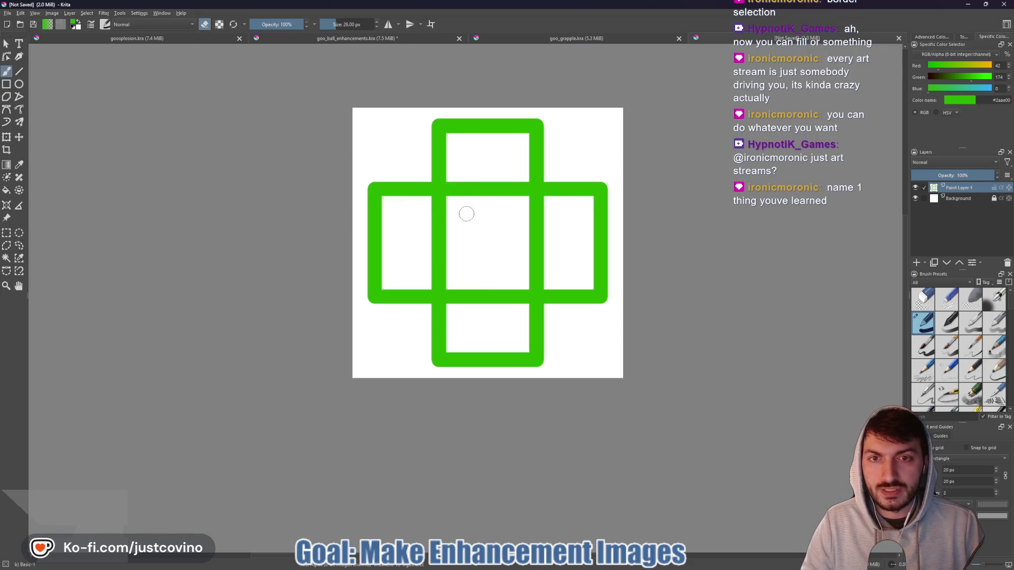
- Erase notches through the cross's inner bars, then draw a short straight line with a 12 px brush
mouse_move(430, 204)
mouse_down()
mouse_move(434, 223)
mouse_move(555, 216)
mouse_move(521, 227)
mouse_up()
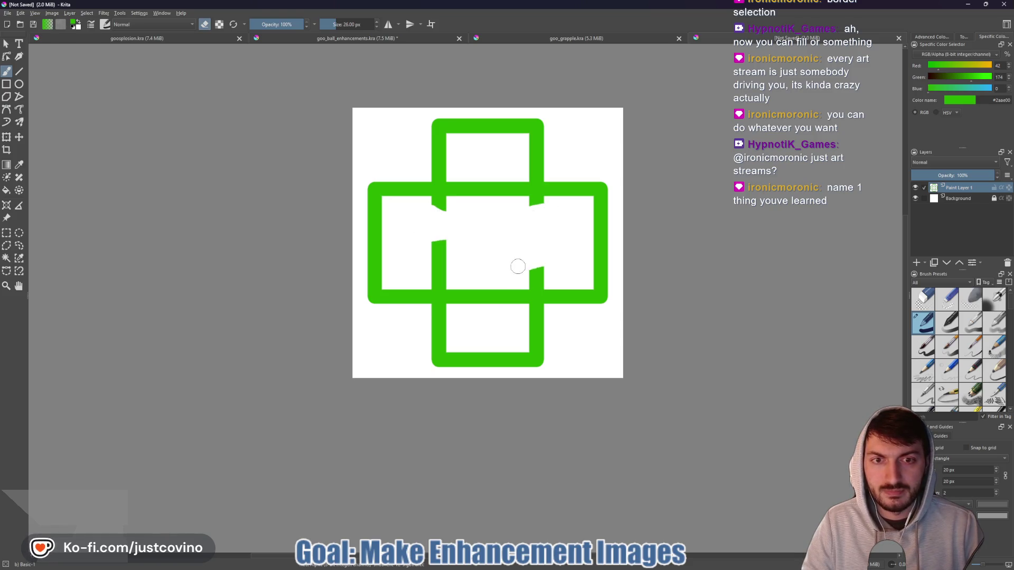
mouse_move(535, 269)
mouse_down()
mouse_move(483, 248)
mouse_move(449, 265)
mouse_up()
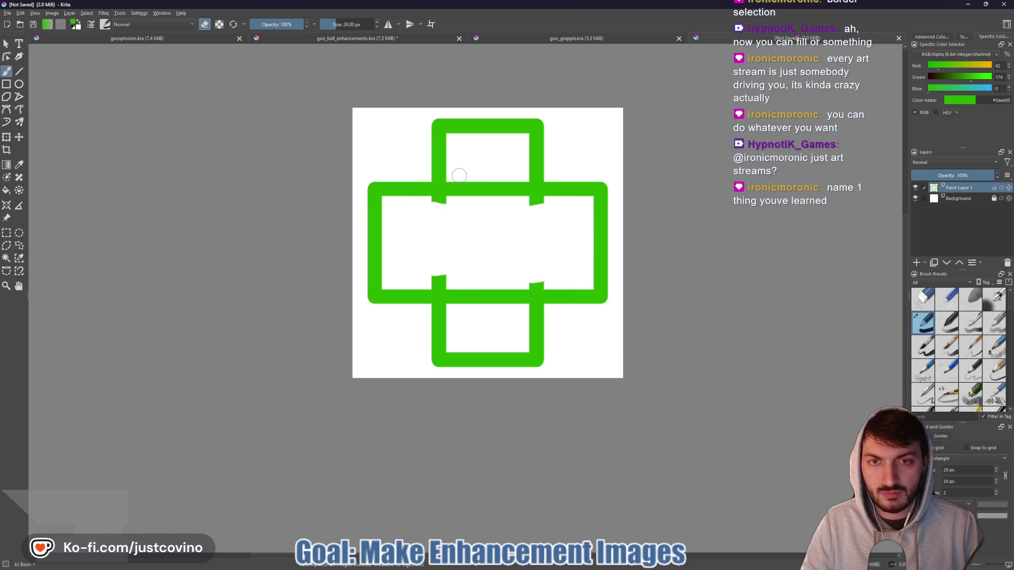
click(19, 71)
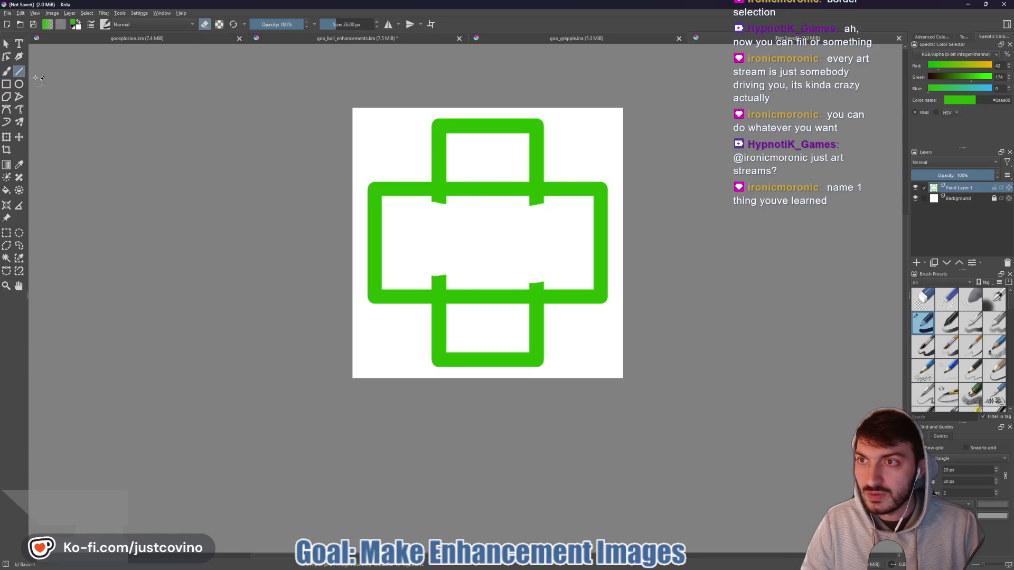
drag(427, 202, 477, 199)
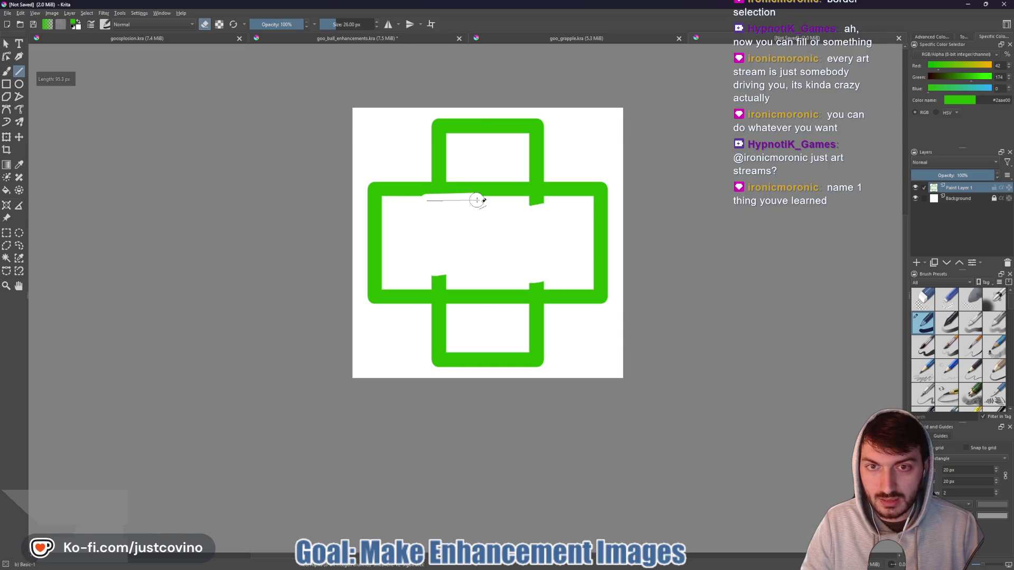
key(bracketleft)
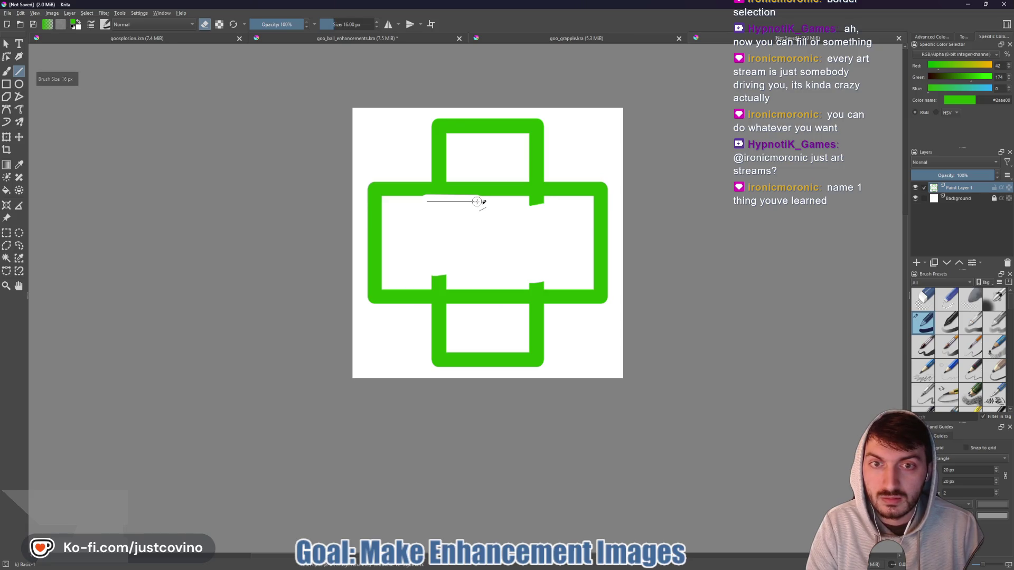
key(bracketleft)
drag(477, 201, 477, 201)
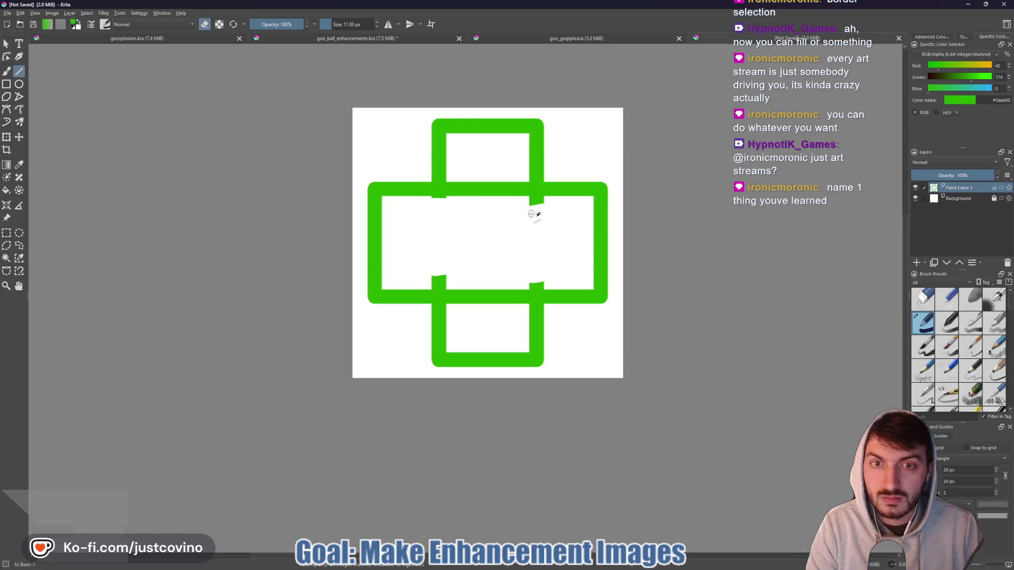
- Draw straight lines along the bar edge, resizing the brush between 10 and 30 px
scroll(426, 208, up, 4)
drag(420, 193, 531, 193)
key(bracketright)
drag(531, 193, 530, 191)
key(bracketright)
key(bracketright)
key(bracketright)
key(bracketright)
key(bracketright)
key(bracketleft)
key(bracketleft)
key(bracketleft)
mouse_move(531, 192)
mouse_down()
mouse_move(470, 173)
mouse_move(468, 149)
mouse_move(495, 134)
mouse_move(508, 185)
mouse_move(524, 194)
mouse_move(419, 188)
mouse_move(525, 186)
mouse_move(487, 183)
mouse_move(495, 186)
mouse_up()
key(bracketright)
key(bracketright)
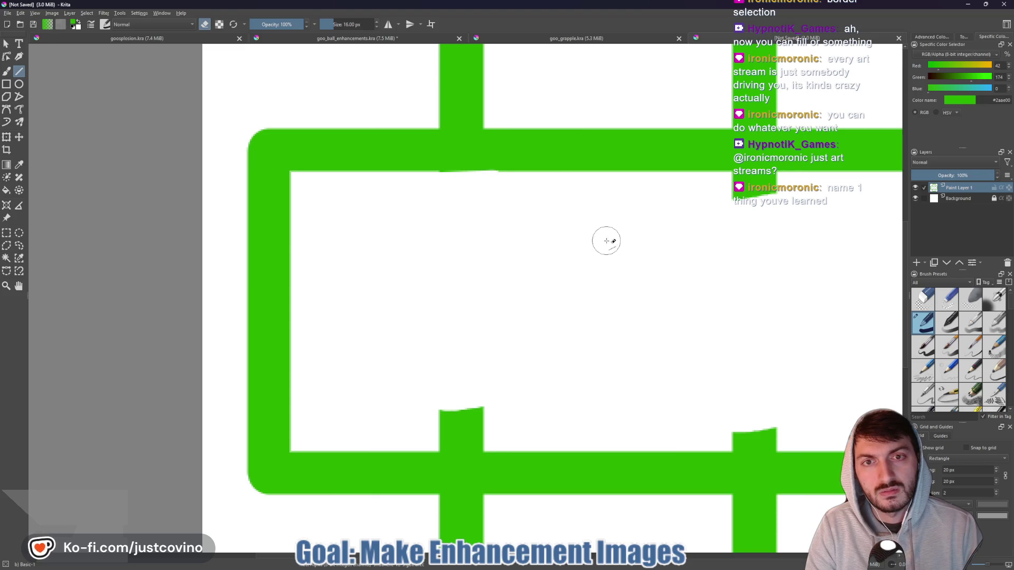
- Drop the straight-line attempts, shrink the brush to 14 px, and erase the stray green stroke and smudge
drag(647, 183, 819, 186)
key(bracketleft)
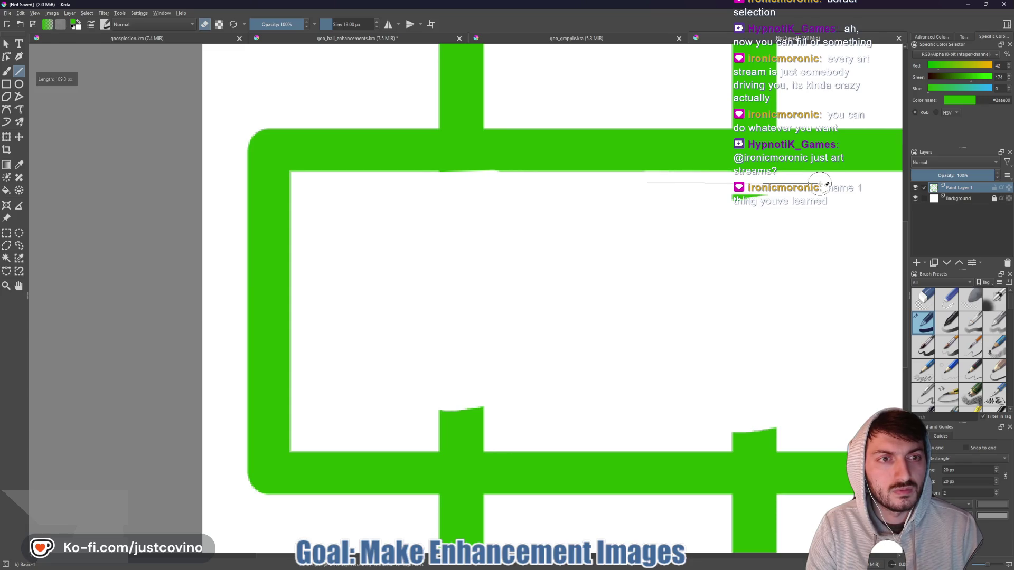
key(Escape)
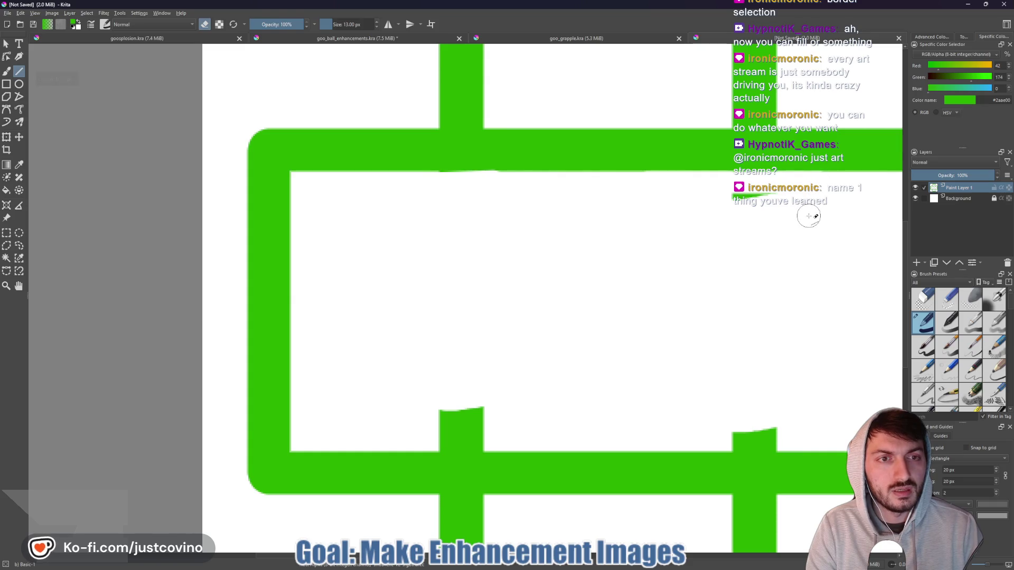
scroll(808, 216, down, 1)
drag(544, 363, 809, 363)
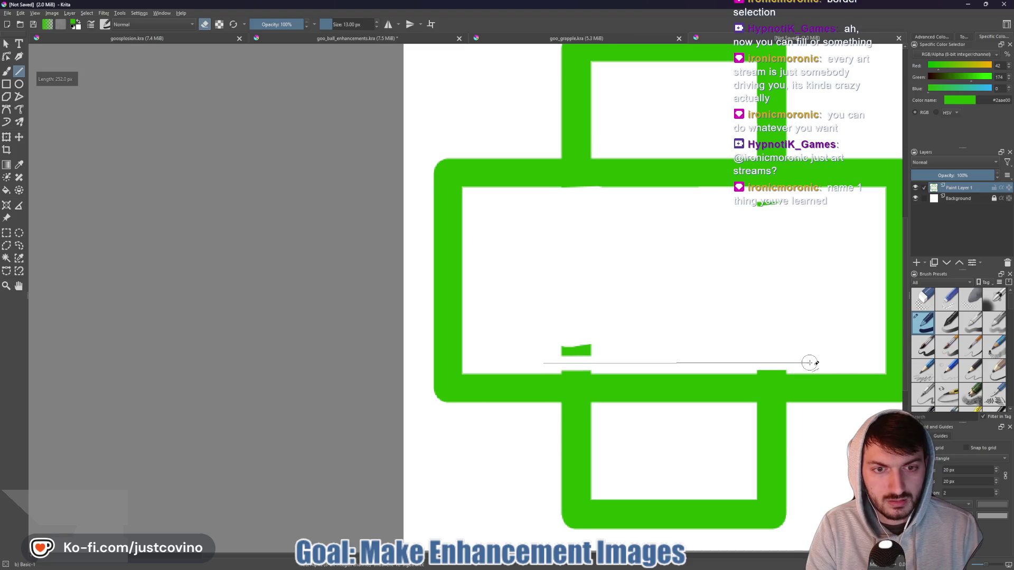
key(Escape)
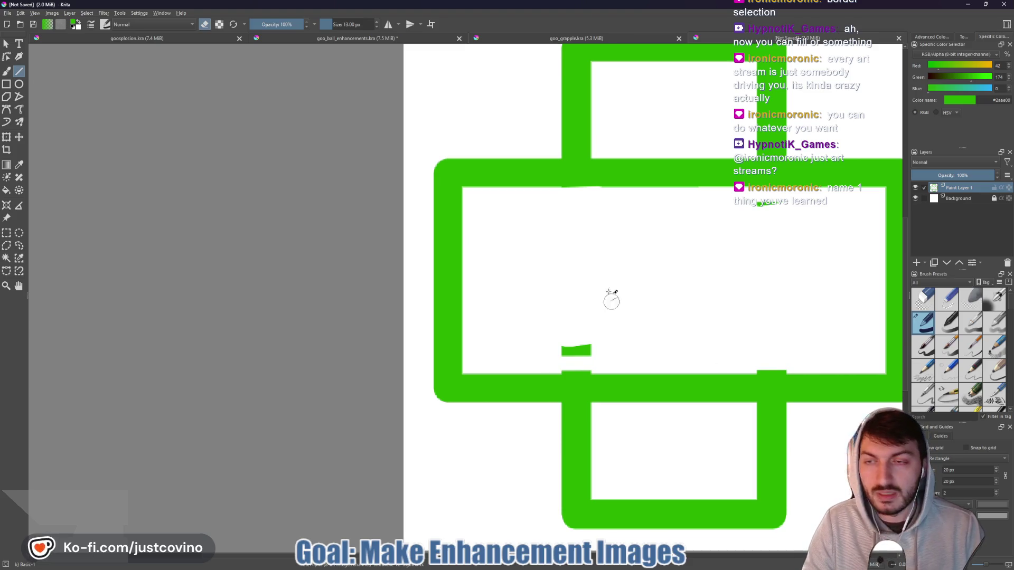
click(6, 43)
key(b)
key(e)
drag(610, 346, 542, 353)
key(e)
mouse_move(601, 343)
mouse_down()
mouse_move(550, 353)
mouse_move(607, 350)
mouse_up()
drag(758, 207, 795, 202)
- Erase the small green bump and clean up the bar's top edge at the lower junction
scroll(748, 343, up, 2)
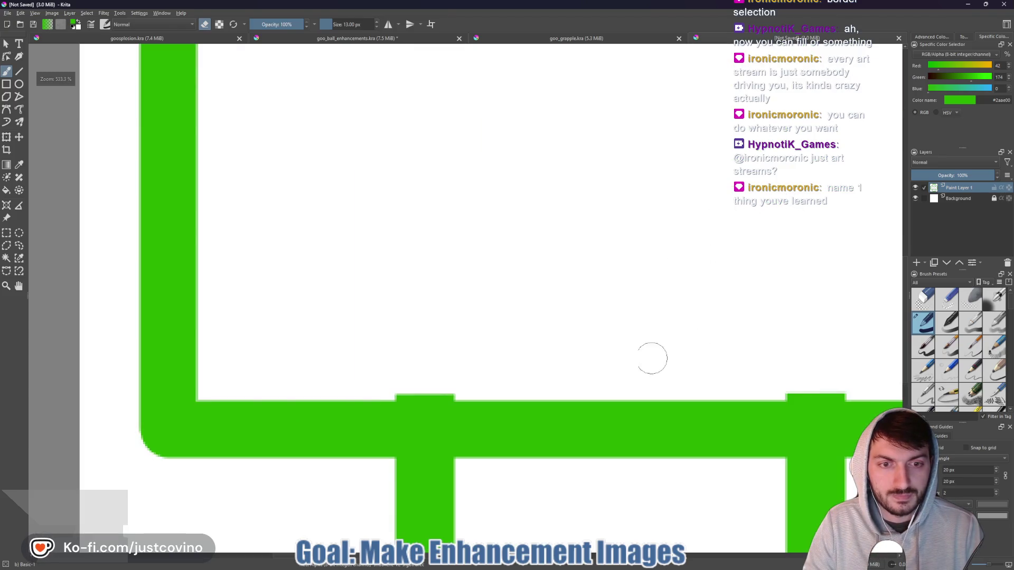
drag(570, 370, 593, 217)
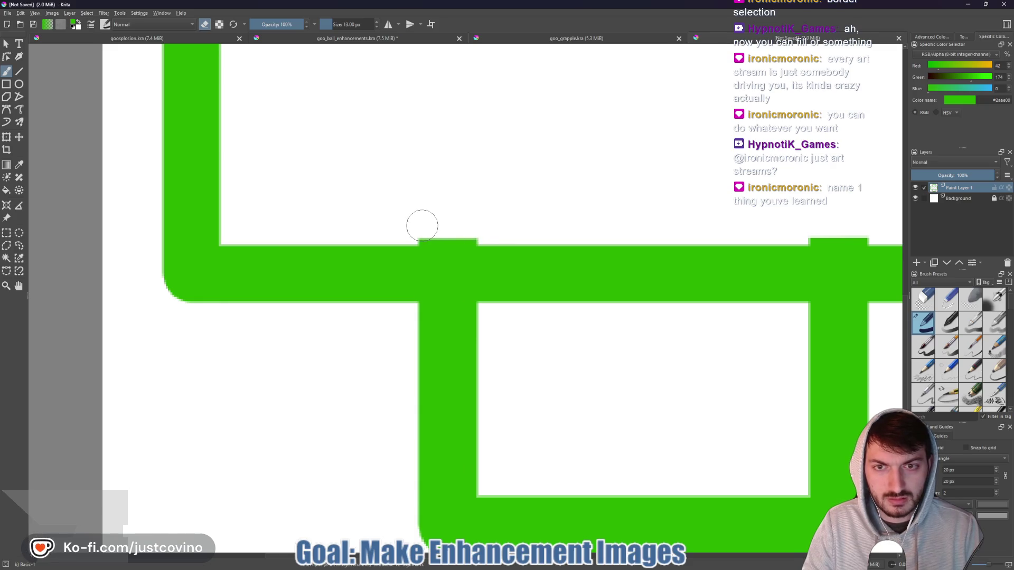
key(e)
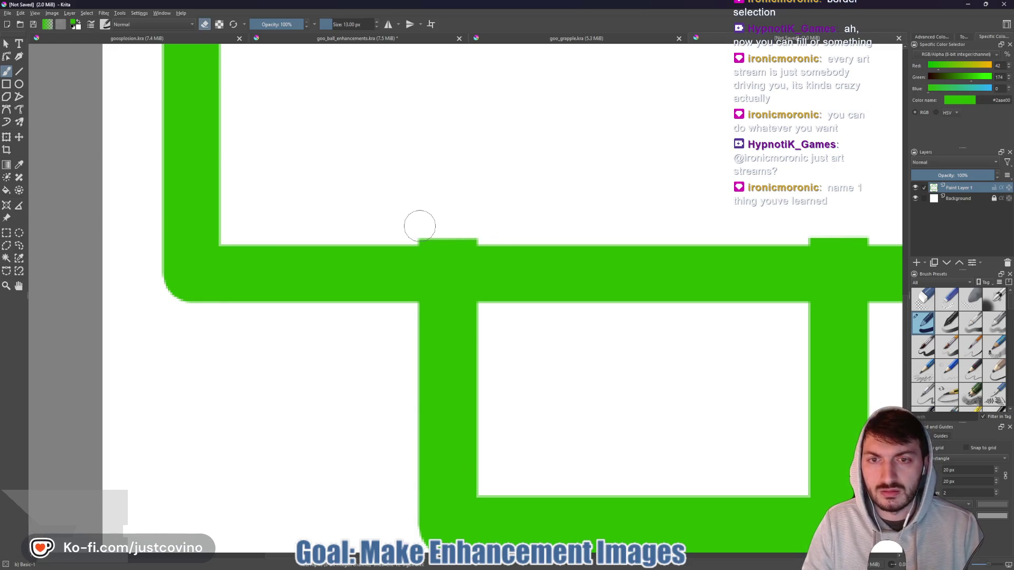
drag(417, 226, 481, 227)
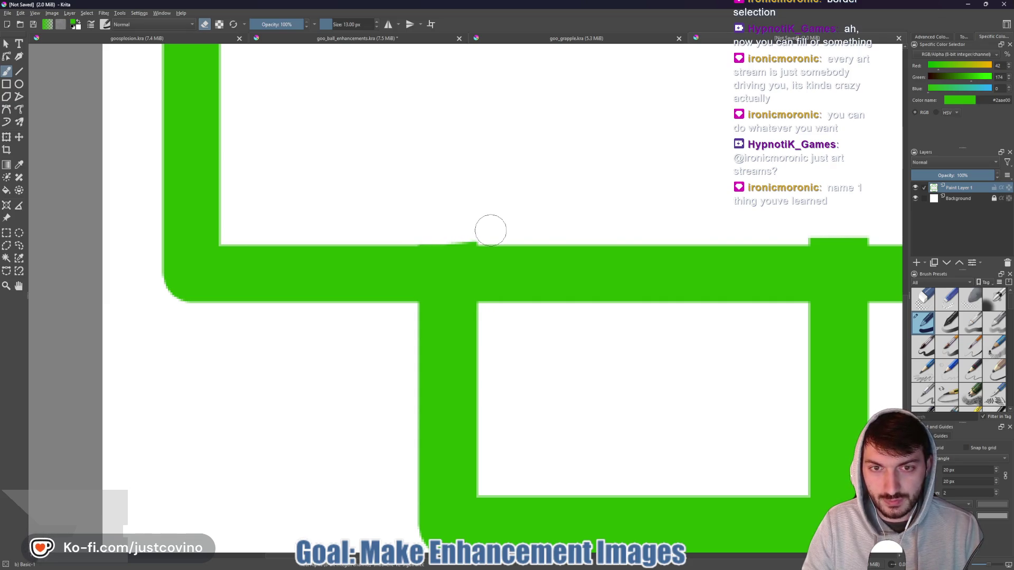
mouse_move(464, 230)
mouse_down()
mouse_move(442, 226)
mouse_move(496, 231)
mouse_up()
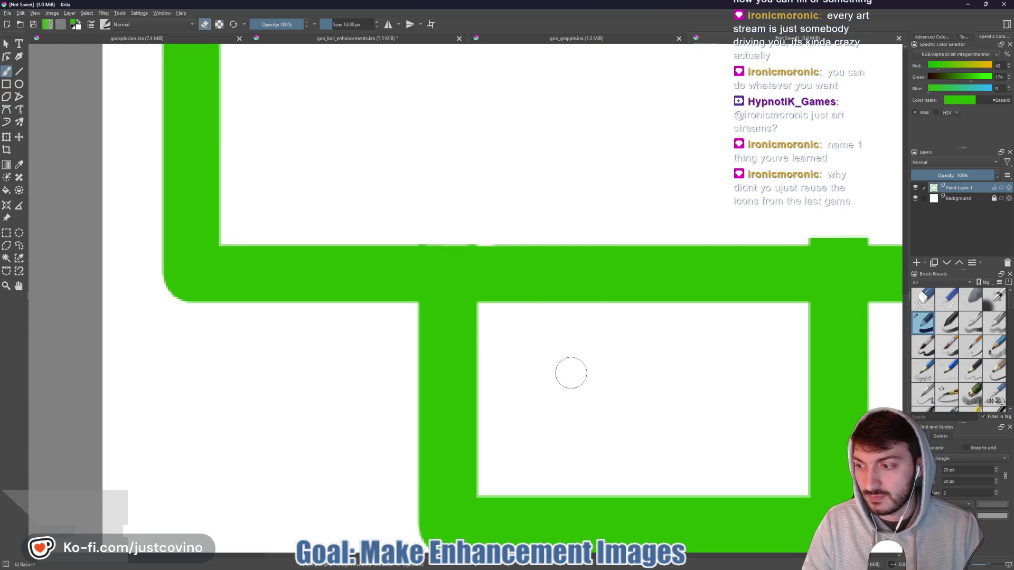
scroll(485, 379, down, 1)
scroll(415, 367, down, 1)
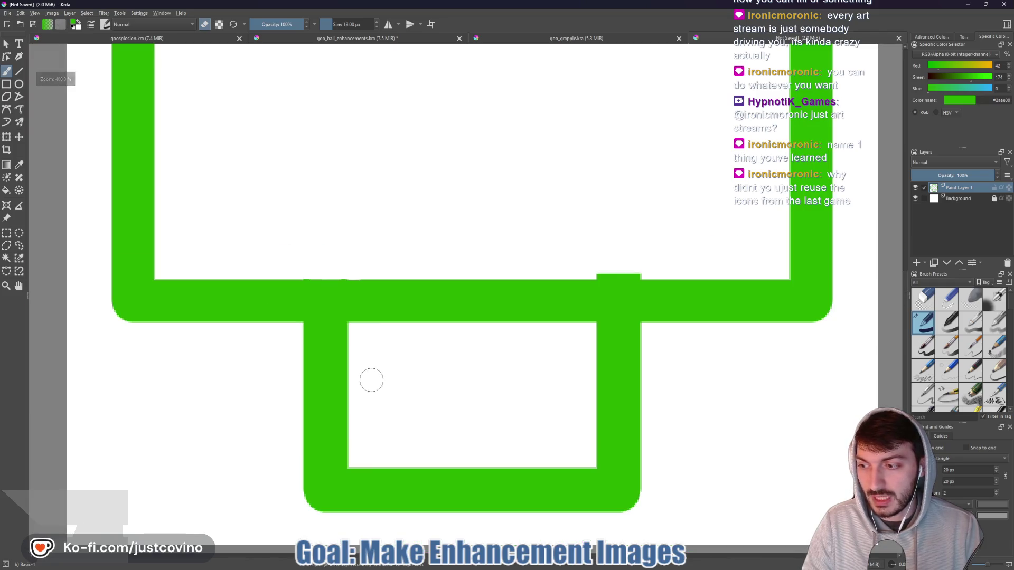
- Erase the bar between the middle and bottom boxes and straighten and trim the cut edges
mouse_move(367, 336)
mouse_down()
mouse_move(409, 317)
mouse_move(467, 354)
mouse_move(575, 269)
mouse_up()
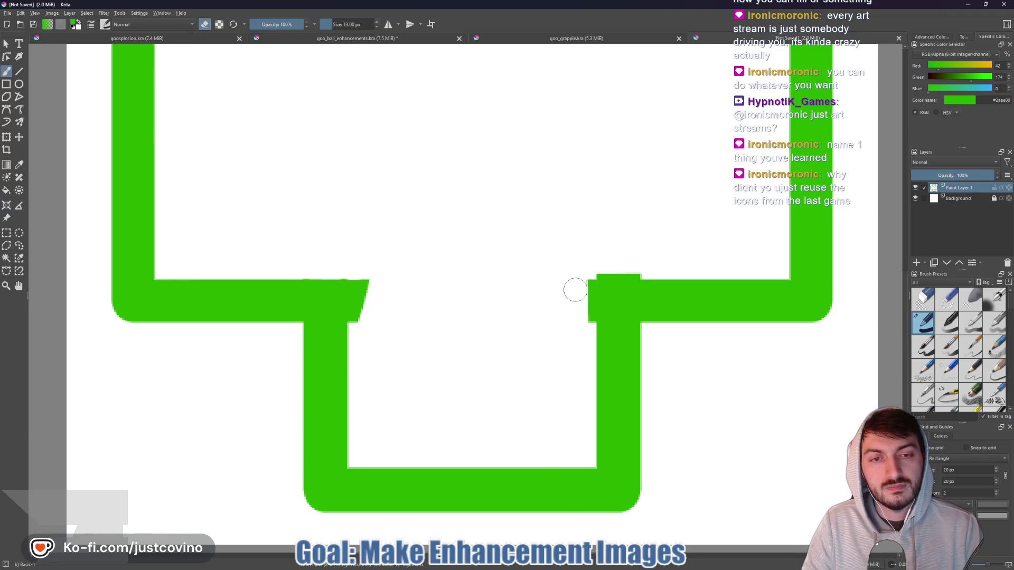
mouse_move(366, 271)
mouse_down()
mouse_move(363, 330)
mouse_move(539, 344)
mouse_move(503, 351)
mouse_move(521, 274)
mouse_move(526, 108)
mouse_move(520, 179)
mouse_up()
scroll(362, 331, up, 5)
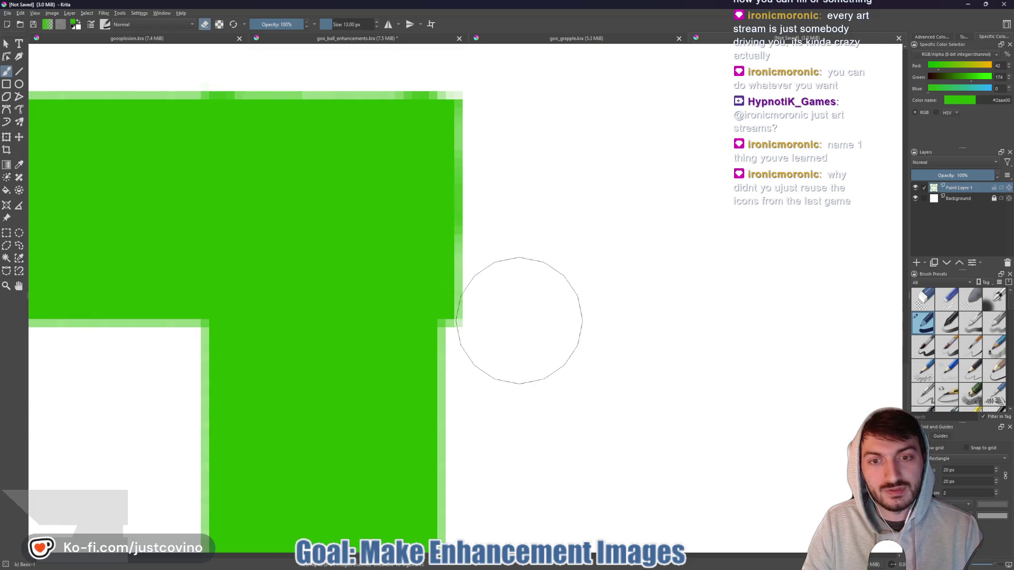
drag(507, 312, 509, 104)
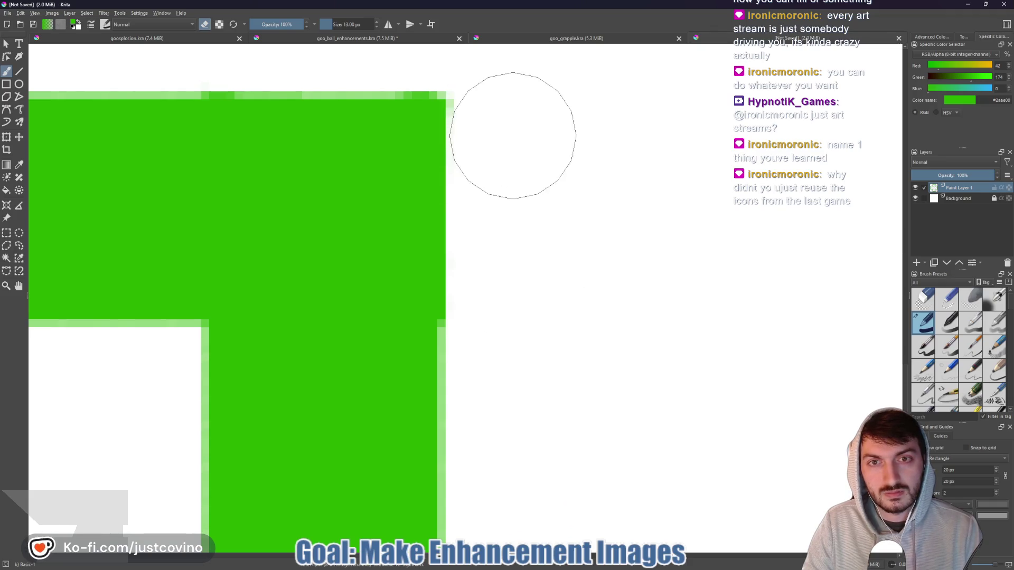
drag(541, 132, 579, 339)
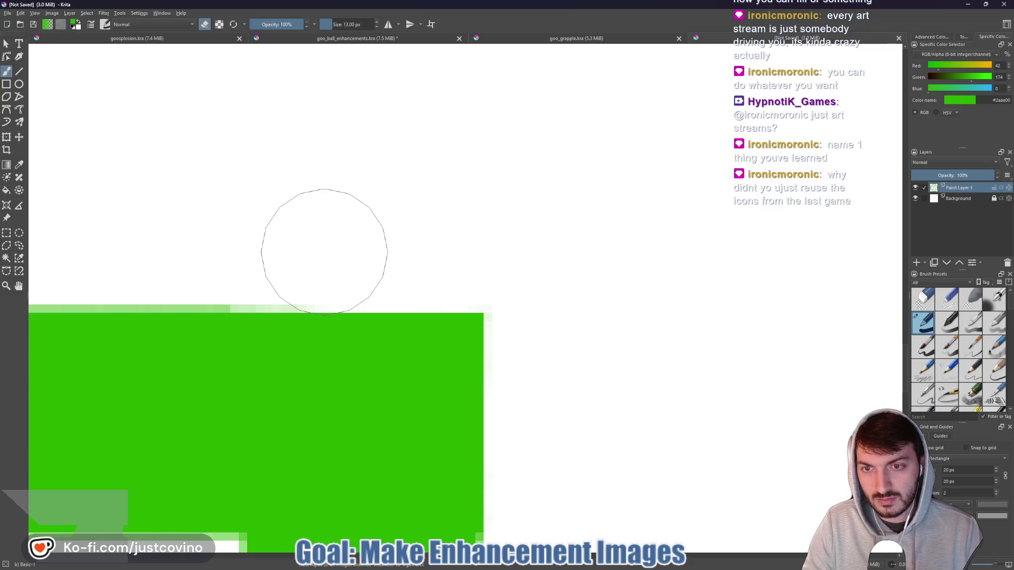
drag(259, 251, 195, 255)
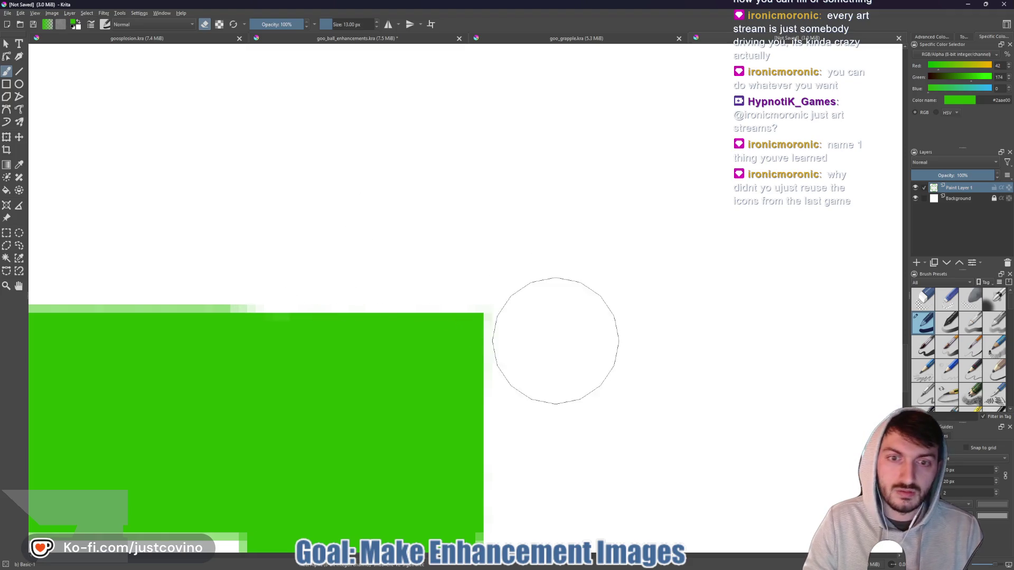
scroll(405, 274, down, 3)
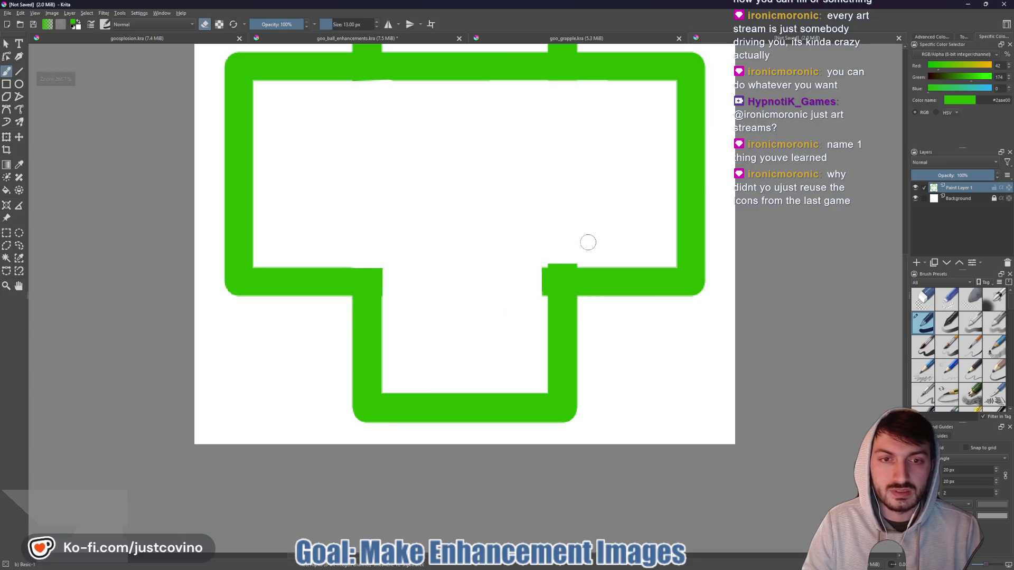
- Erase the raised notch and leftover column, flattening the bar's top edge
scroll(593, 247, up, 5)
mouse_move(526, 293)
mouse_down()
mouse_move(376, 290)
mouse_move(373, 430)
mouse_up()
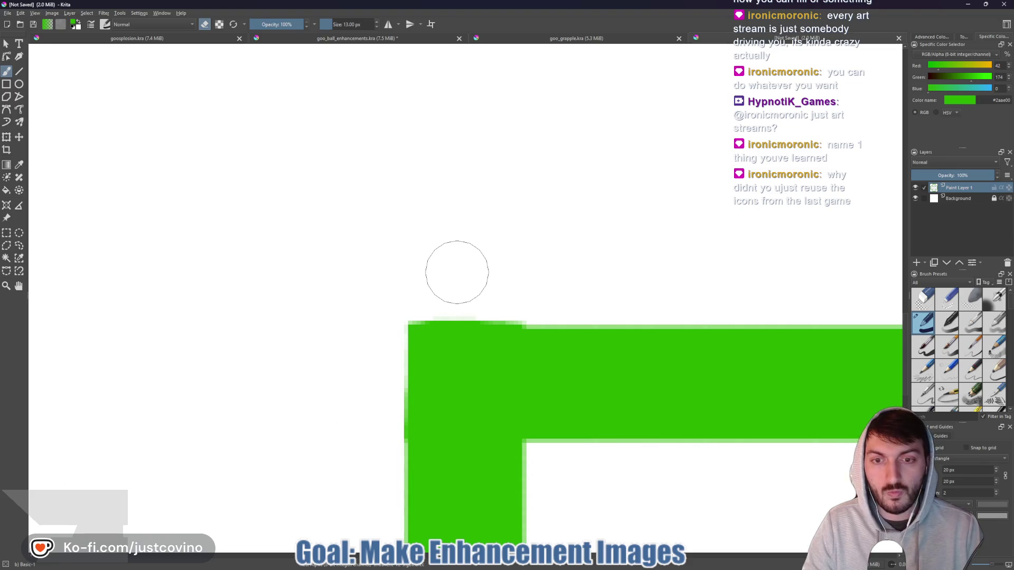
drag(531, 295, 430, 296)
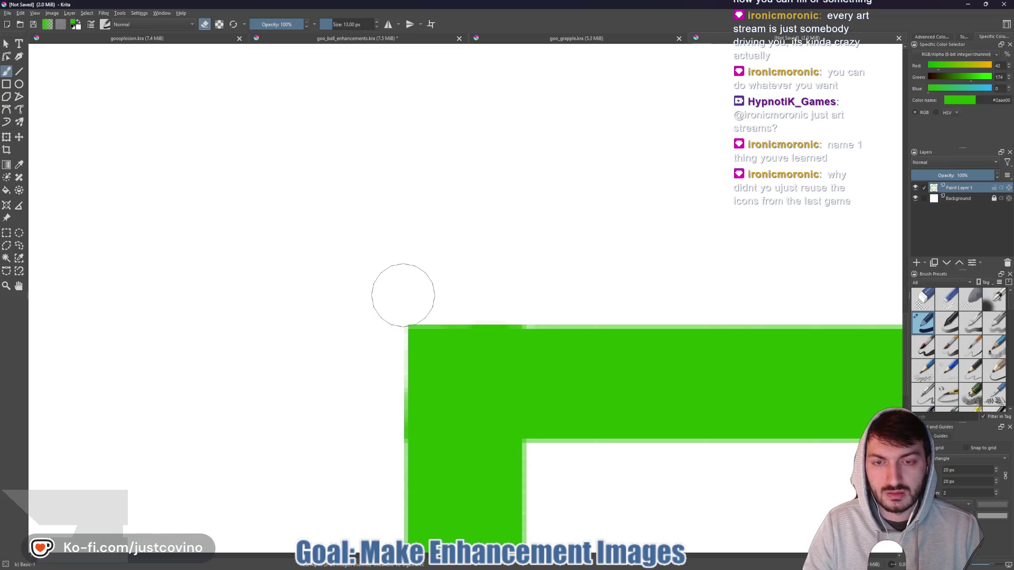
- Zoom out and erase the upper inner bar between the top arm and centre
key(minus)
key(minus)
key(minus)
drag(419, 199, 460, 338)
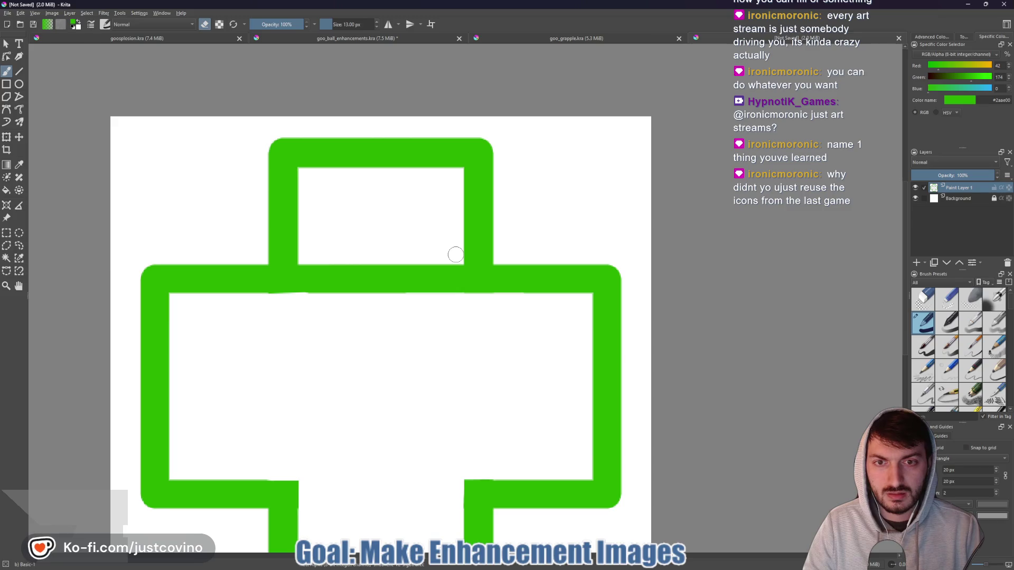
drag(456, 255, 449, 321)
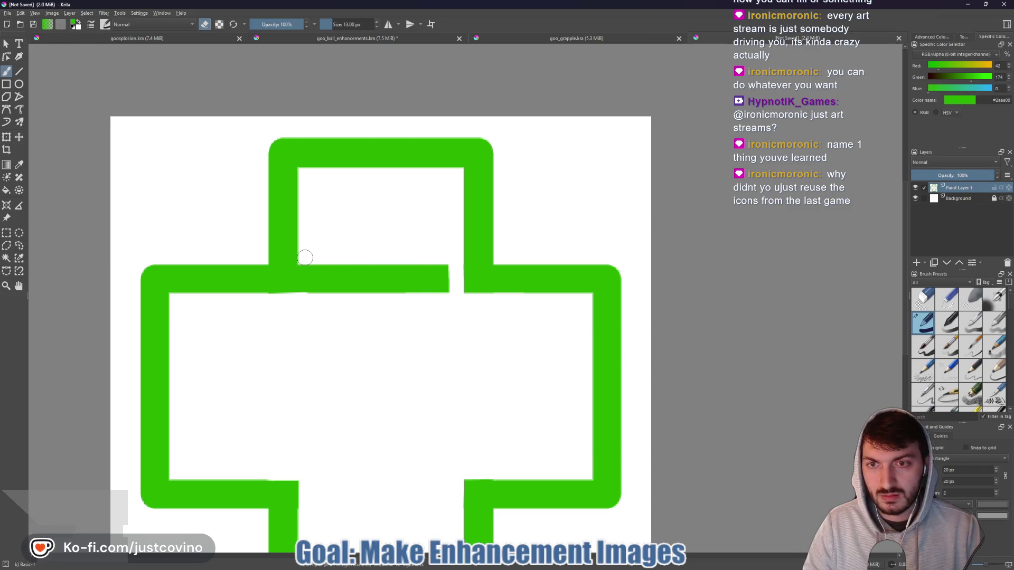
drag(305, 258, 307, 335)
mouse_move(328, 273)
mouse_down()
mouse_move(347, 260)
mouse_move(355, 301)
mouse_move(371, 262)
mouse_move(382, 302)
mouse_move(401, 246)
mouse_move(421, 306)
mouse_move(446, 260)
mouse_up()
scroll(416, 309, down, 4)
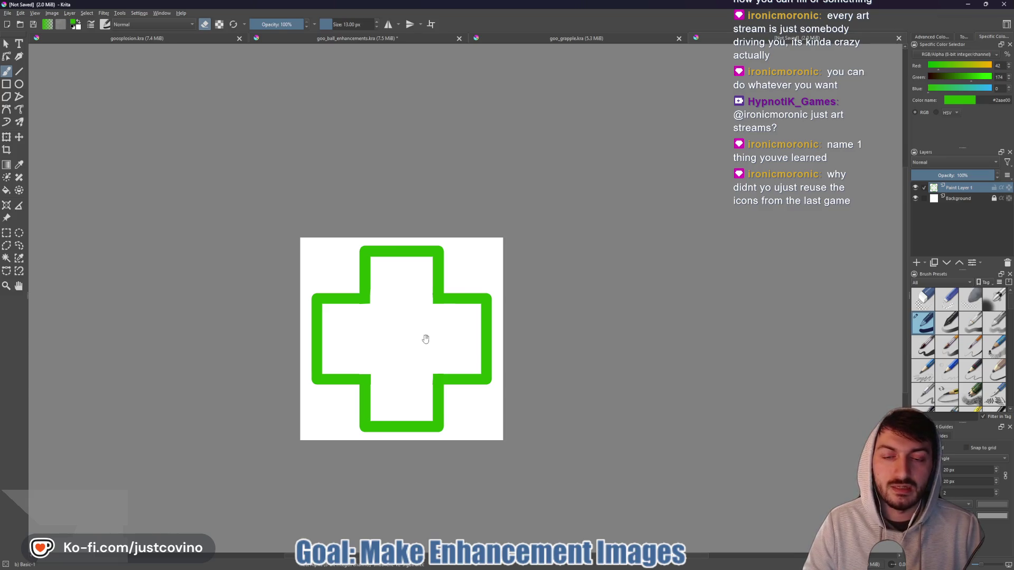
drag(388, 334, 429, 329)
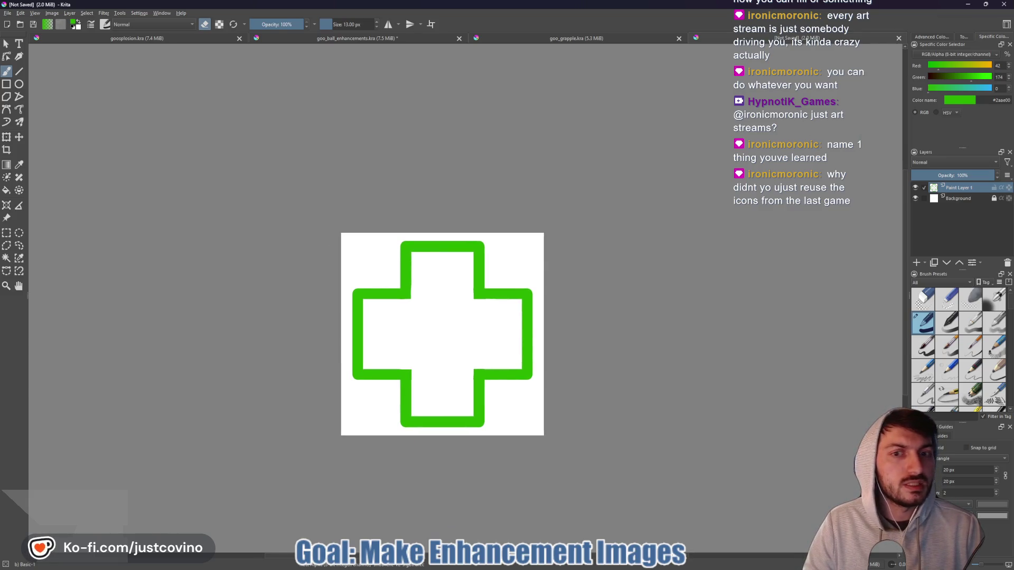
- Add a new paint layer and set the painting colour to #3eff00 copied from the colour notes
click(917, 263)
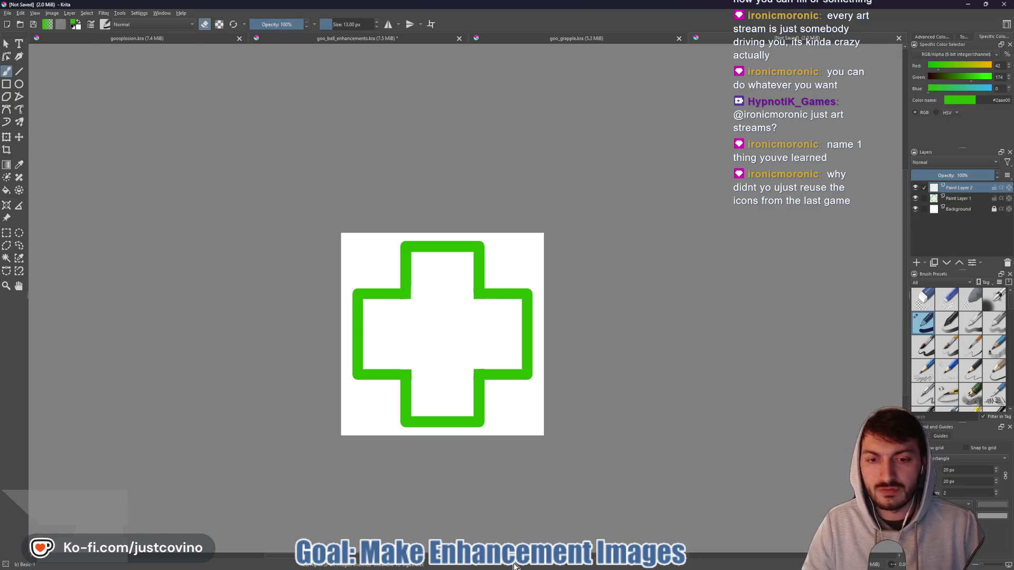
click(605, 566)
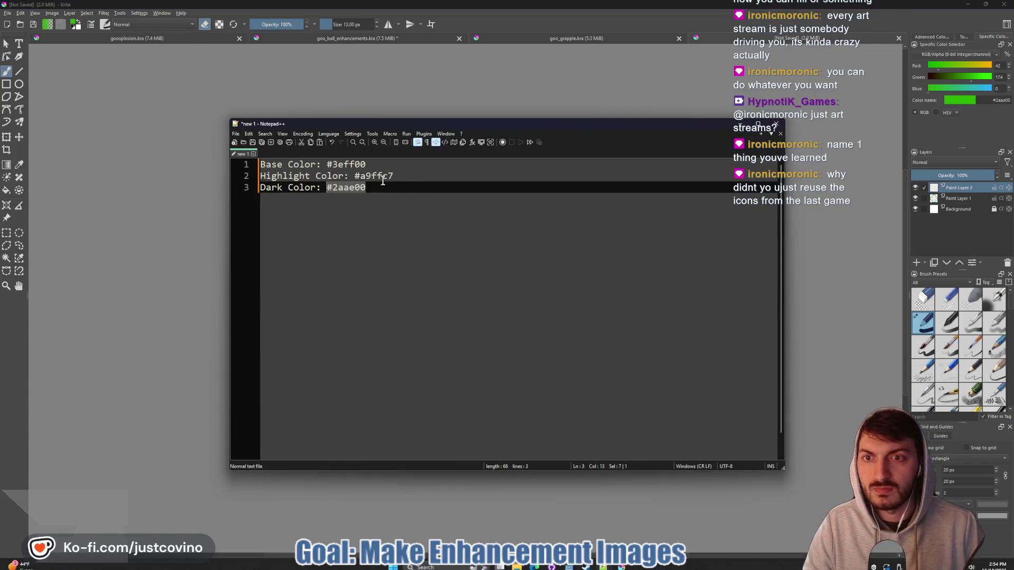
double_click(329, 164)
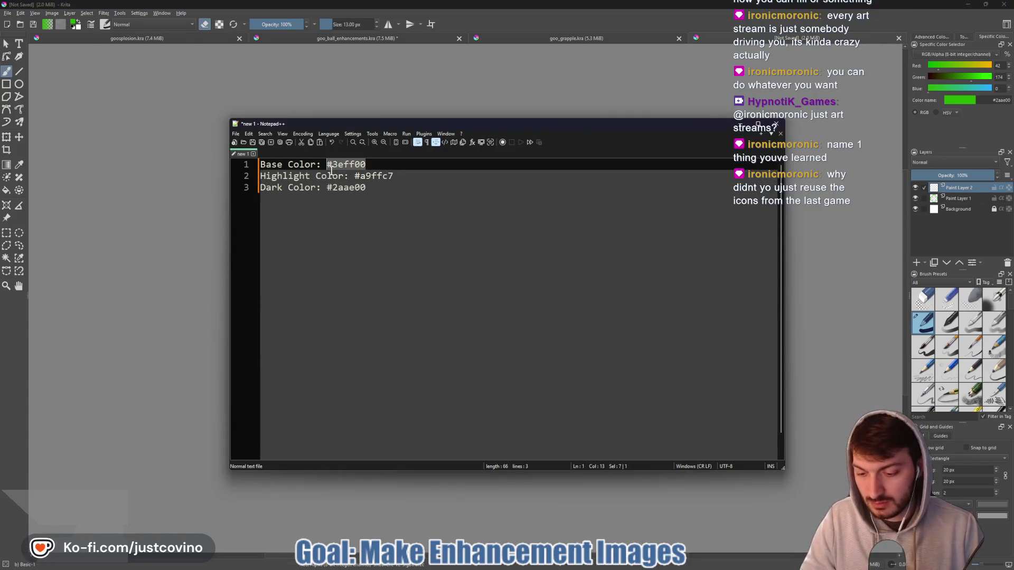
click(991, 99)
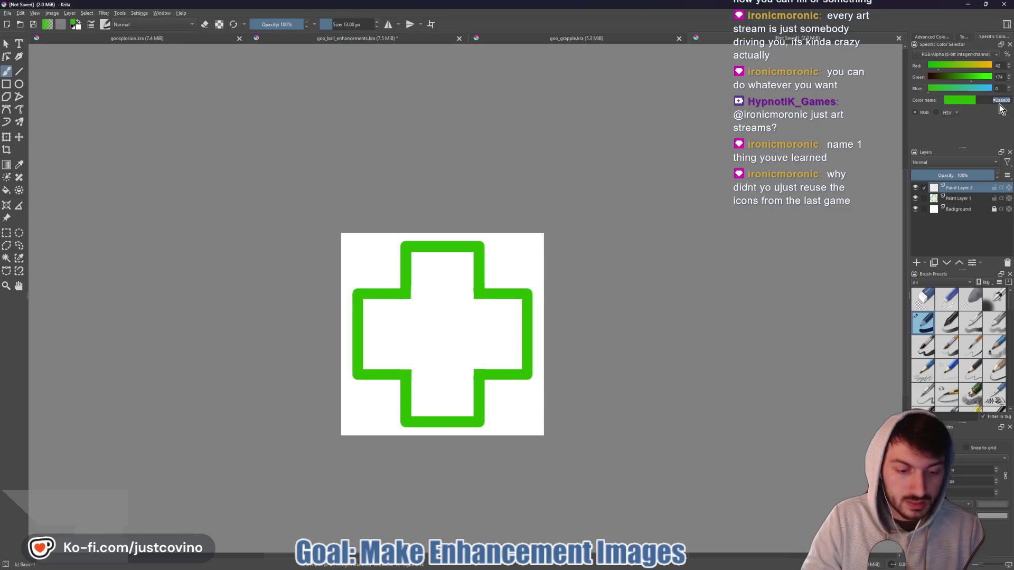
key(alt+f)
key(Escape)
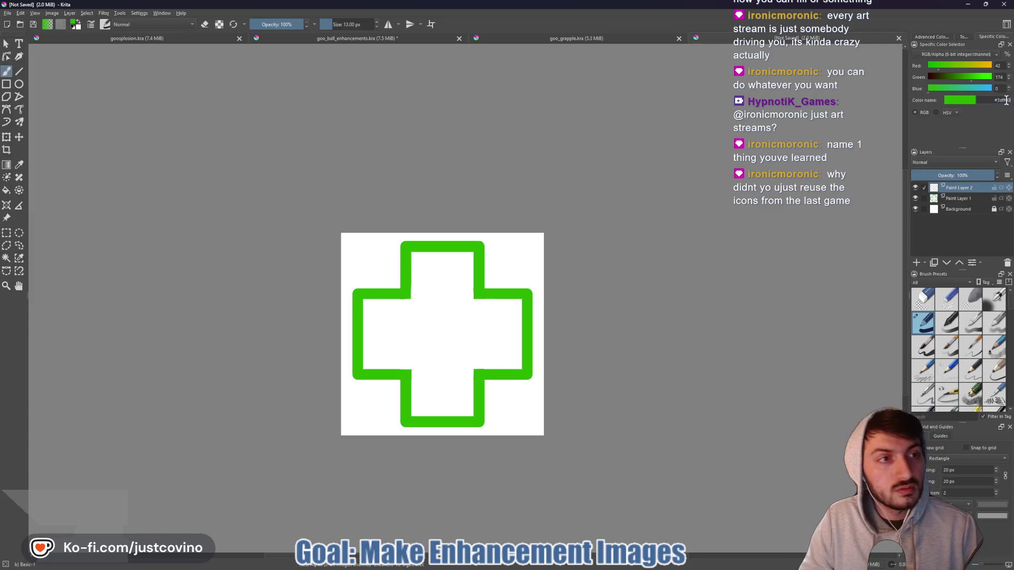
key(Return)
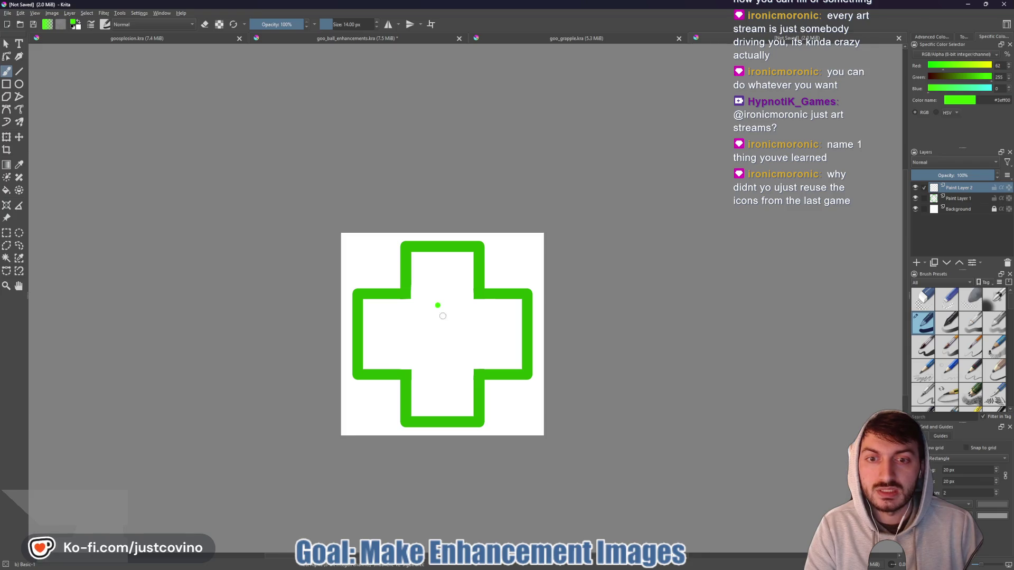
- Move Paint Layer 1 above Paint Layer 2, undoing the trial green strokes
key(bracketright)
drag(442, 315, 436, 287)
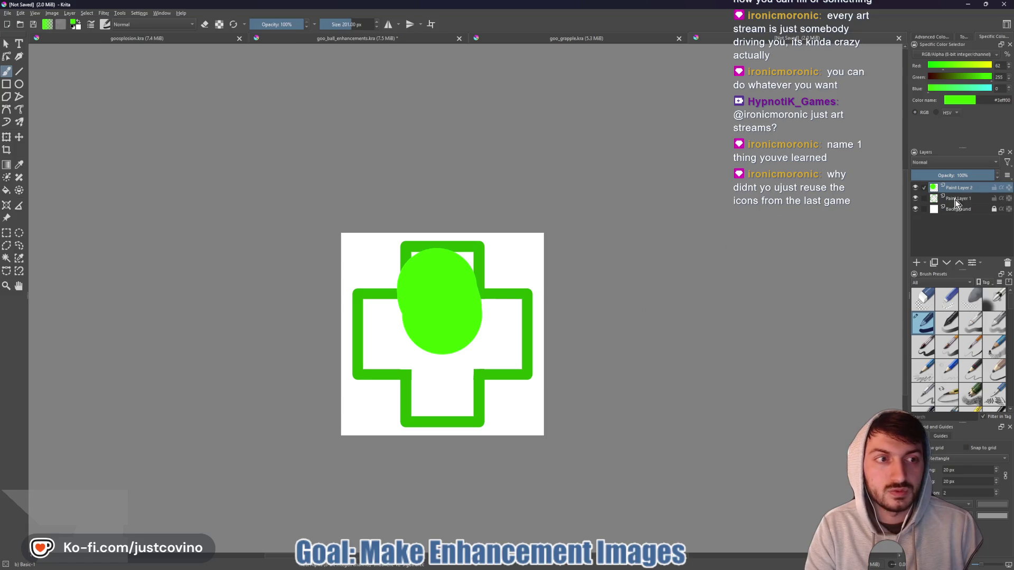
click(959, 263)
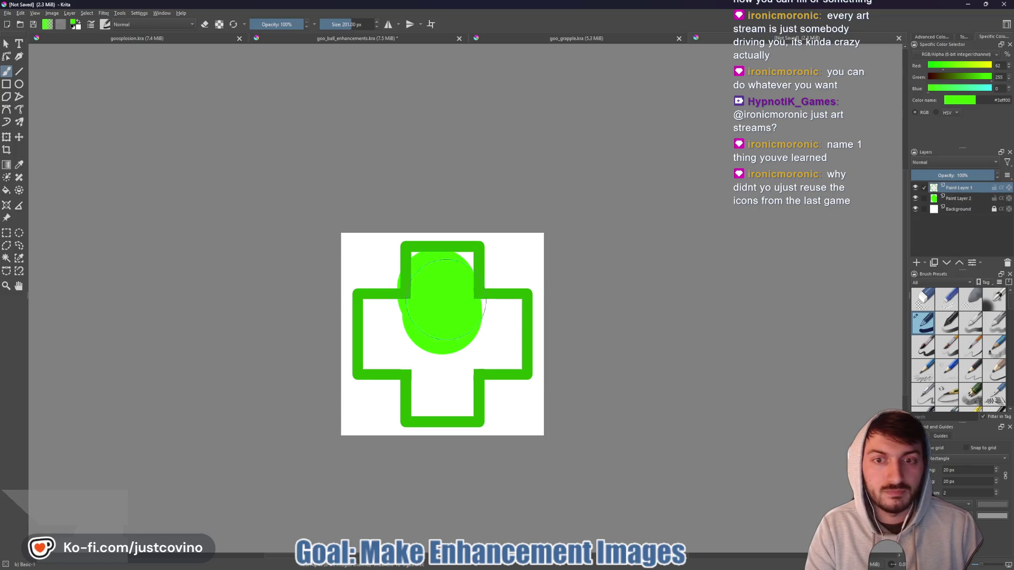
key(ctrl+z)
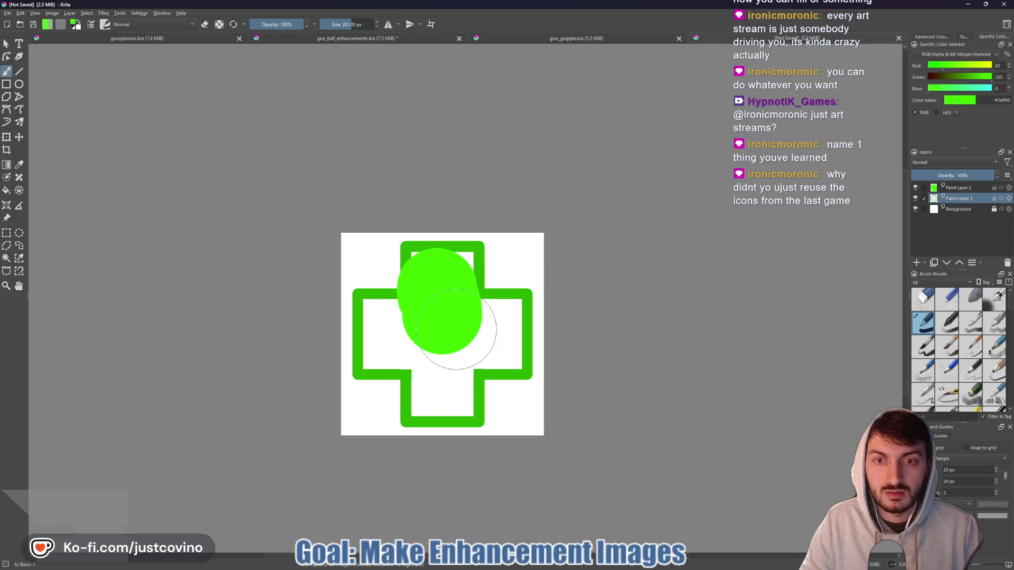
key(ctrl+z)
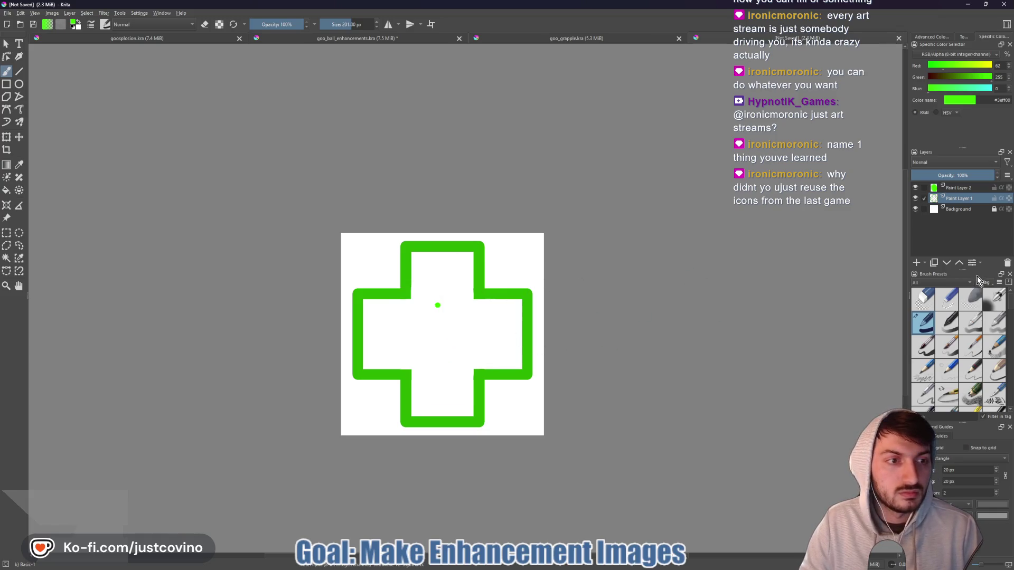
click(959, 263)
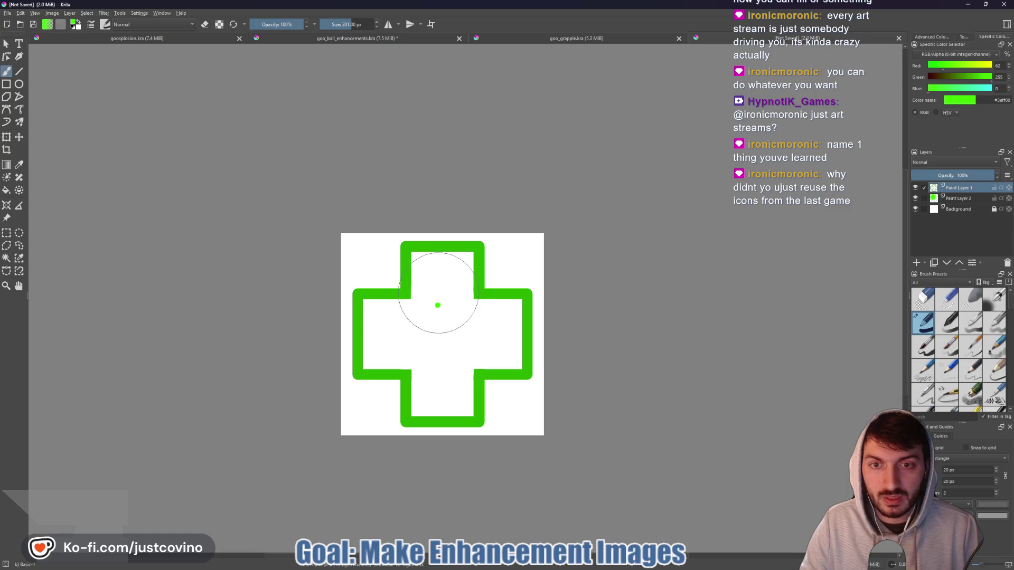
mouse_move(438, 305)
shift+mouse_down()
mouse_move(417, 305)
mouse_move(437, 286)
mouse_move(432, 277)
shift+mouse_up()
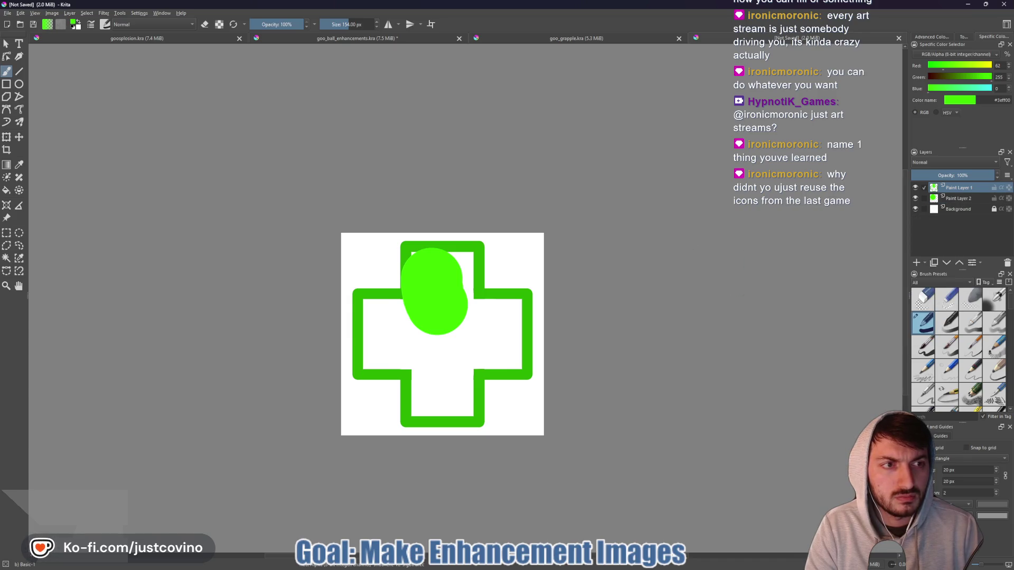
key(ctrl+z)
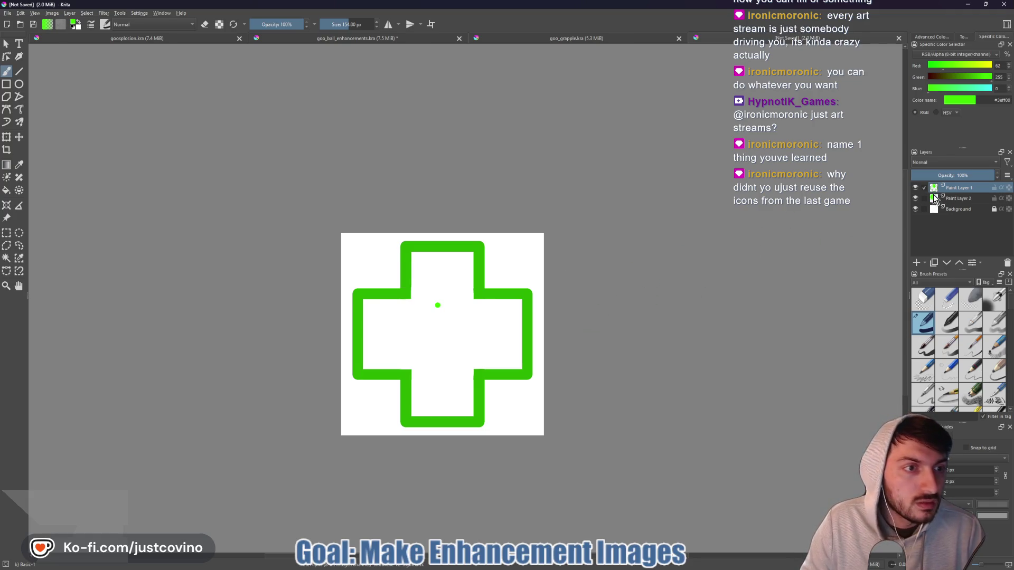
- Rename Paint Layer 1 to 'Outline' and select Paint Layer 2
double_click(957, 189)
text(Outline)
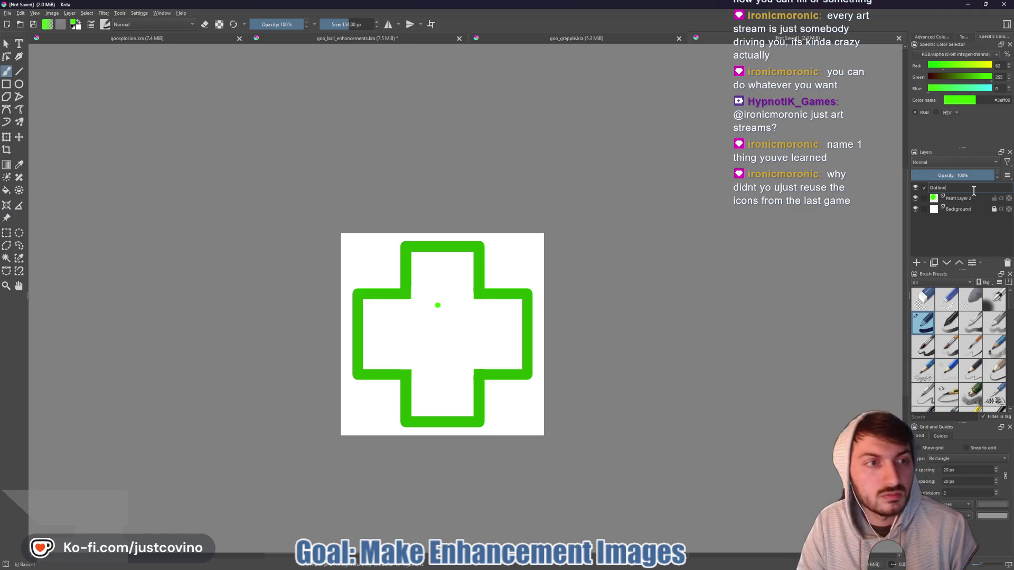
key(Return)
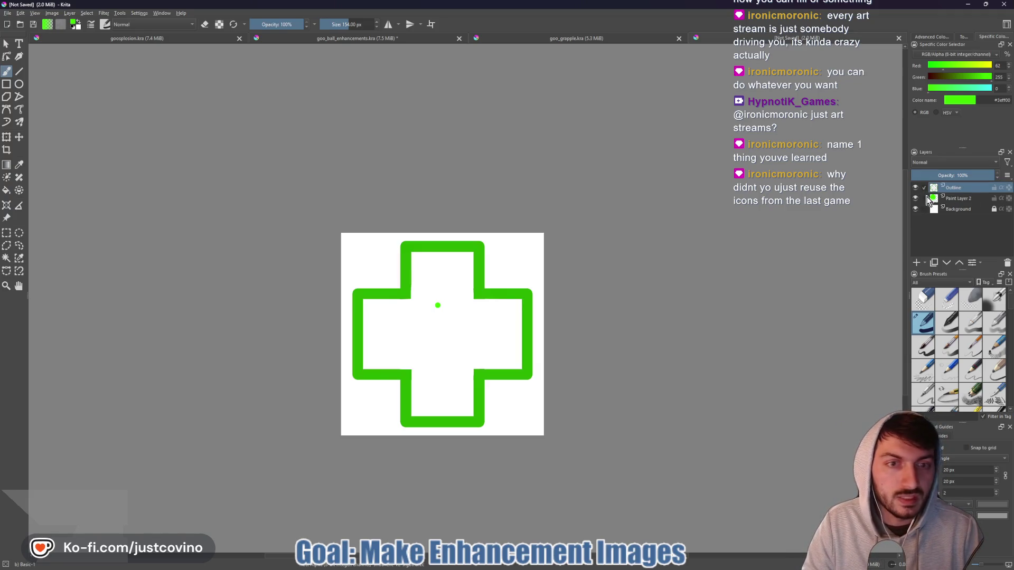
click(923, 198)
- Fill the cross's upper, right and lower arms green with a 90 px brush, erasing overflow
drag(440, 307, 434, 279)
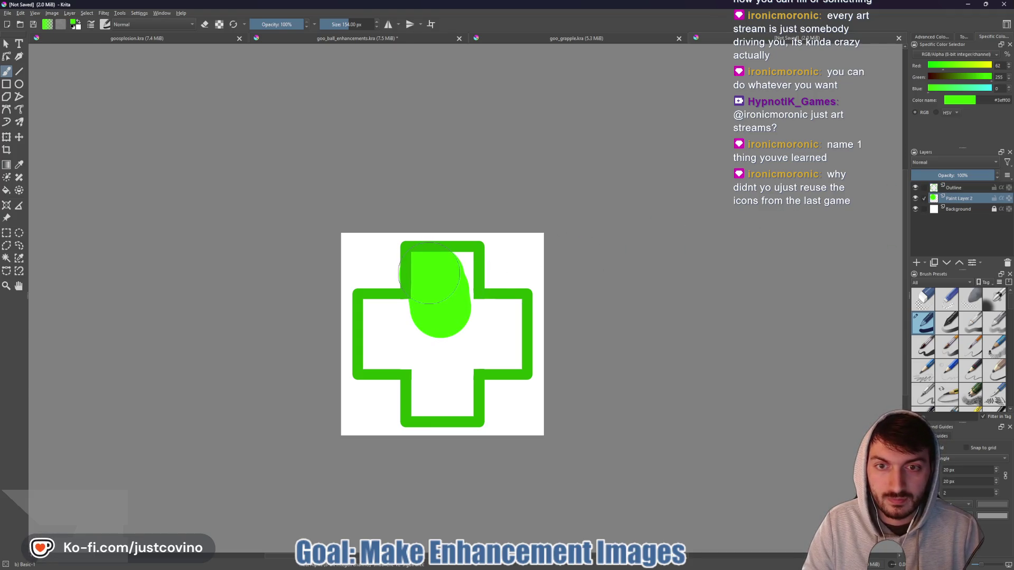
key(ctrl+z)
key(bracketleft)
key(bracketleft)
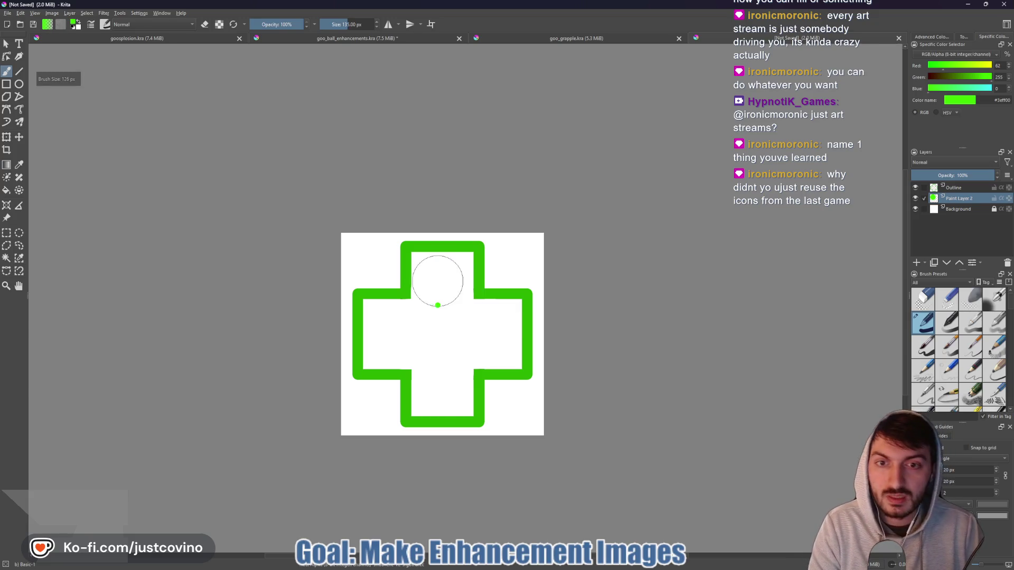
key(bracketleft)
key(bracketleft)
mouse_move(421, 270)
mouse_down()
mouse_move(459, 275)
mouse_move(428, 288)
mouse_move(454, 330)
mouse_move(374, 316)
mouse_move(374, 350)
mouse_move(427, 380)
mouse_move(425, 401)
mouse_move(439, 362)
mouse_up()
mouse_move(471, 310)
mouse_down()
mouse_move(503, 313)
mouse_move(507, 360)
mouse_move(483, 362)
mouse_move(491, 334)
mouse_up()
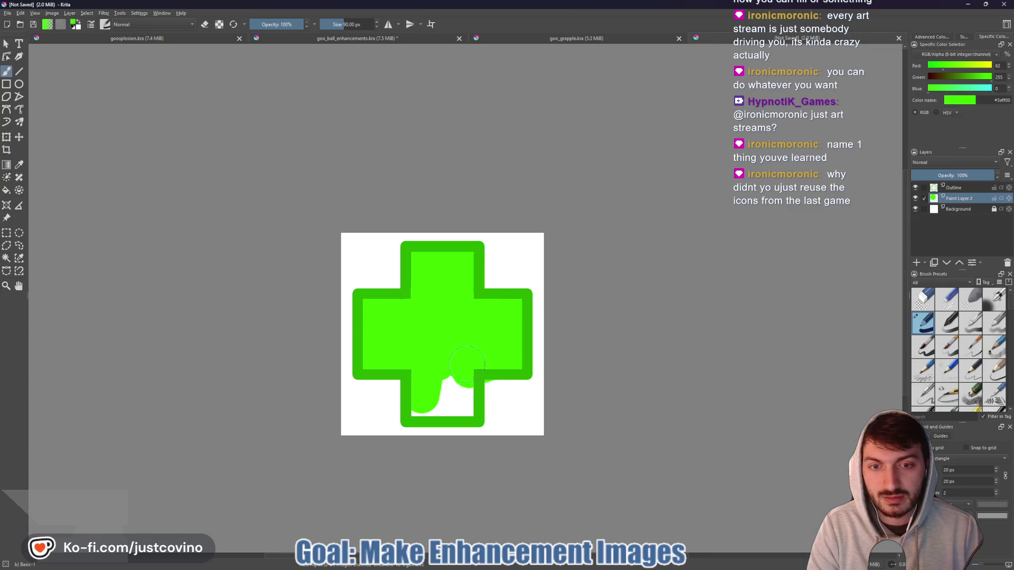
drag(461, 367, 461, 405)
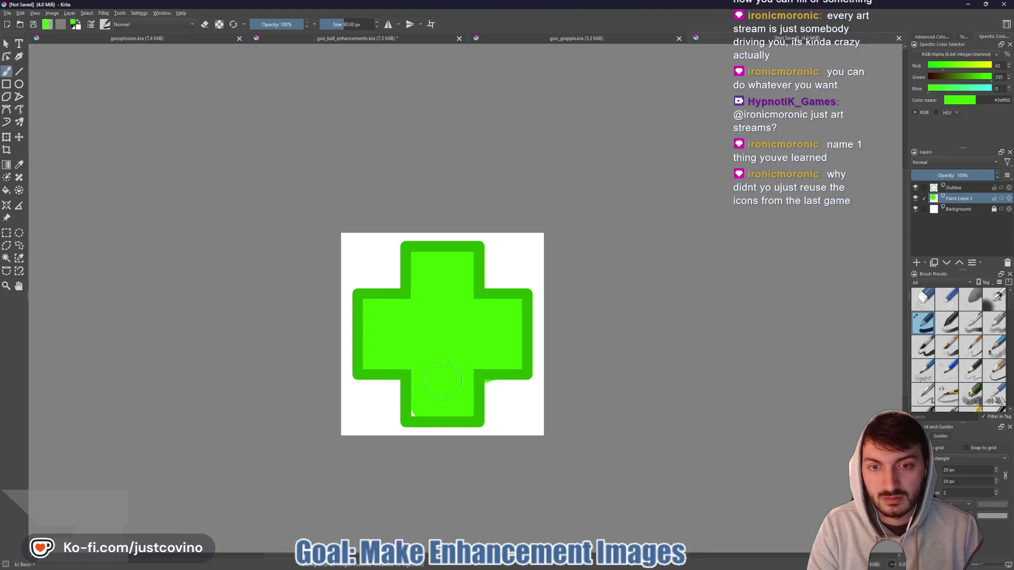
key(e)
drag(507, 414, 497, 392)
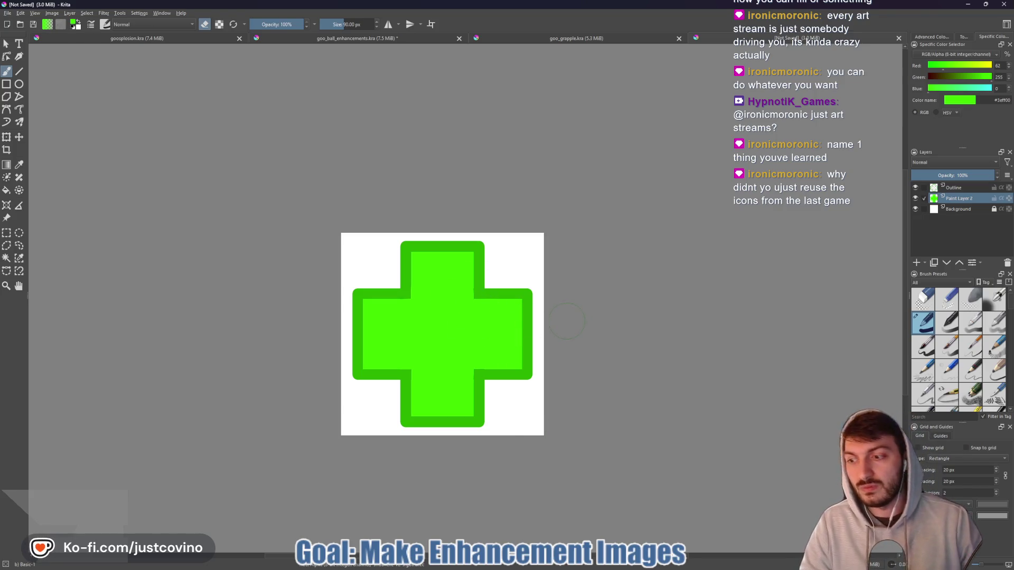
click(953, 188)
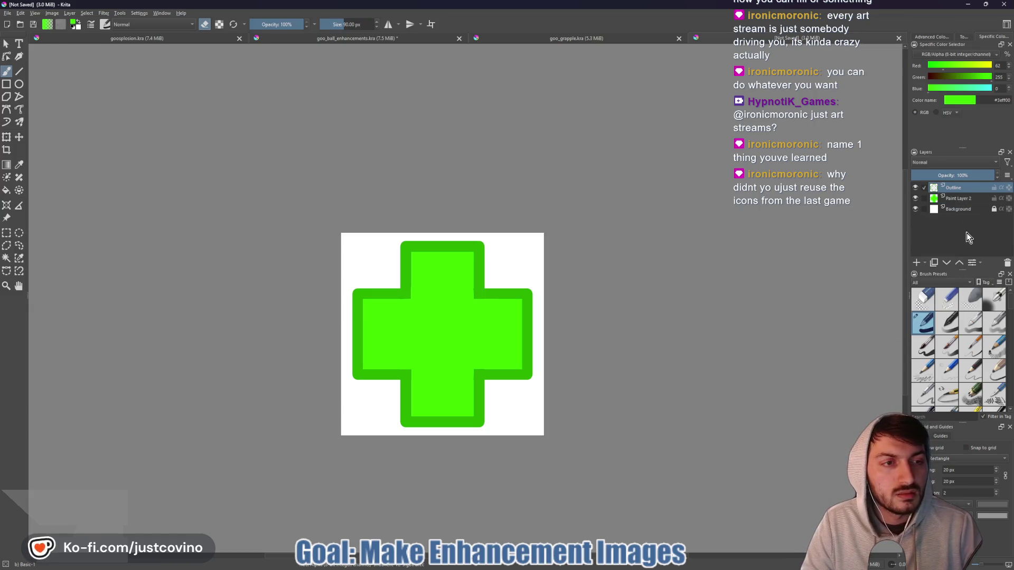
- Add a new layer named 'Highlight' and rename Paint Layer 2 to 'BaseColor'
click(917, 263)
double_click(963, 188)
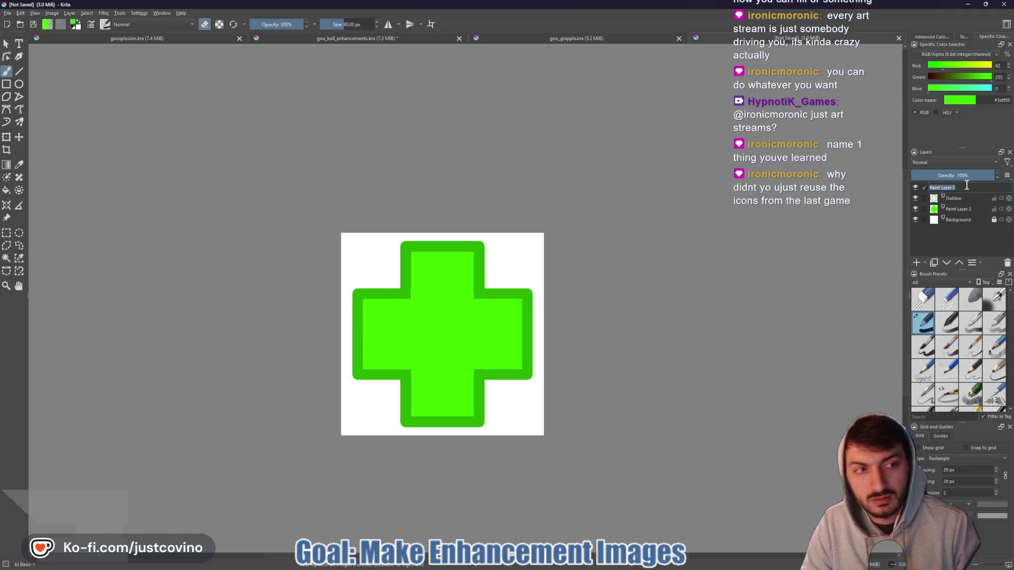
text(Highlight)
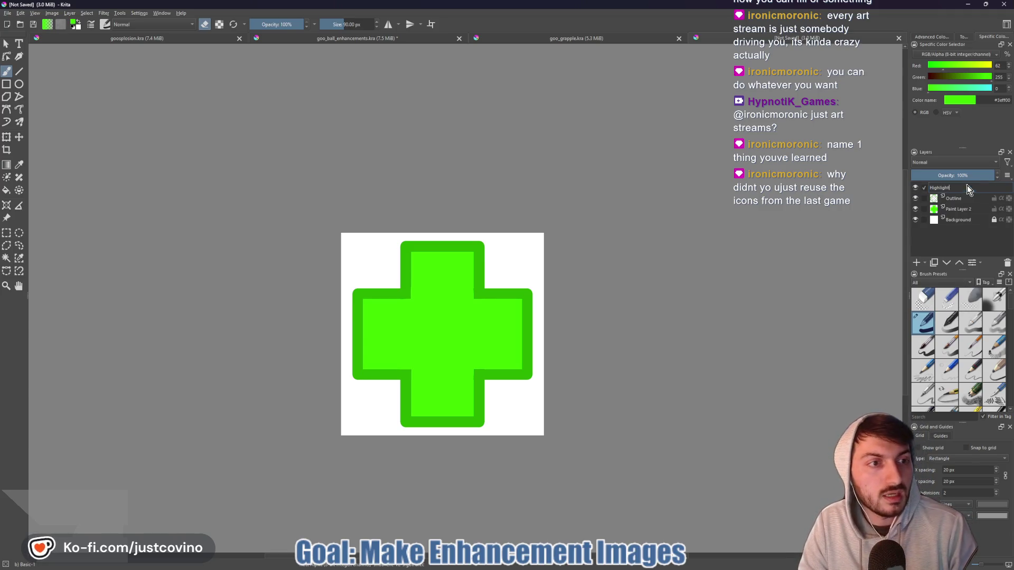
key(Return)
double_click(965, 210)
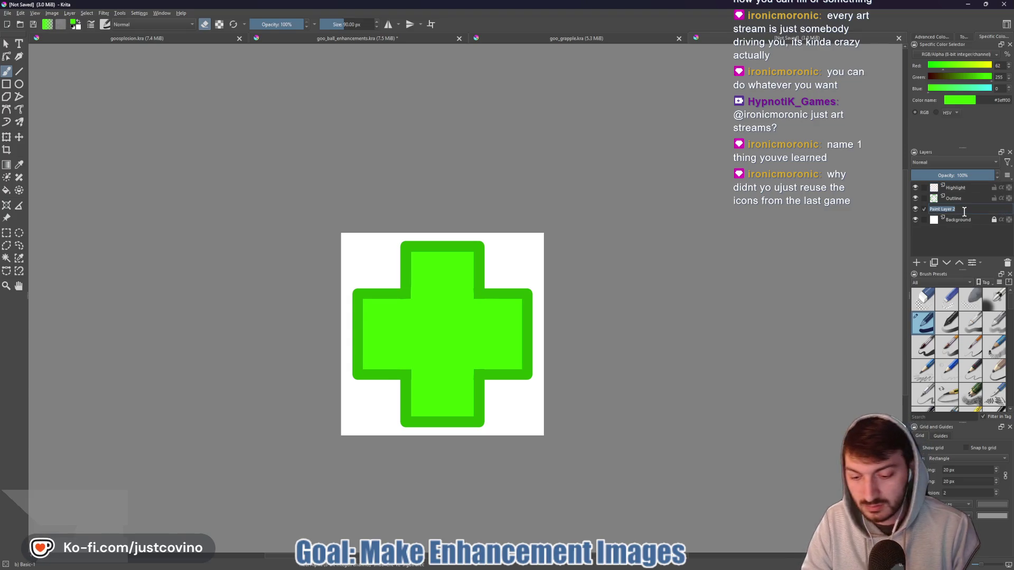
text(BaseColor)
key(Return)
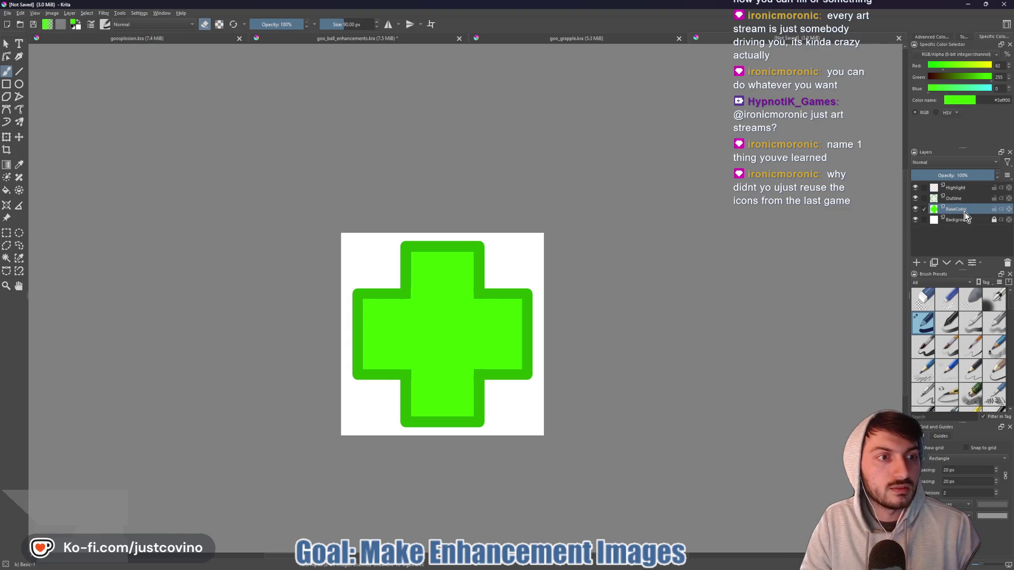
- Copy the highlight colour #a9ffc7 from the notes, then switch to the goo_grapple document
click(951, 191)
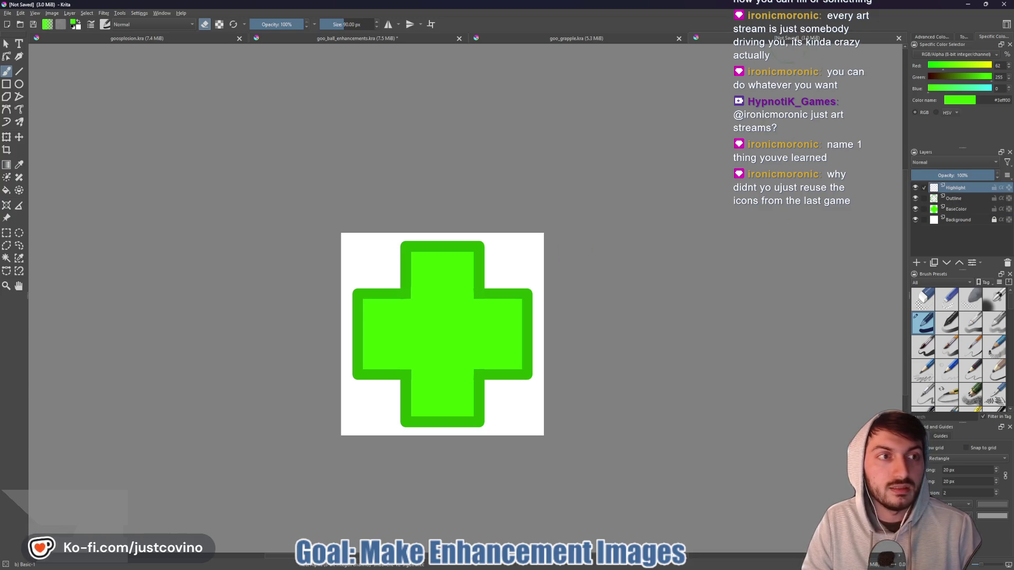
click(446, 567)
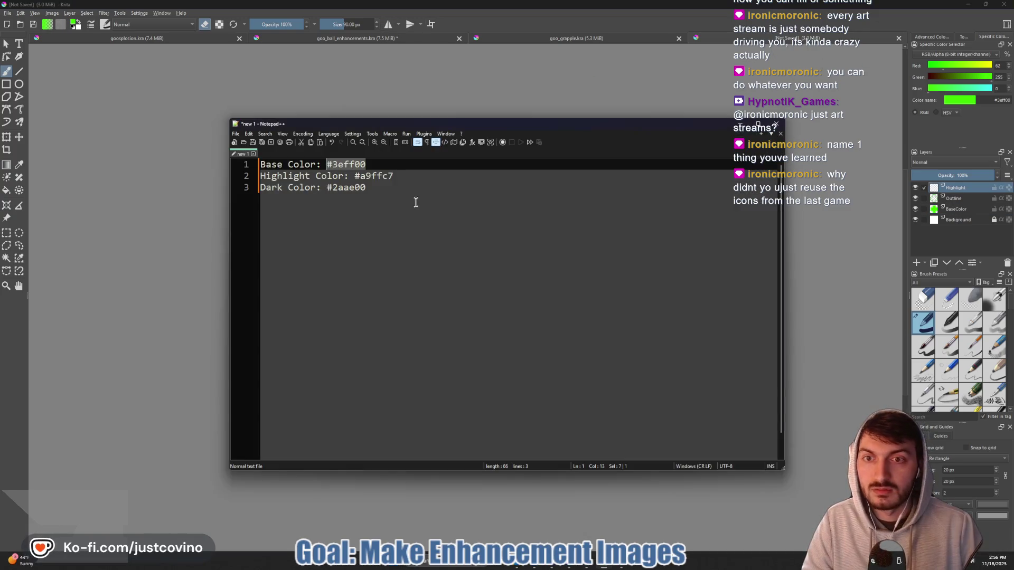
double_click(393, 176)
key(ctrl+c)
key(alt+Tab)
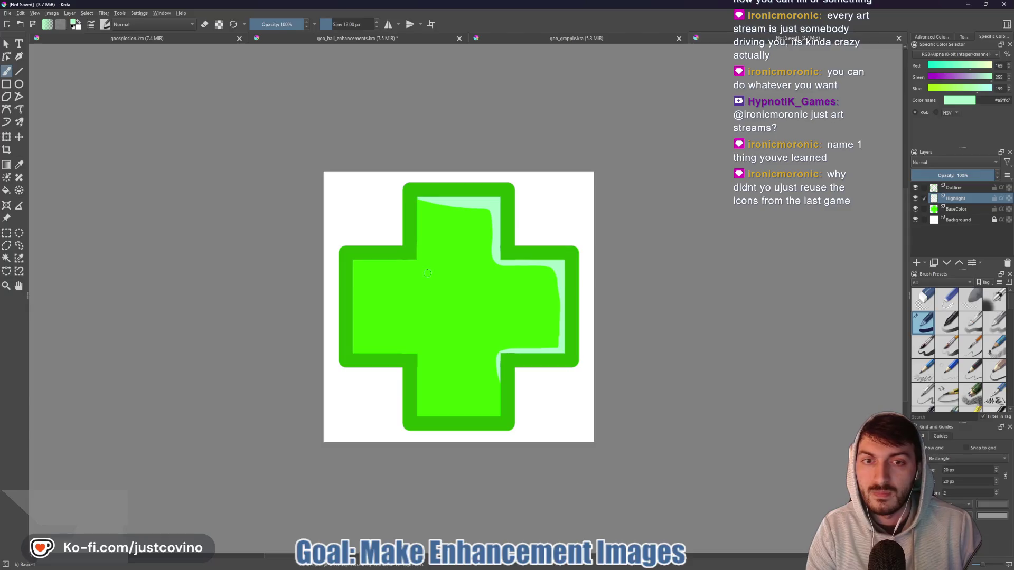
scroll(464, 311, down, 5)
scroll(464, 311, up, 3)
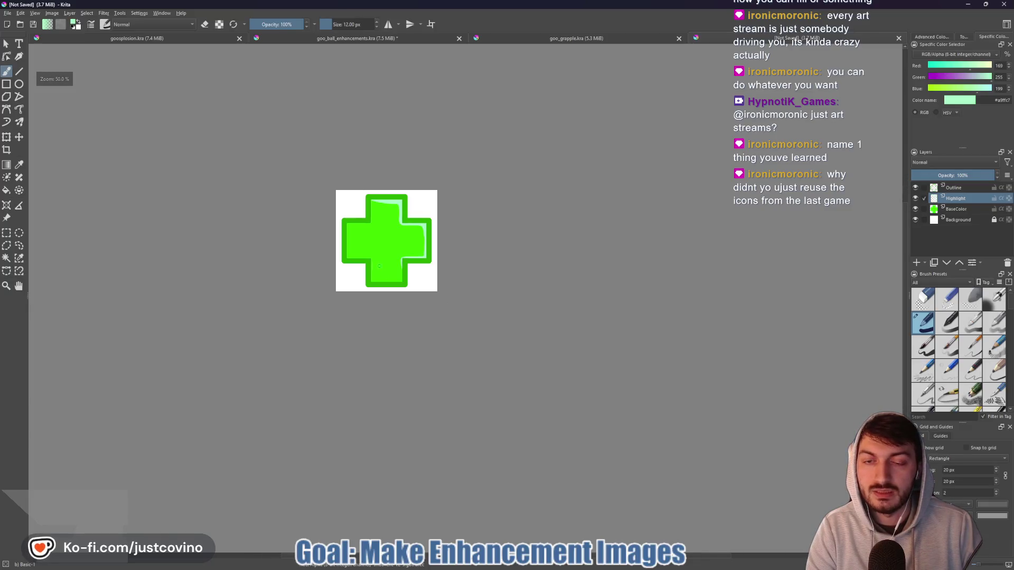
drag(381, 267, 413, 289)
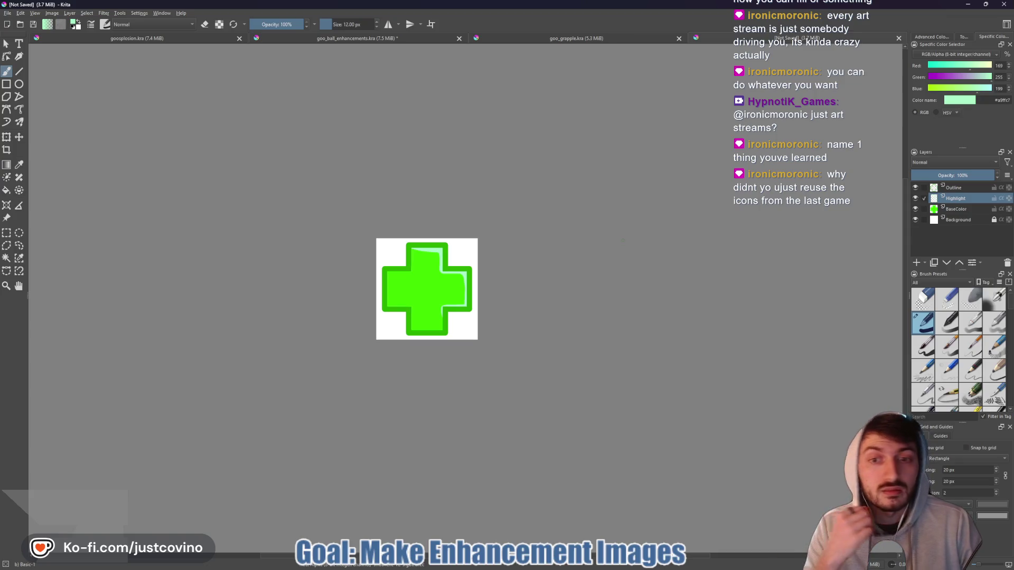
click(956, 220)
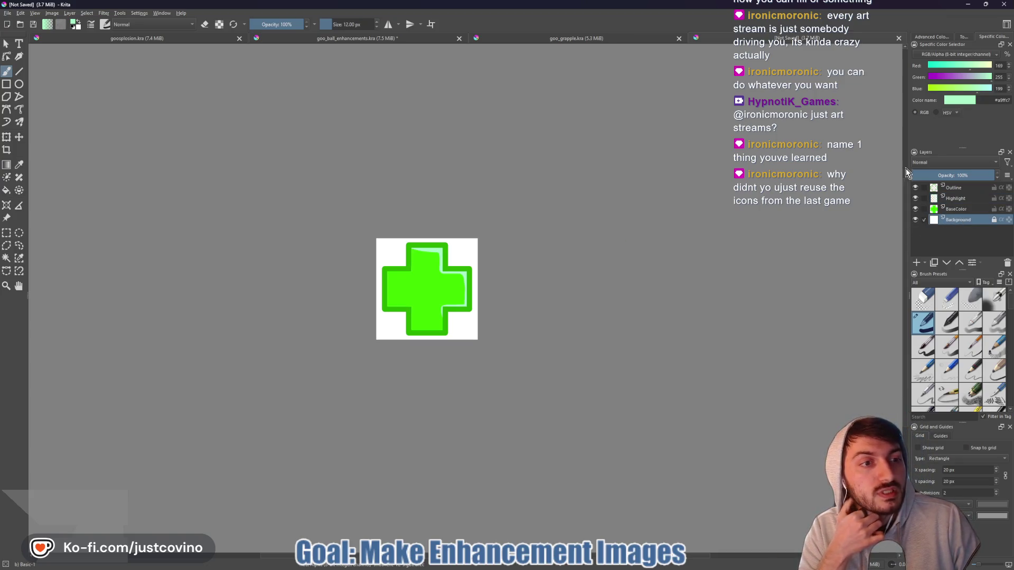
click(564, 37)
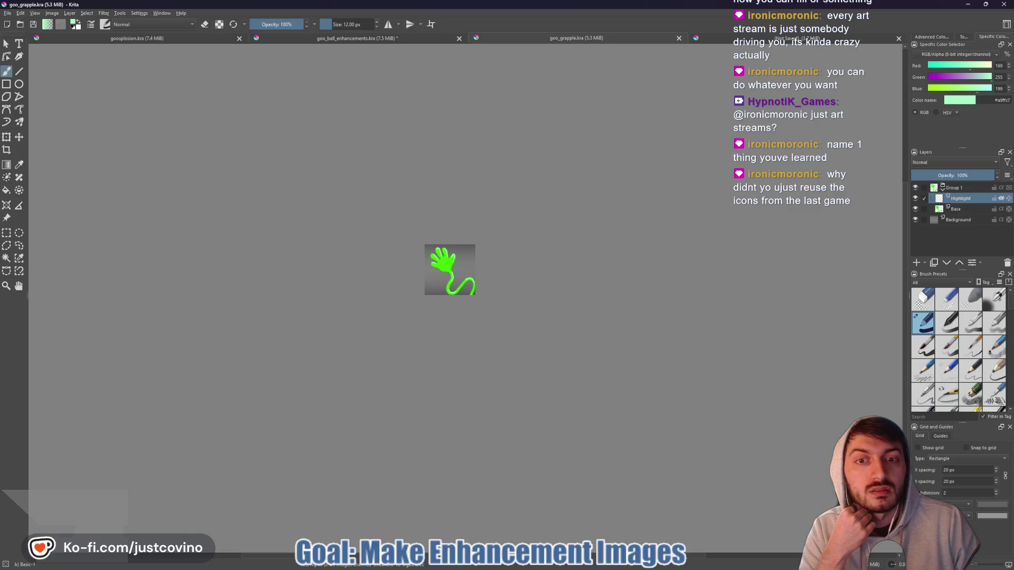
- Sample the grey #595959 from goo_grapple's Background layer and copy its hex code
click(955, 221)
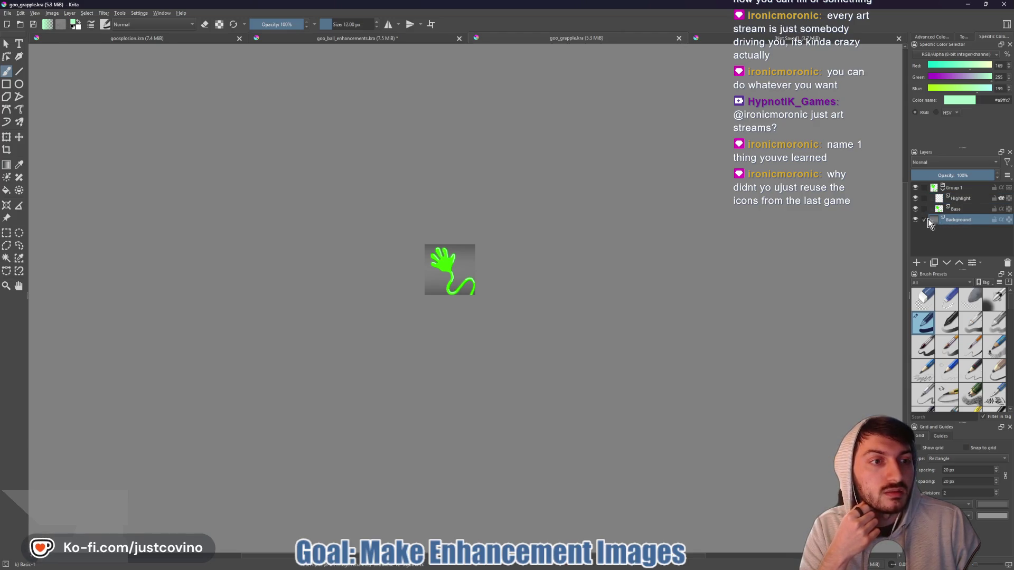
scroll(475, 241, up, 5)
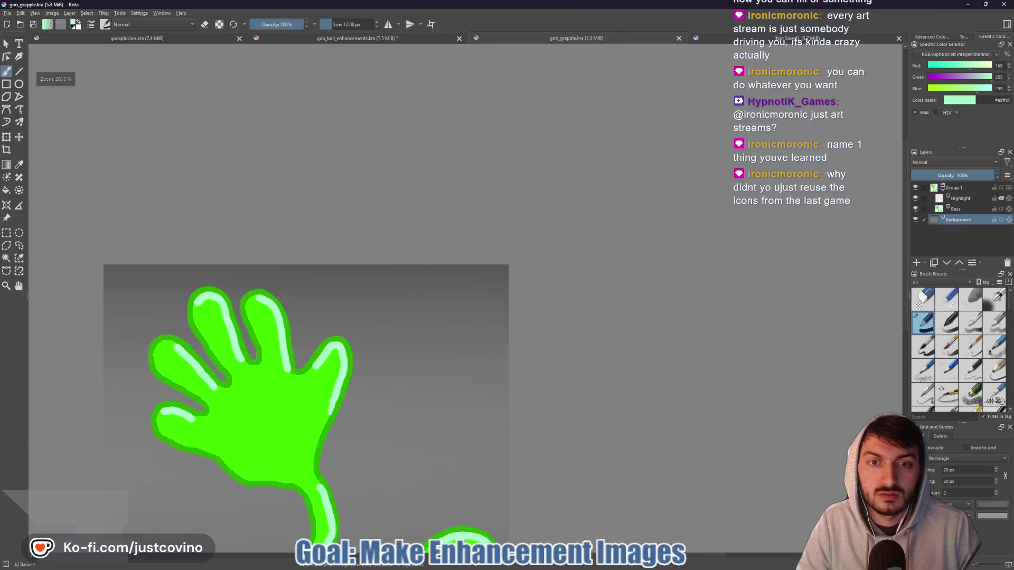
ctrl+click(505, 264)
drag(988, 100, 1012, 105)
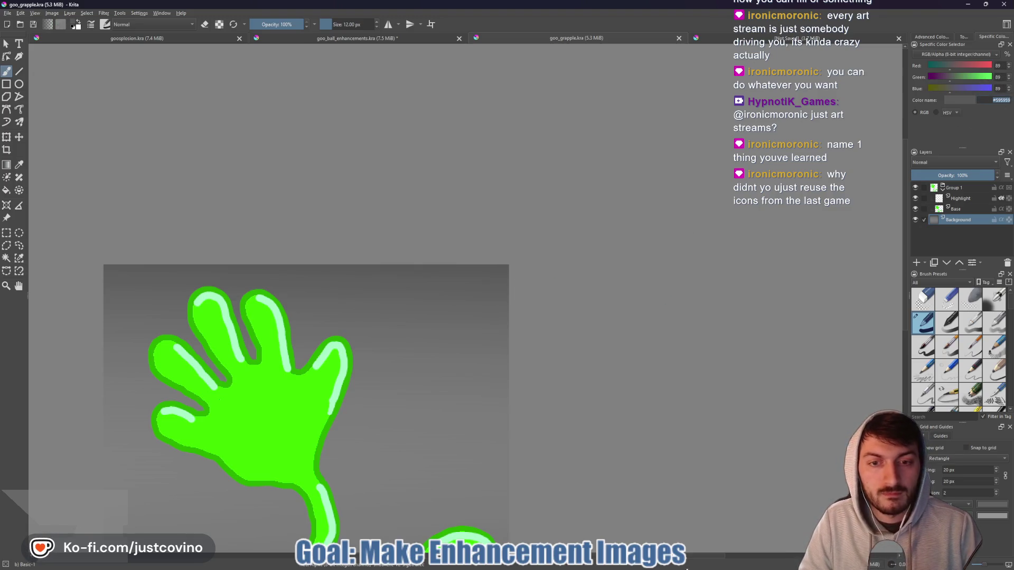
click(688, 568)
click(405, 194)
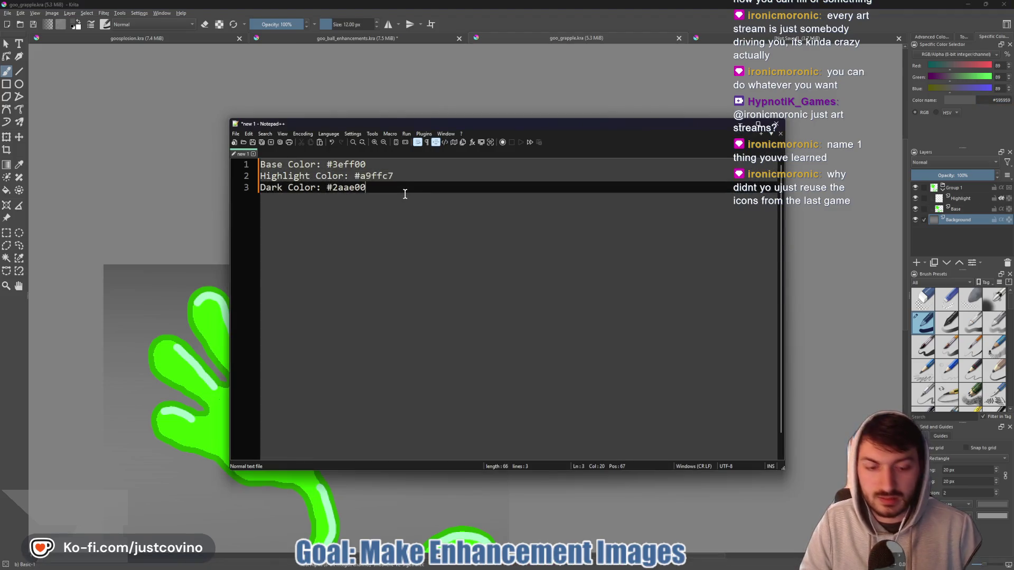
- Add the note line 'Background Gradient: #595959', then return to the unsaved green cross document
key(Return)
text(Backgrou)
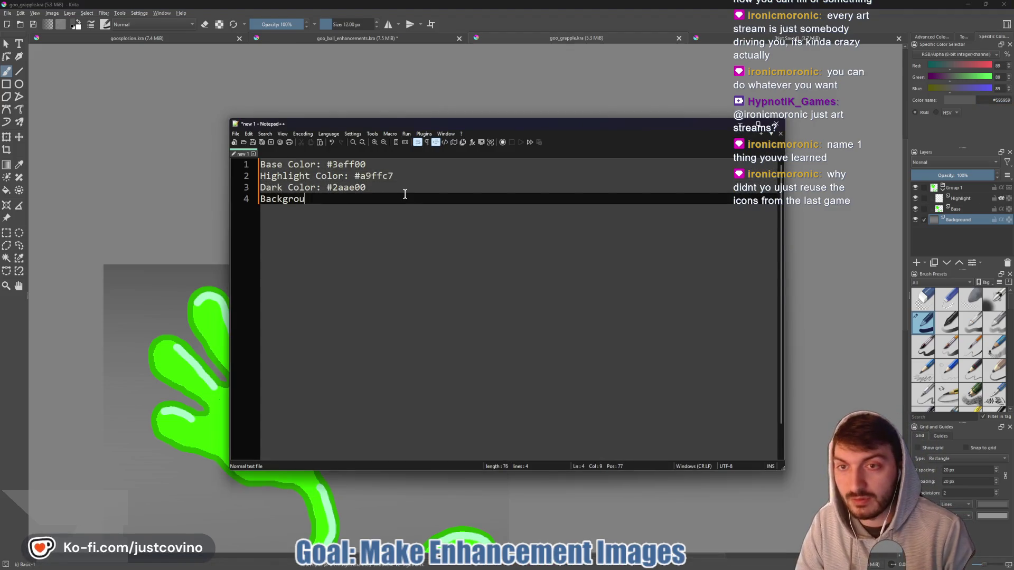
text(nd F)
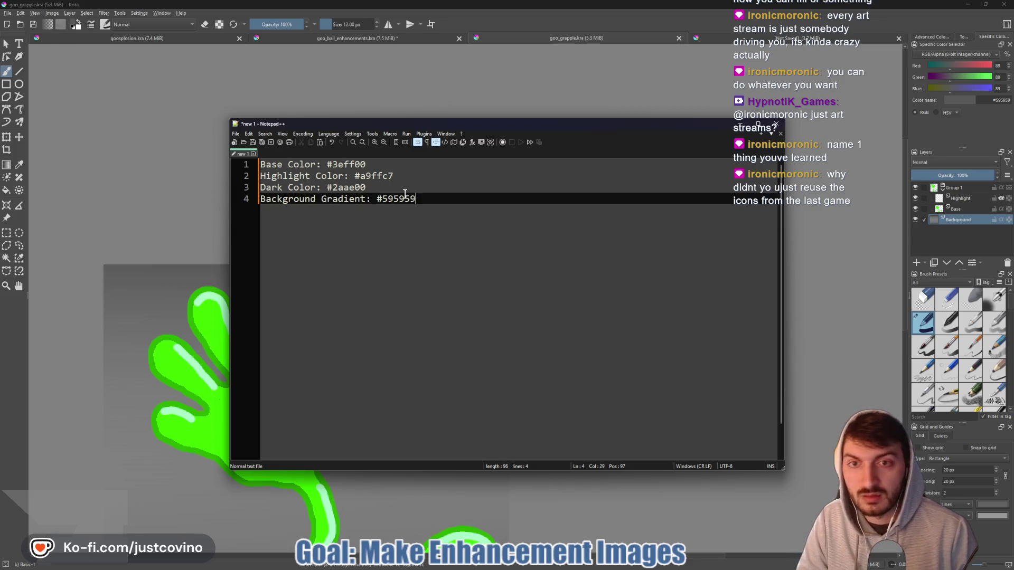
click(651, 18)
click(798, 39)
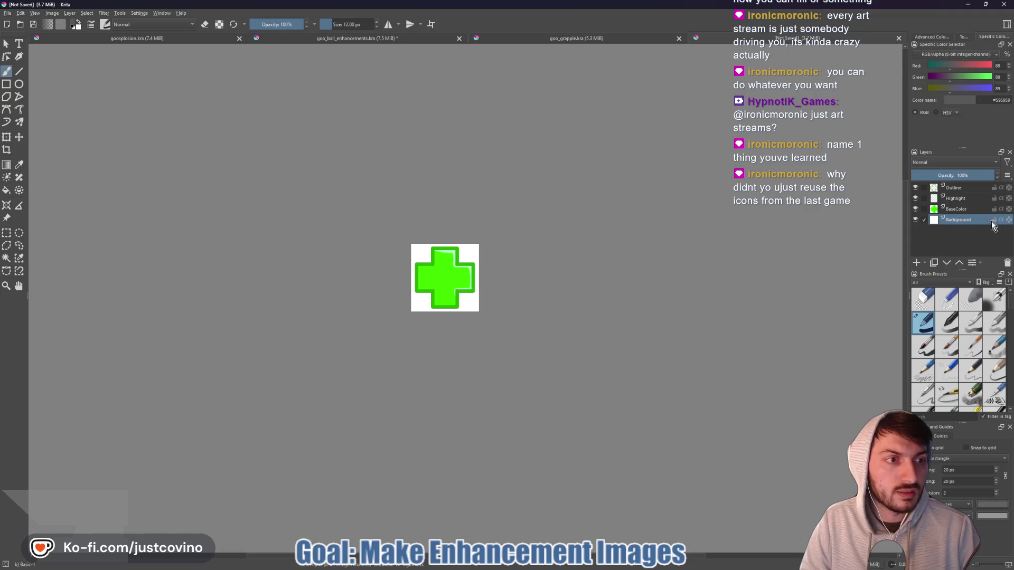
- Draw a vertical #595959 grey gradient on the cross icon's Background layer
double_click(993, 100)
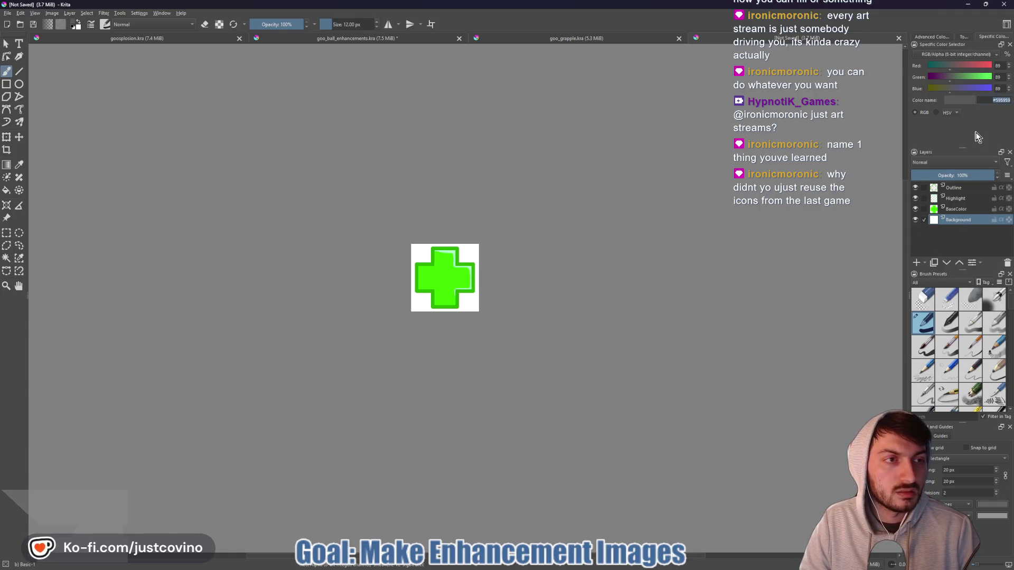
click(11, 168)
drag(444, 218, 445, 352)
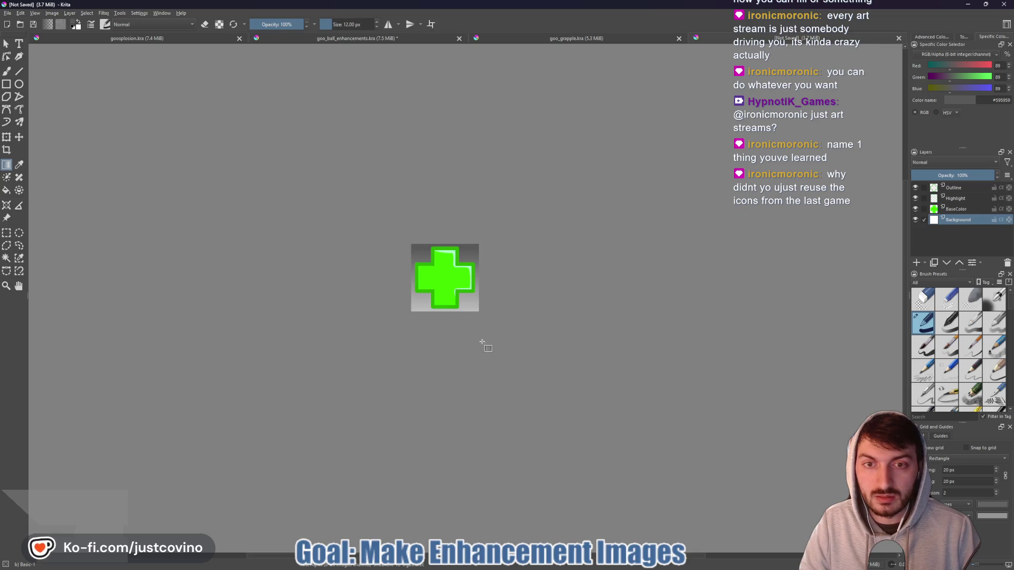
key(ctrl+z)
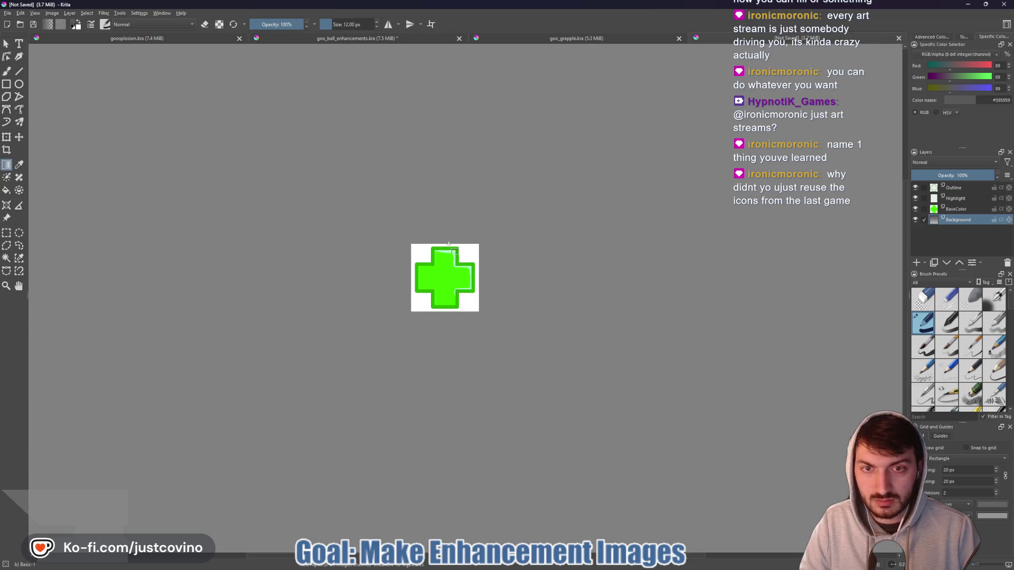
mouse_move(445, 243)
mouse_down()
mouse_move(441, 524)
mouse_move(439, 200)
mouse_up()
scroll(528, 306, down, 6)
scroll(575, 289, up, 2)
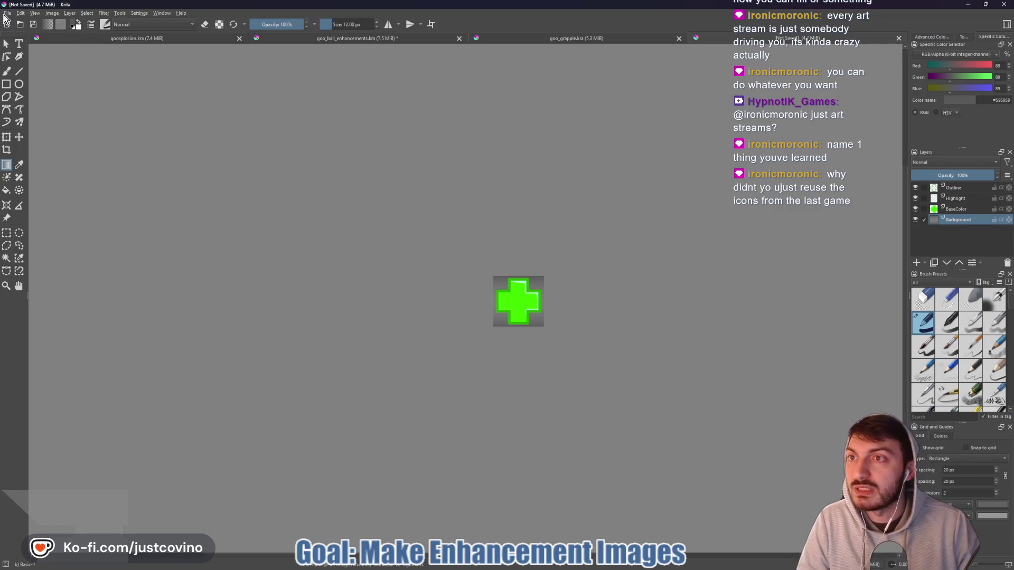
- Save the cross icon as max_health_increase.kra
click(7, 13)
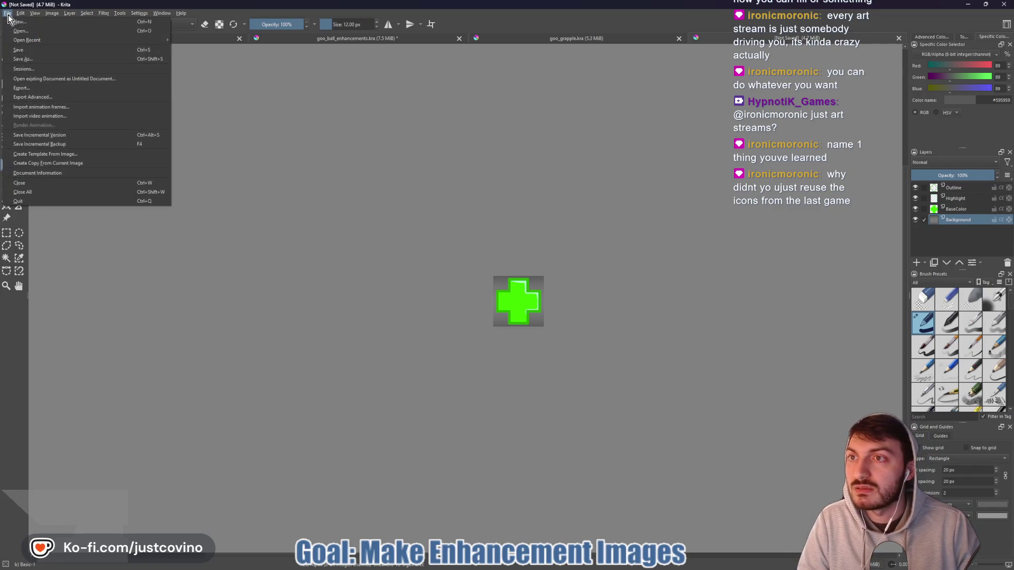
click(41, 59)
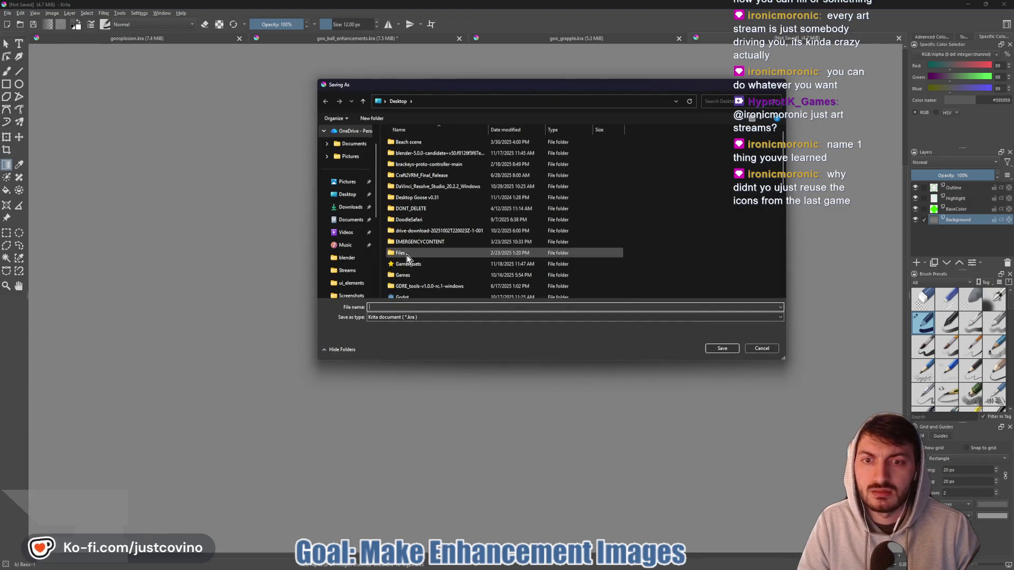
click(753, 347)
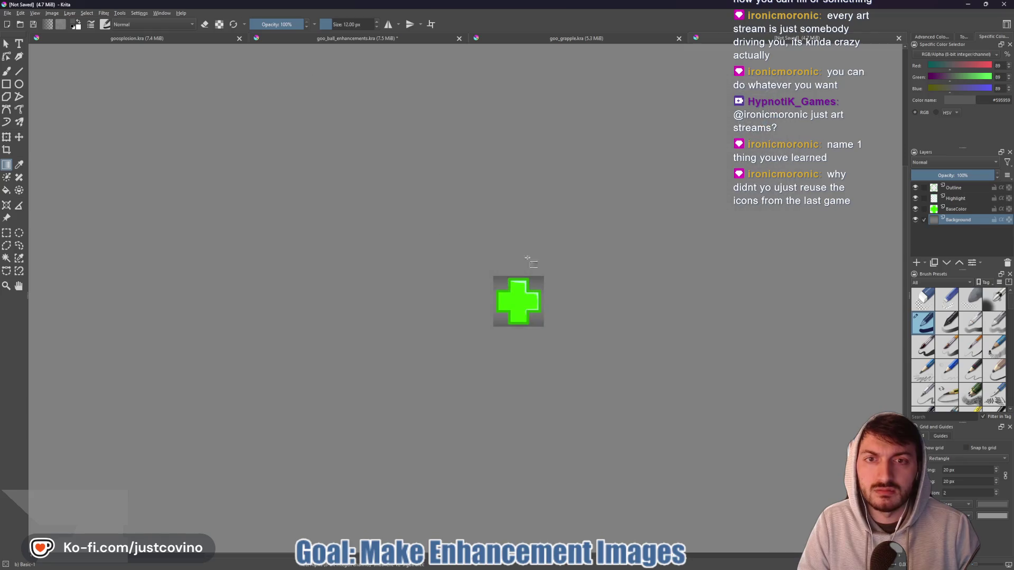
click(7, 12)
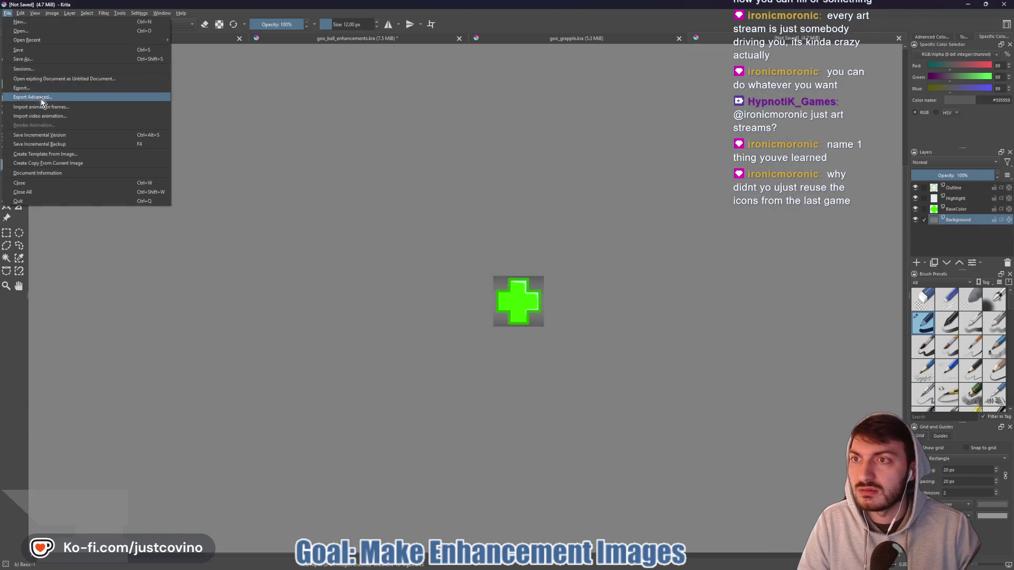
click(23, 59)
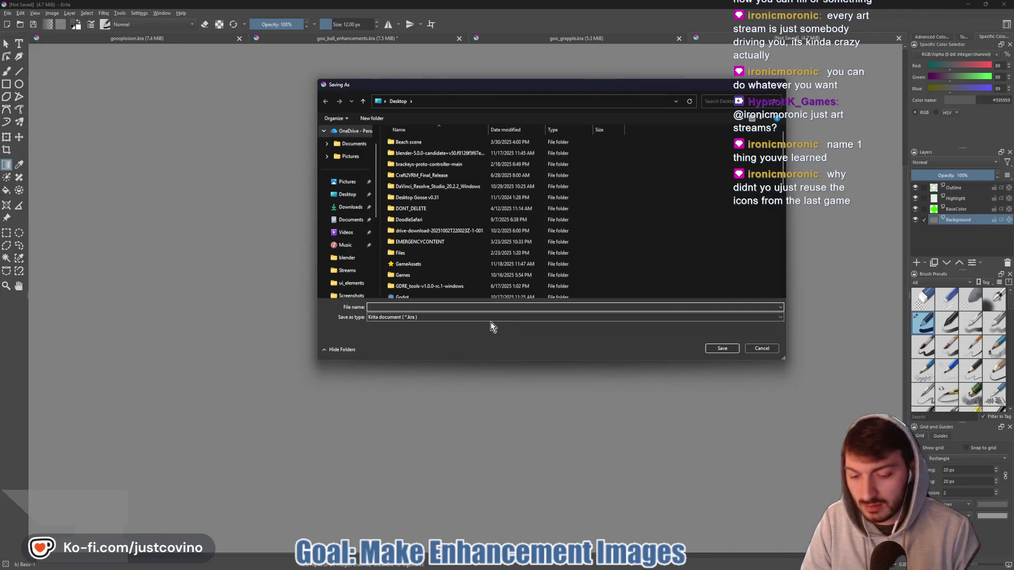
text(max_health_increase)
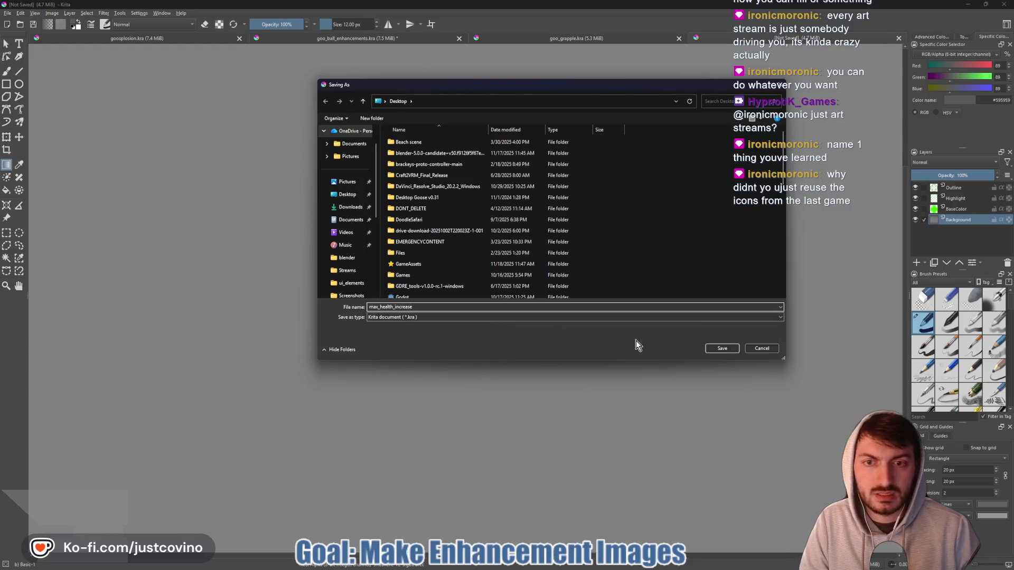
click(722, 348)
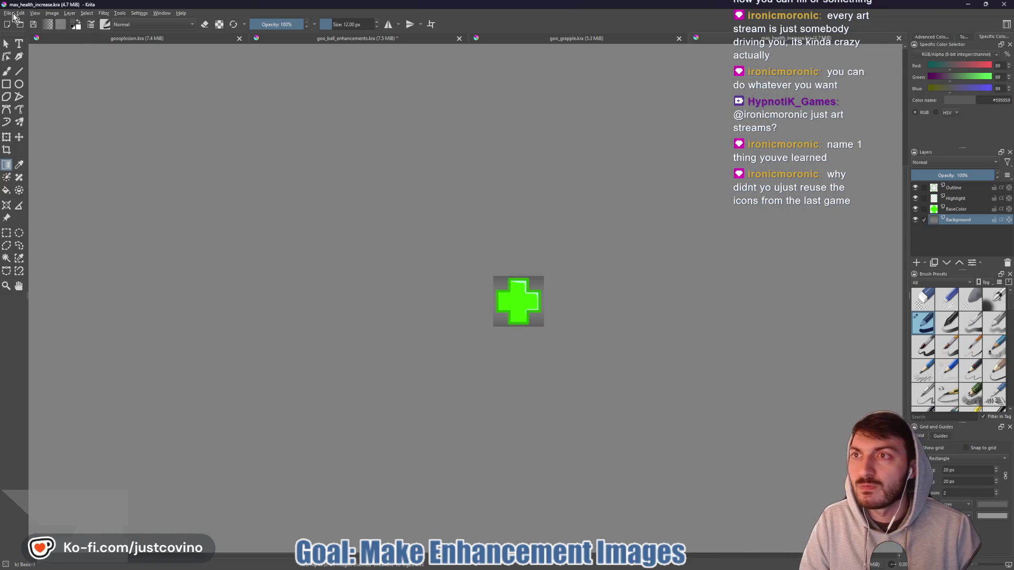
- Export max_health_increase as a PNG into the ui_elements folder
click(8, 12)
click(32, 89)
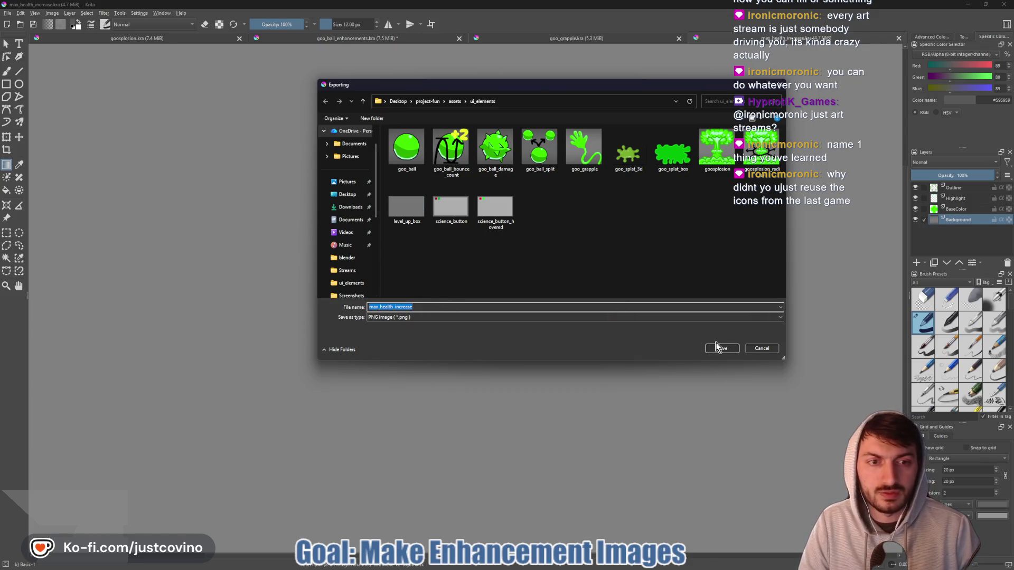
click(721, 348)
click(544, 367)
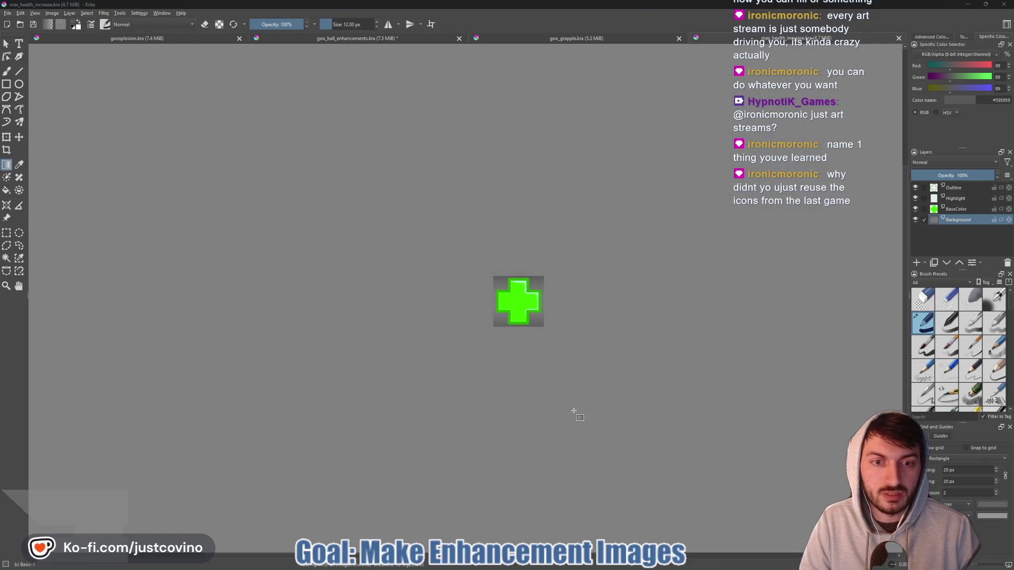
click(565, 566)
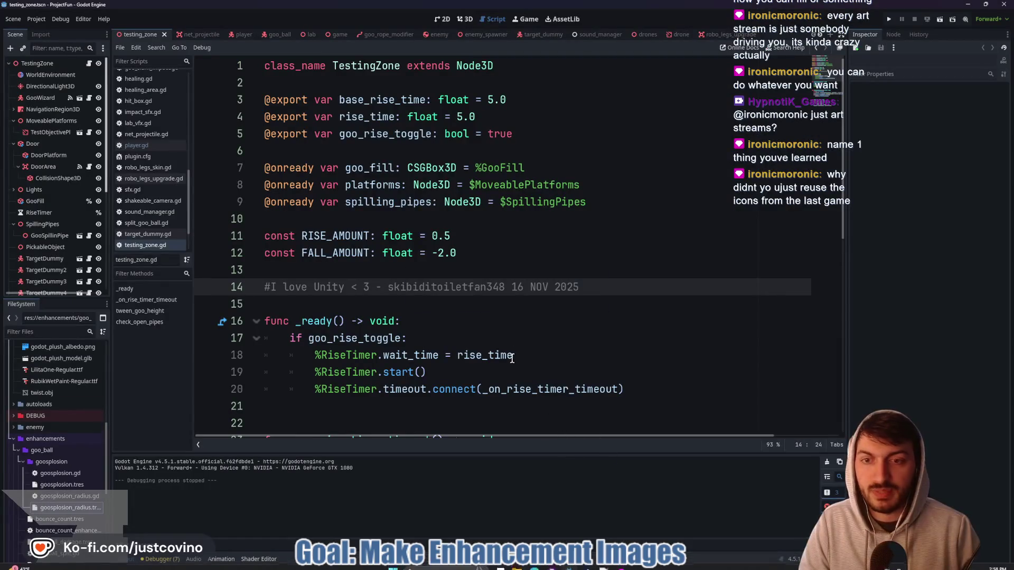
- Find and open max_health_enhancement.tres in the player_stats folder
scroll(61, 477, down, 5)
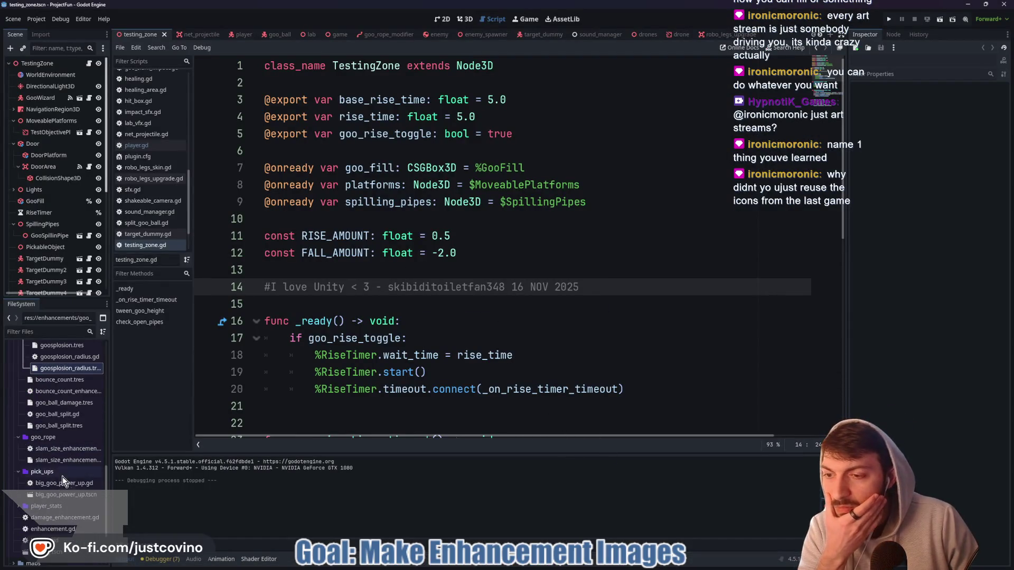
scroll(82, 460, down, 1)
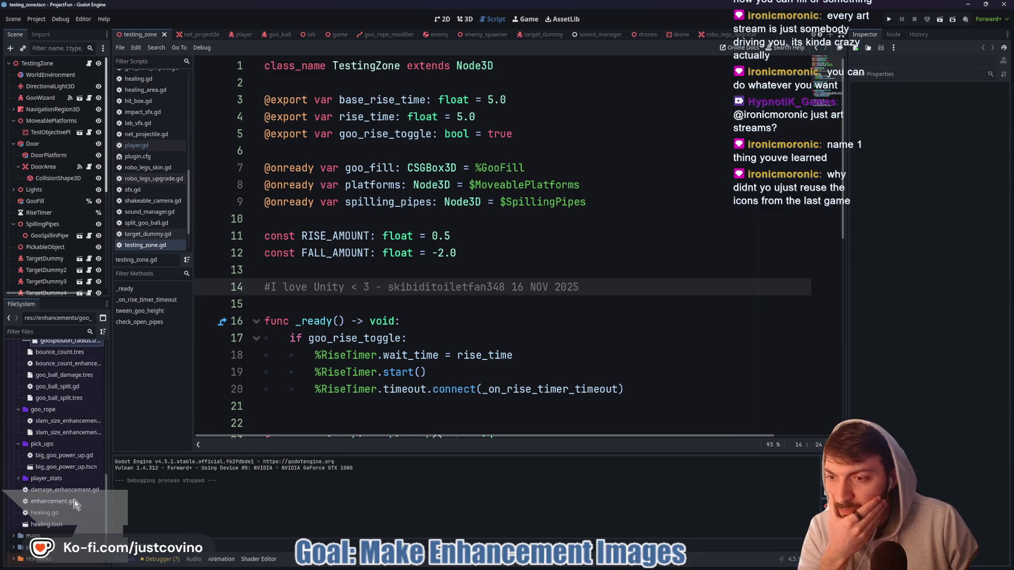
scroll(66, 429, up, 4)
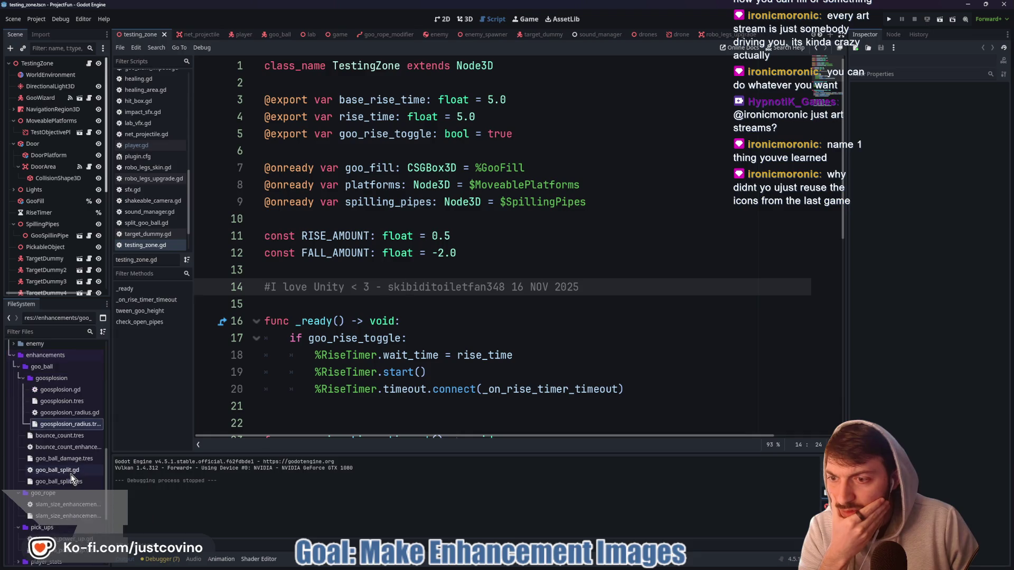
scroll(74, 491, down, 3)
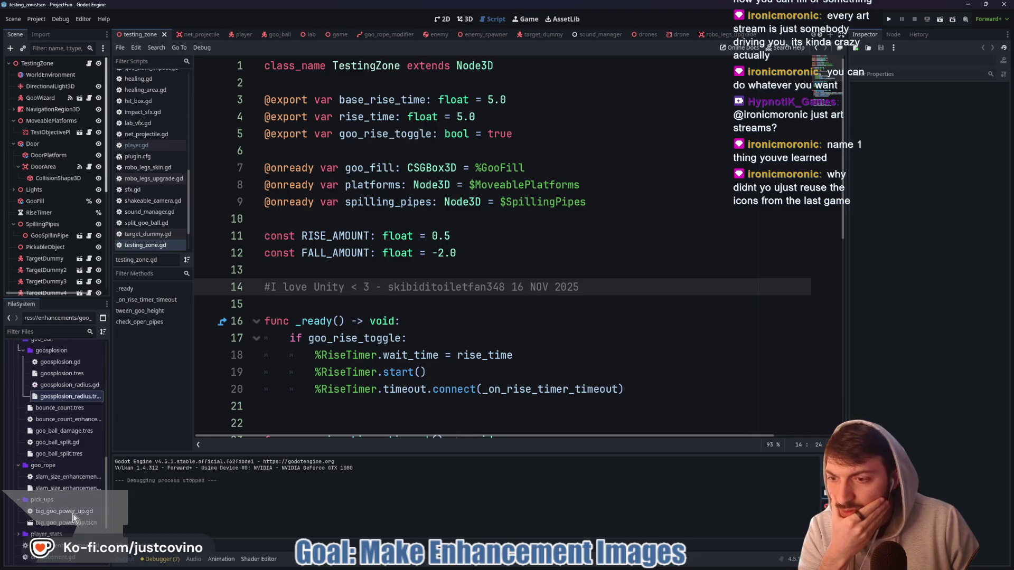
scroll(74, 514, down, 2)
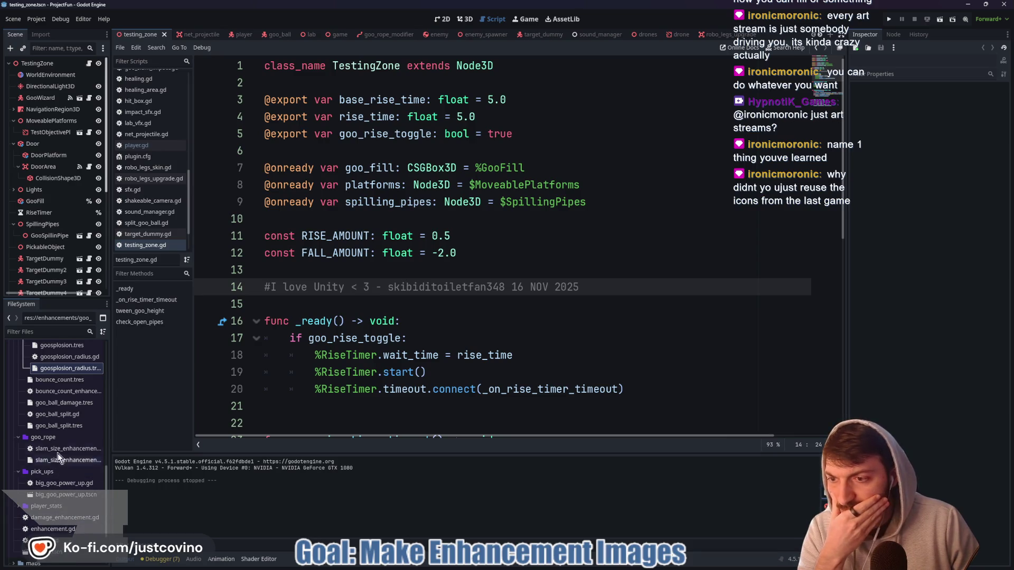
scroll(59, 460, up, 2)
scroll(61, 449, up, 4)
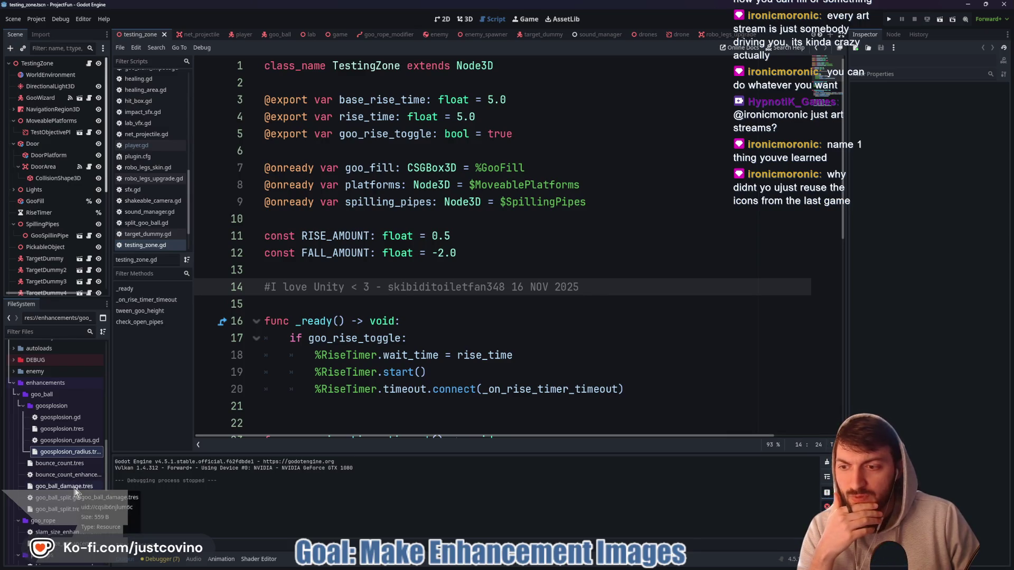
click(17, 396)
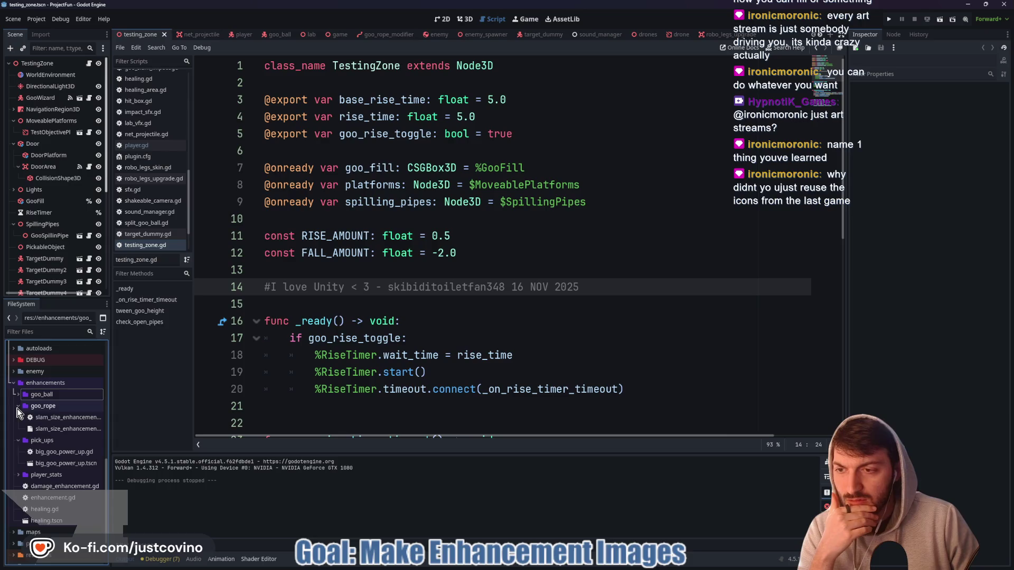
click(18, 474)
click(59, 498)
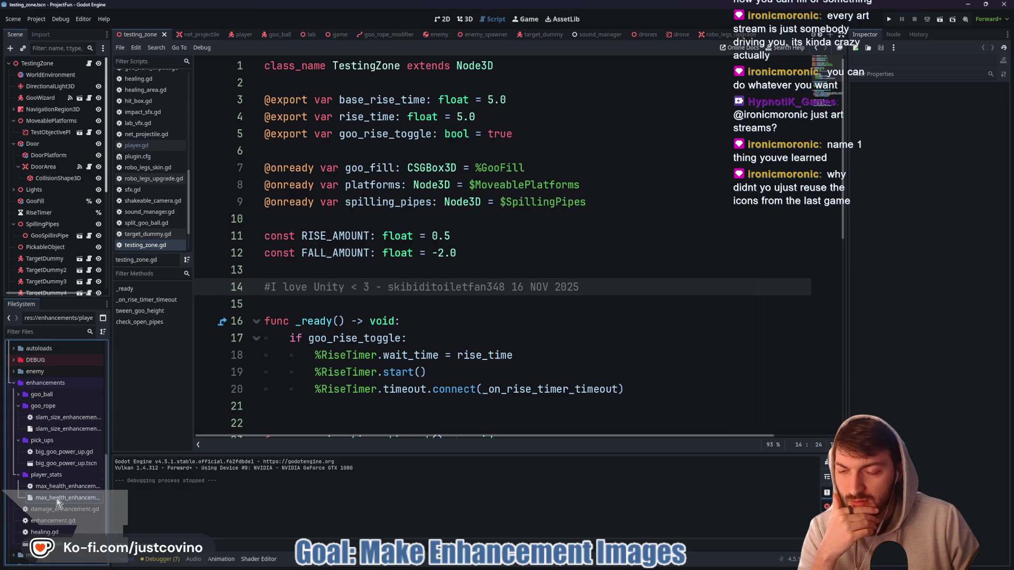
- Set the enhancement's Image to max_health_increase.png and save the script
click(923, 141)
click(957, 134)
key(Escape)
click(991, 134)
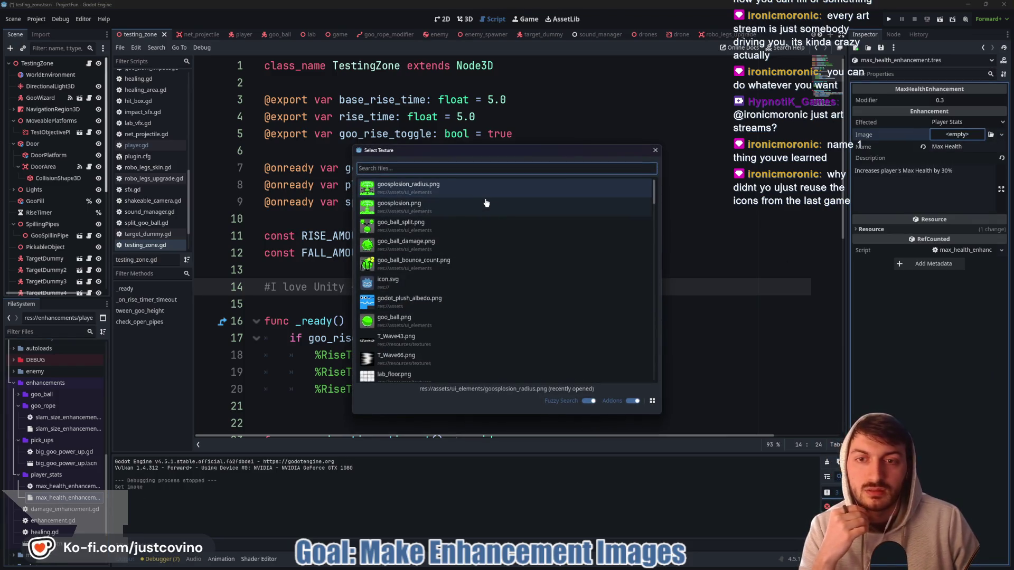
text(max)
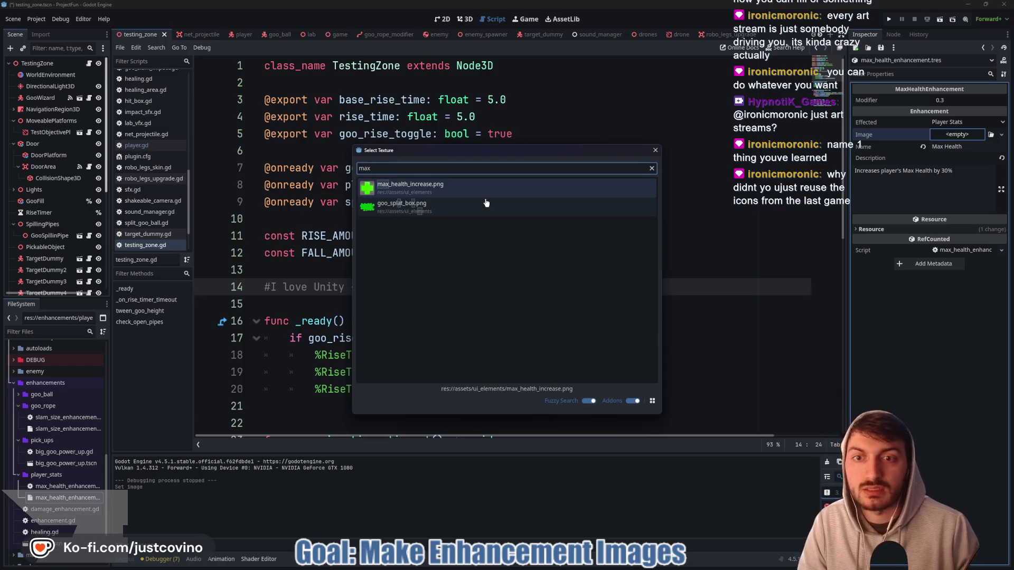
click(448, 184)
click(560, 268)
key(ctrl+s)
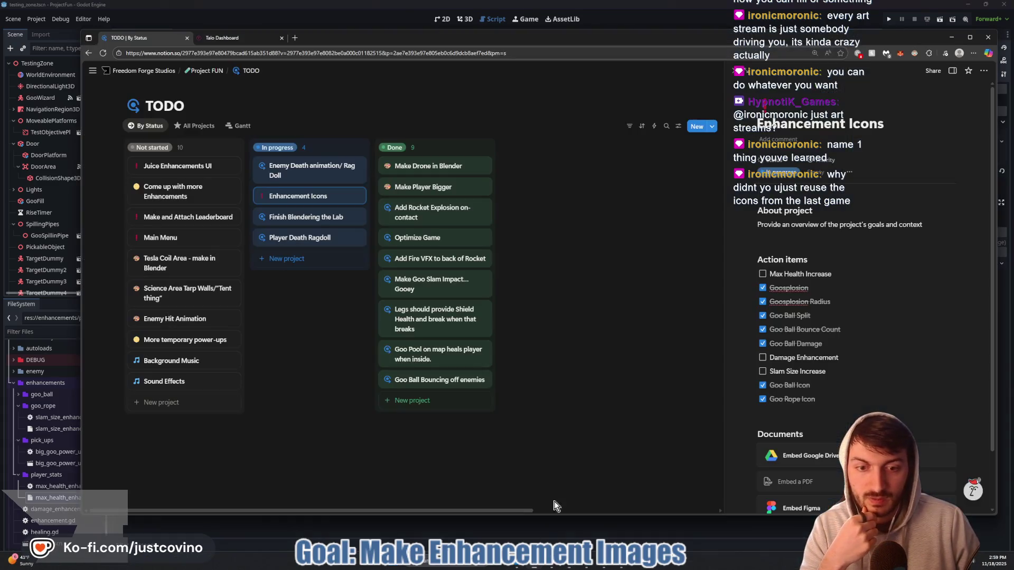
click(531, 567)
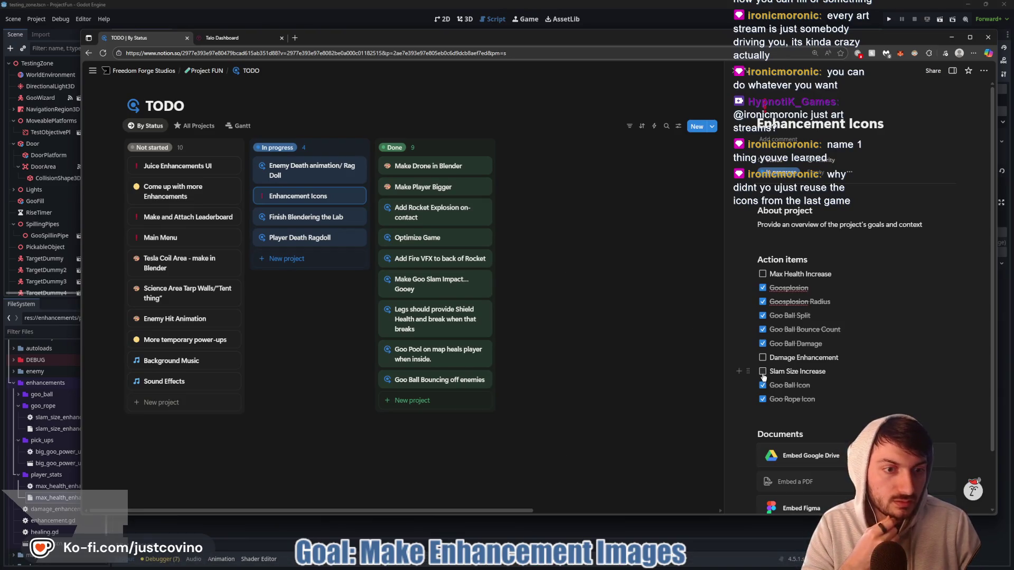
- Tick off Max Health Increase under Notion's action items, then return to Krita's max_health_increase icon
click(763, 274)
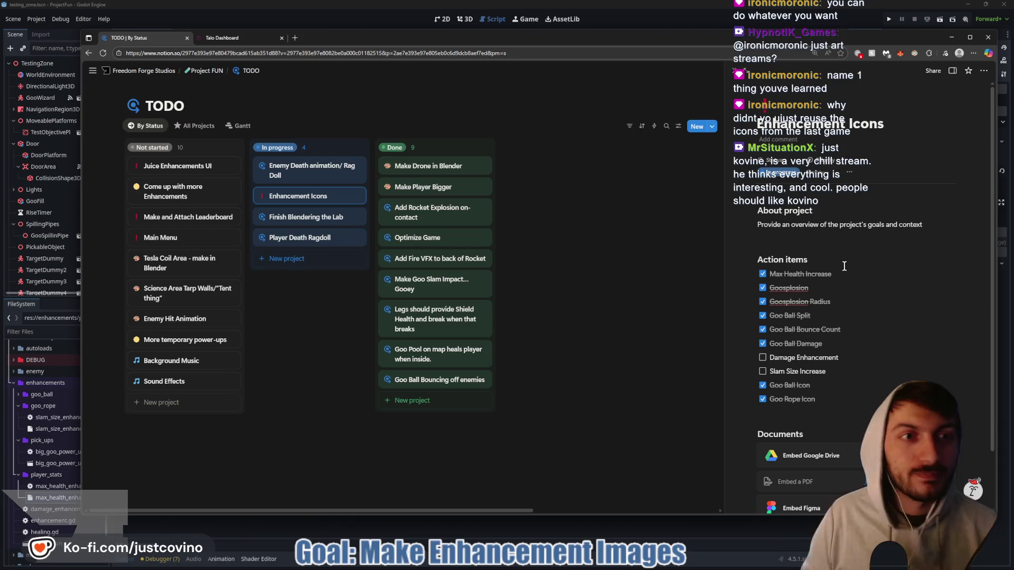
click(711, 19)
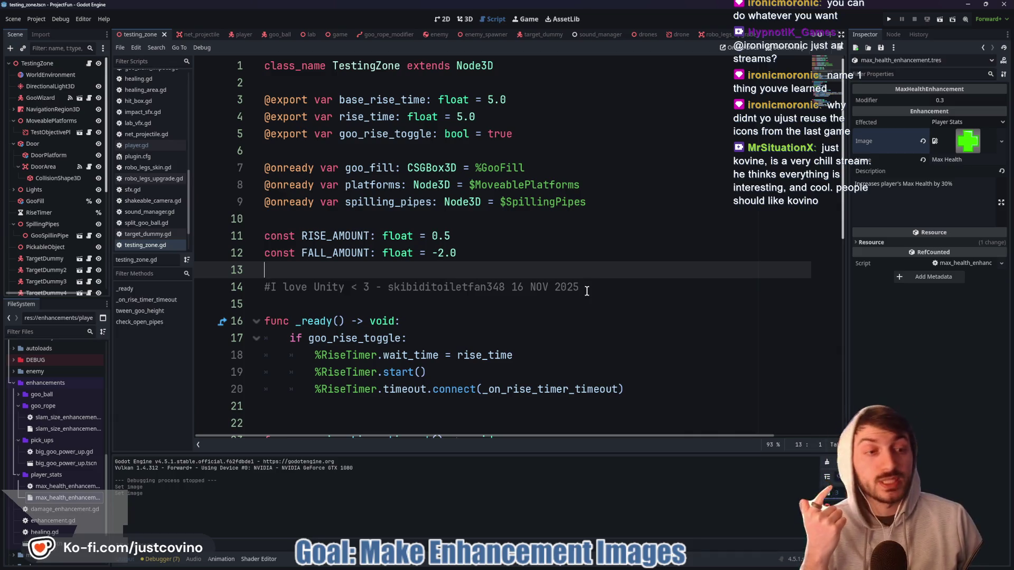
mouse_move(544, 565)
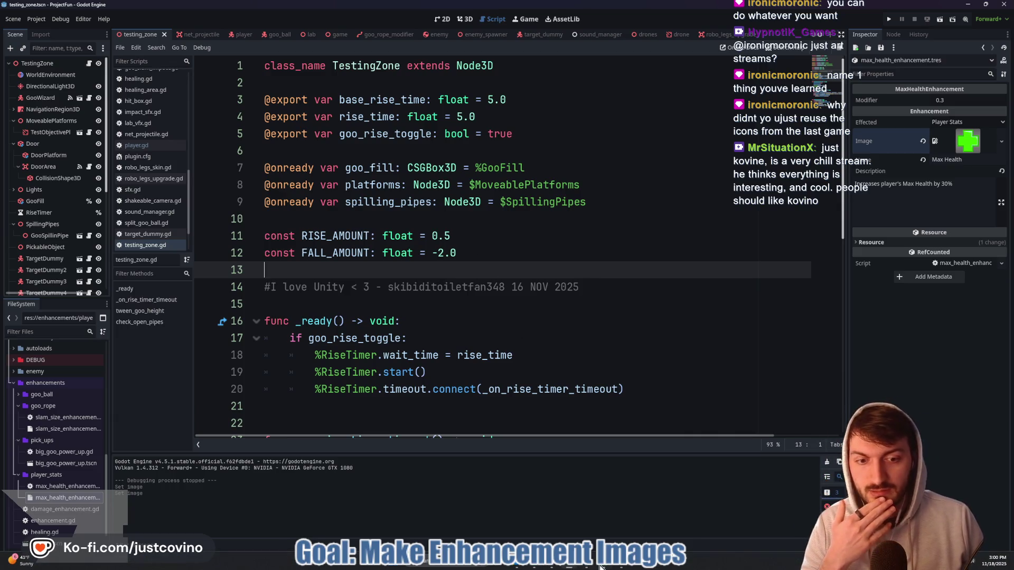
click(627, 566)
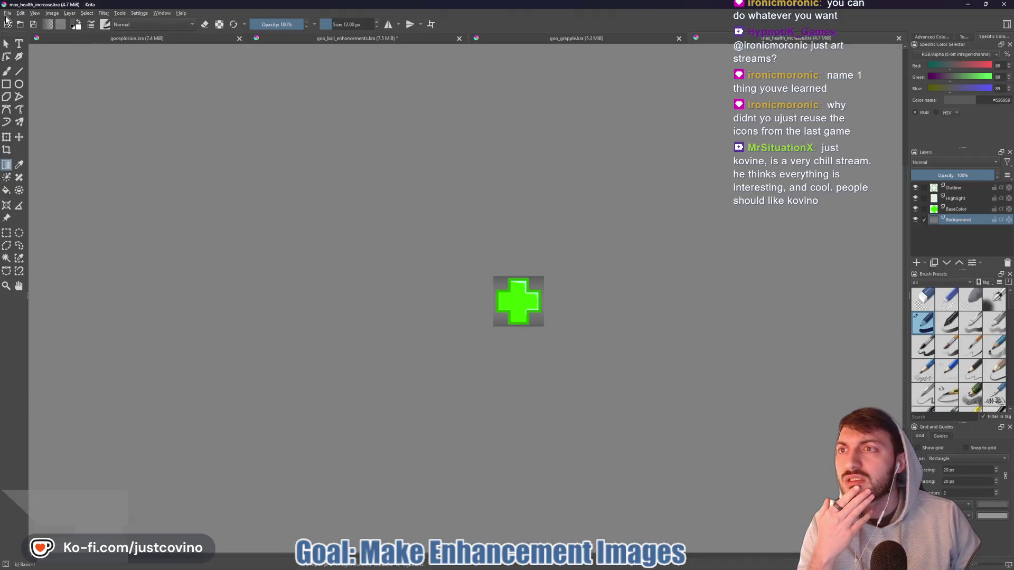
- Create a new 512×512 canvas from the File menu
click(7, 13)
click(16, 22)
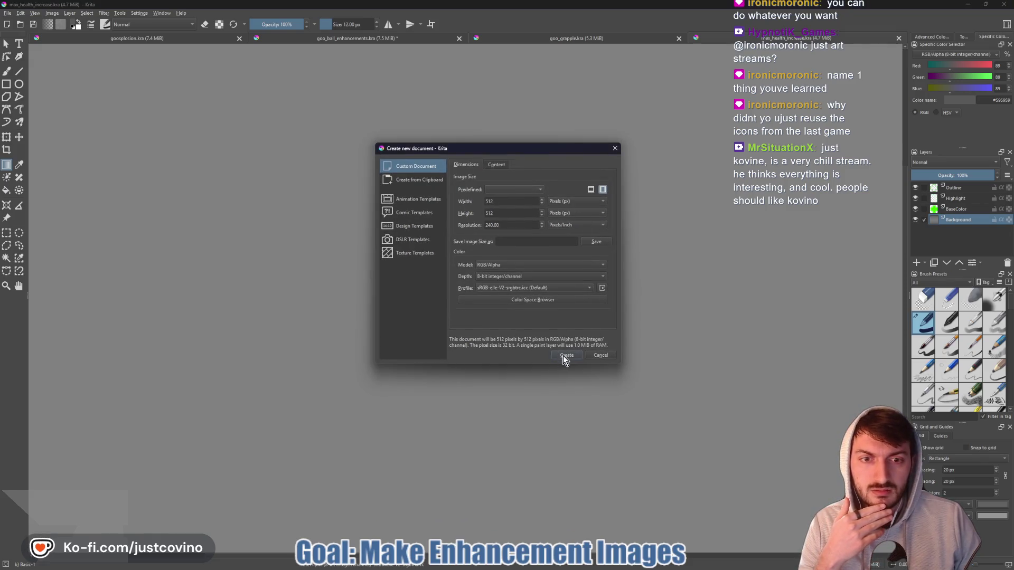
click(565, 356)
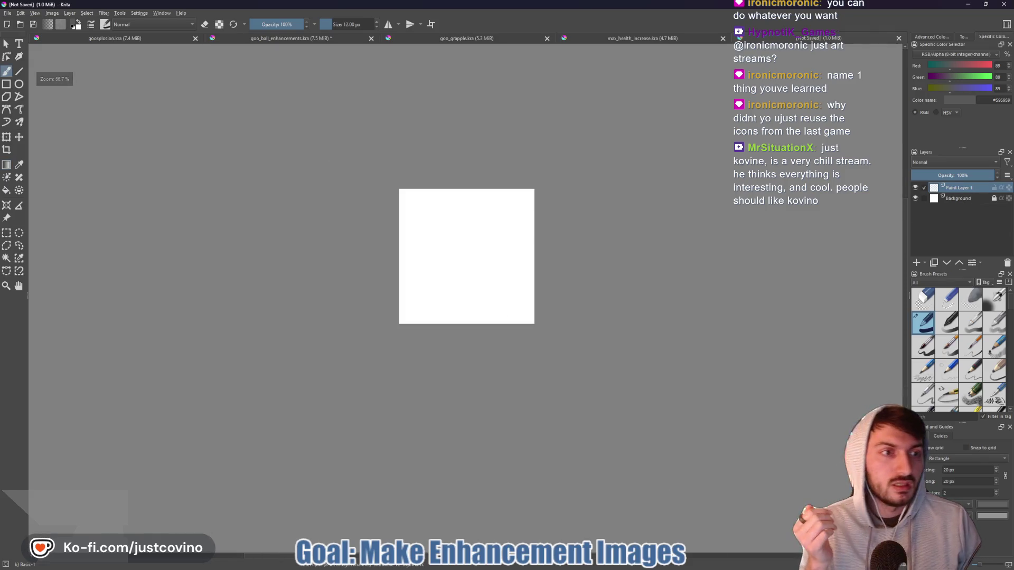
- Unlock the Background layer and fill it with a vertical dark-to-light grey gradient
click(993, 198)
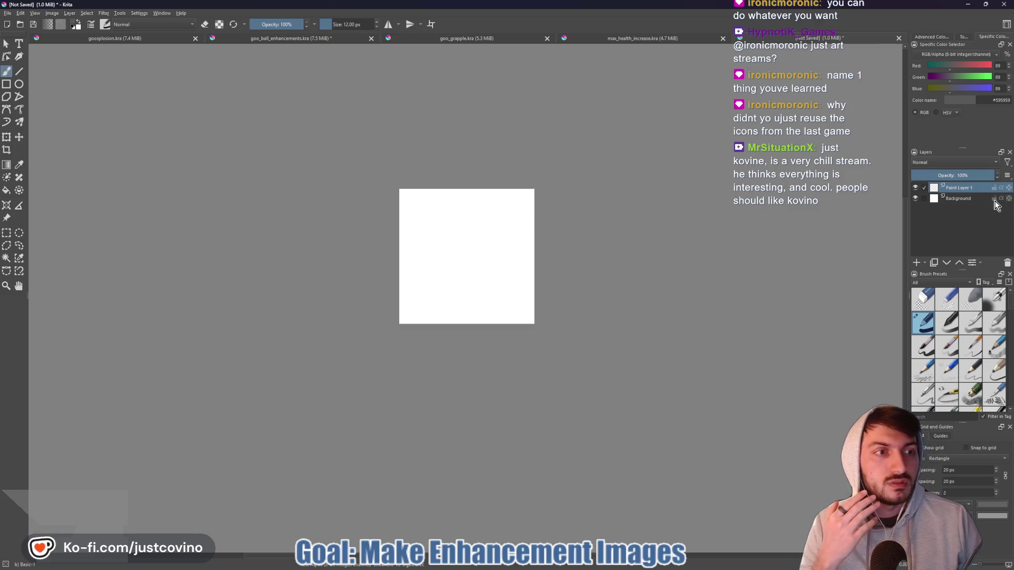
click(981, 200)
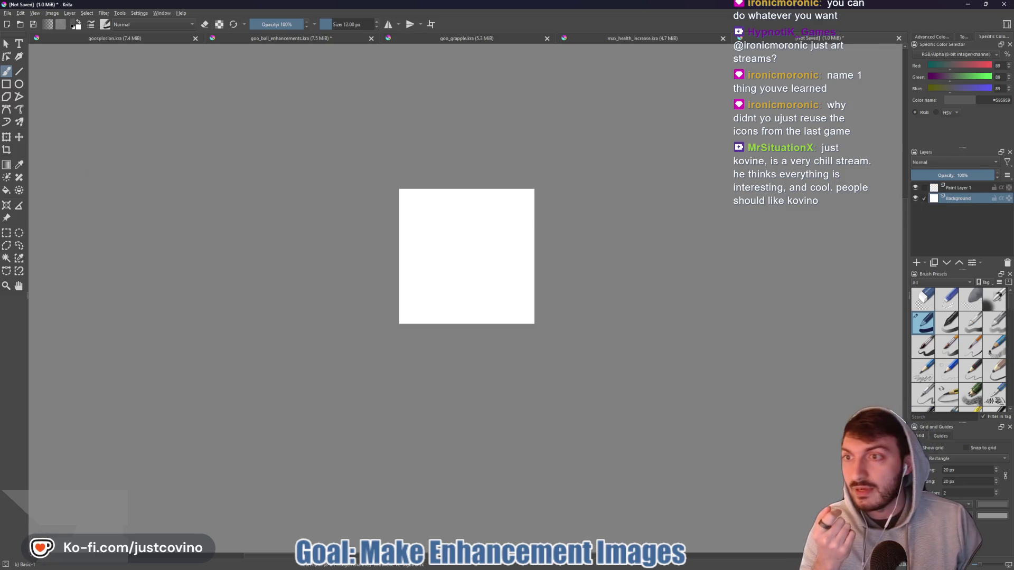
click(6, 165)
mouse_move(468, 184)
mouse_down()
mouse_move(469, 357)
mouse_move(475, 283)
mouse_move(455, 110)
mouse_move(469, 110)
mouse_up()
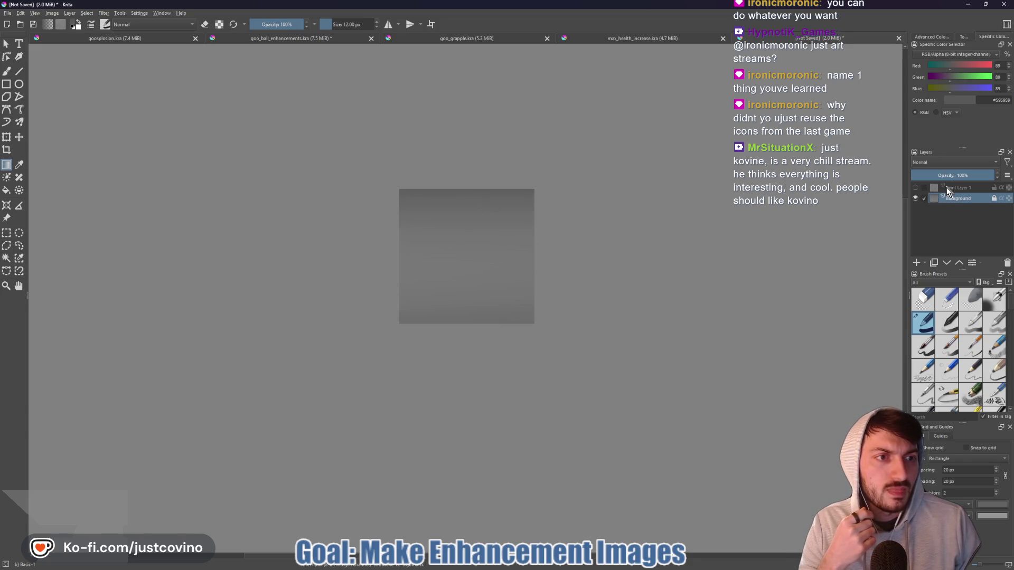
- Make Paint Layer 1 visible and active with the freehand brush, then bring up the Notepad++ colour notes
click(916, 188)
click(924, 188)
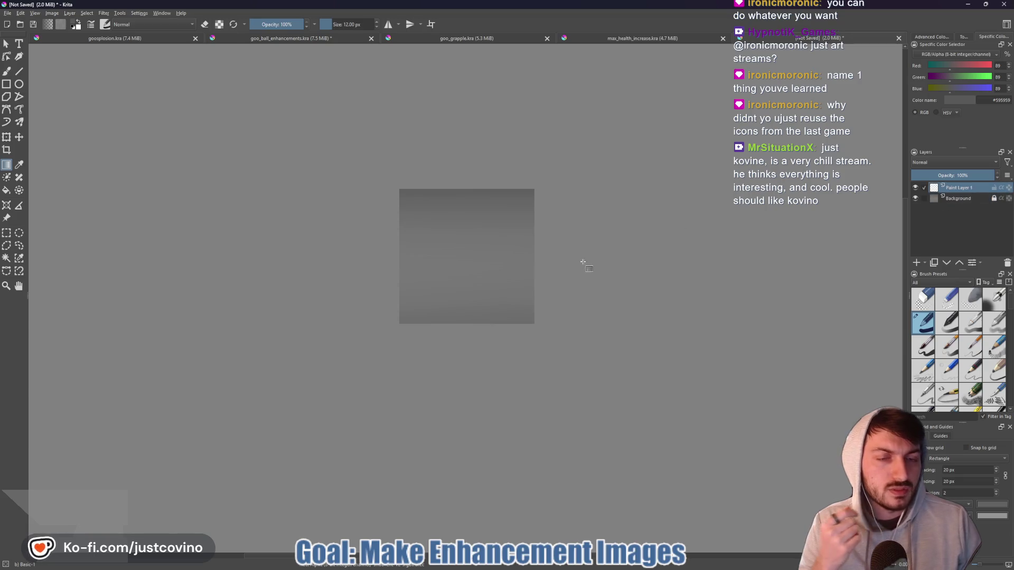
key(b)
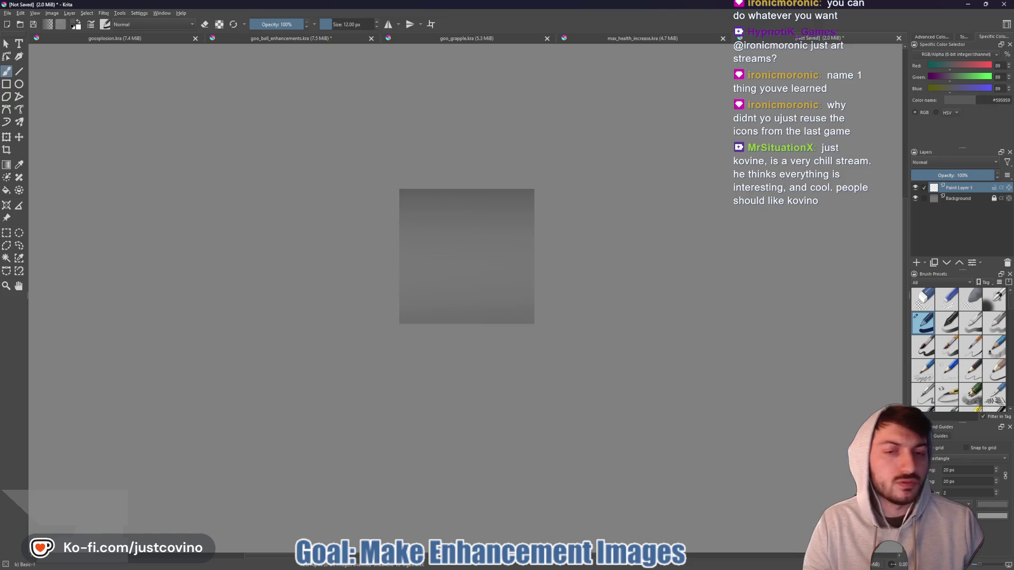
click(610, 567)
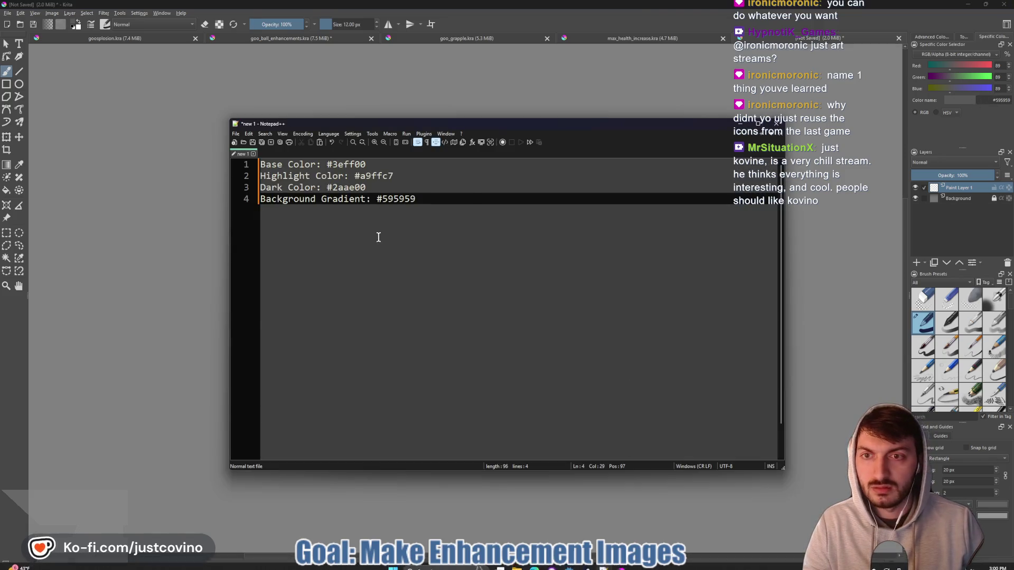
- Copy the dark green hex 2aae00 from the notes and apply it as Krita's painting colour
drag(380, 188, 335, 186)
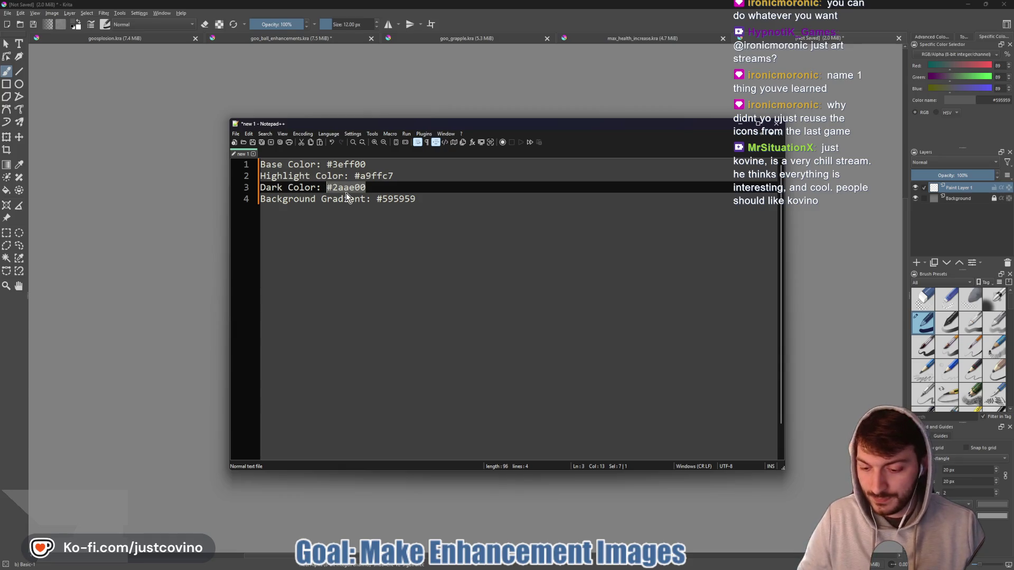
click(984, 102)
key(ctrl+v)
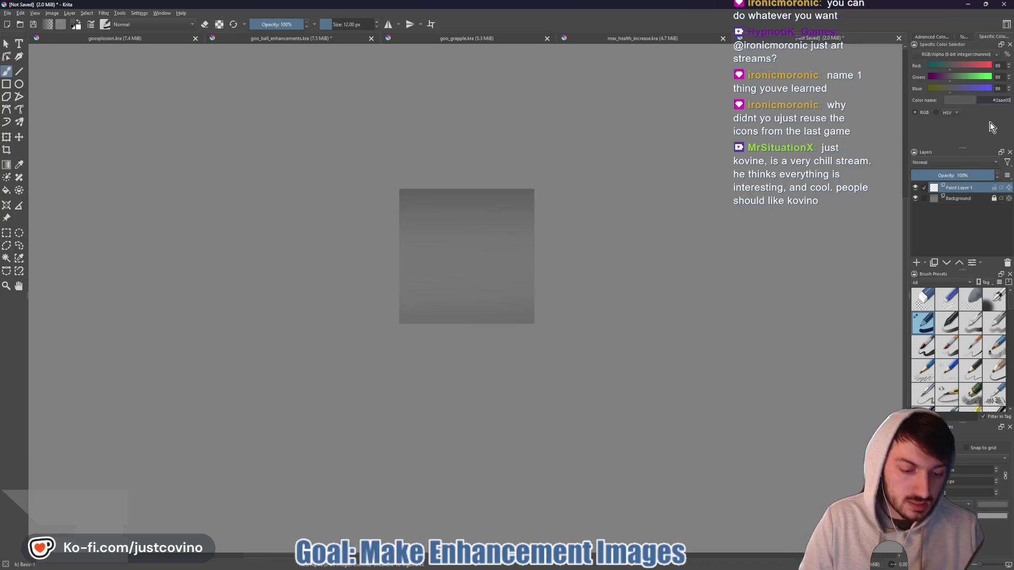
key(Return)
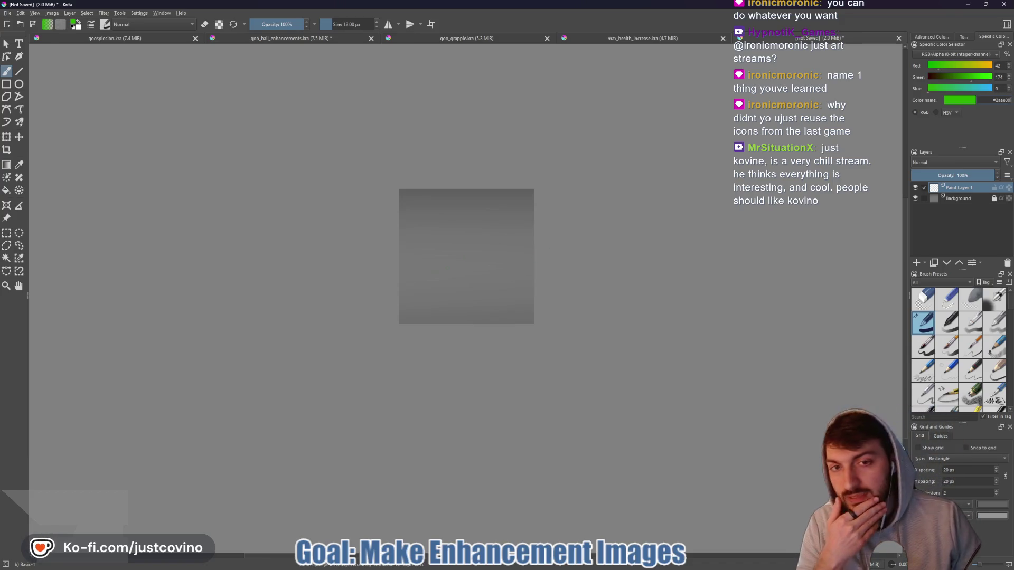
- Enlarge the brush to 41 px, test a green stroke, and undo it so the gradient stays blank
mouse_move(443, 280)
mouse_down()
mouse_move(475, 280)
mouse_move(433, 283)
mouse_up()
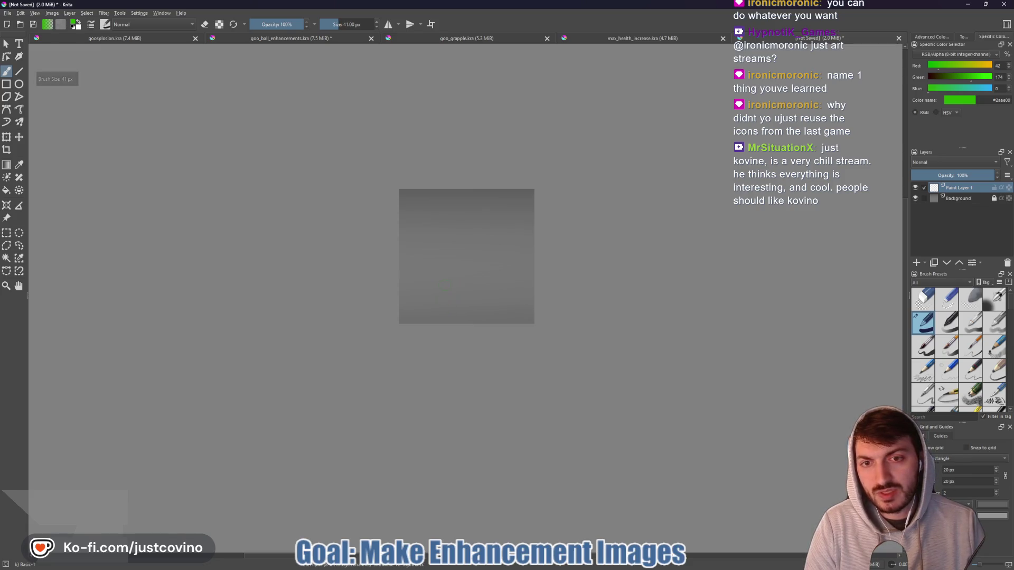
mouse_move(464, 282)
mouse_down()
mouse_move(435, 306)
mouse_move(461, 281)
mouse_move(513, 273)
mouse_up()
key(ctrl+z)
key(ctrl+z)
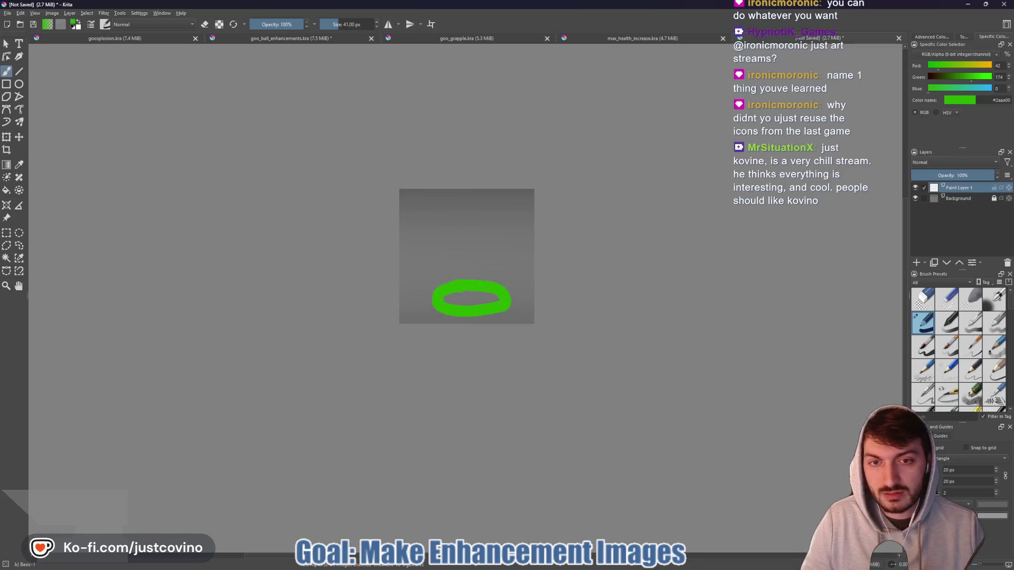
scroll(481, 181, up, 3)
drag(481, 182, 475, 274)
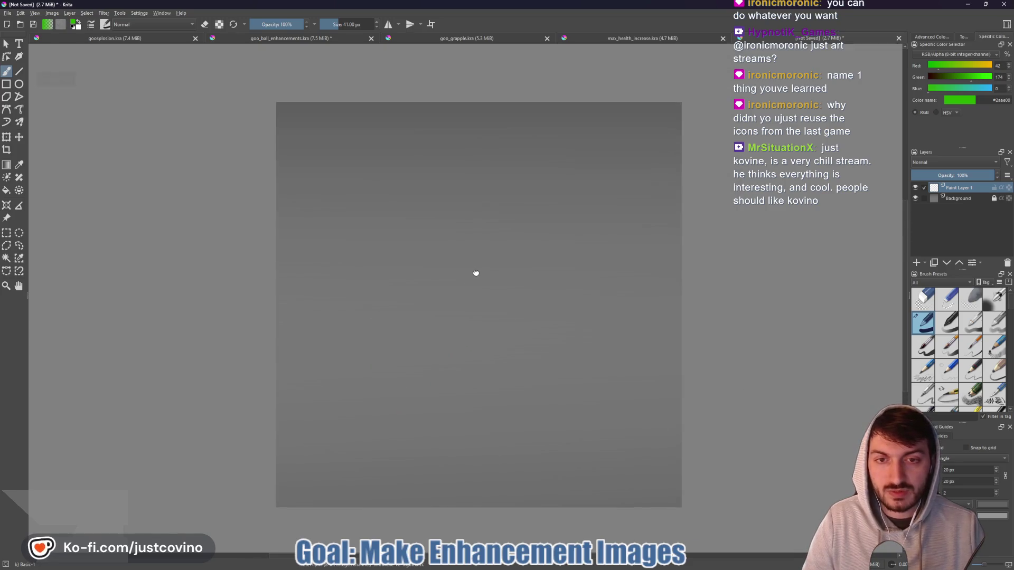
- Shrink the brush to 16 px, try a green splash stroke, and undo it
key(bracketleft)
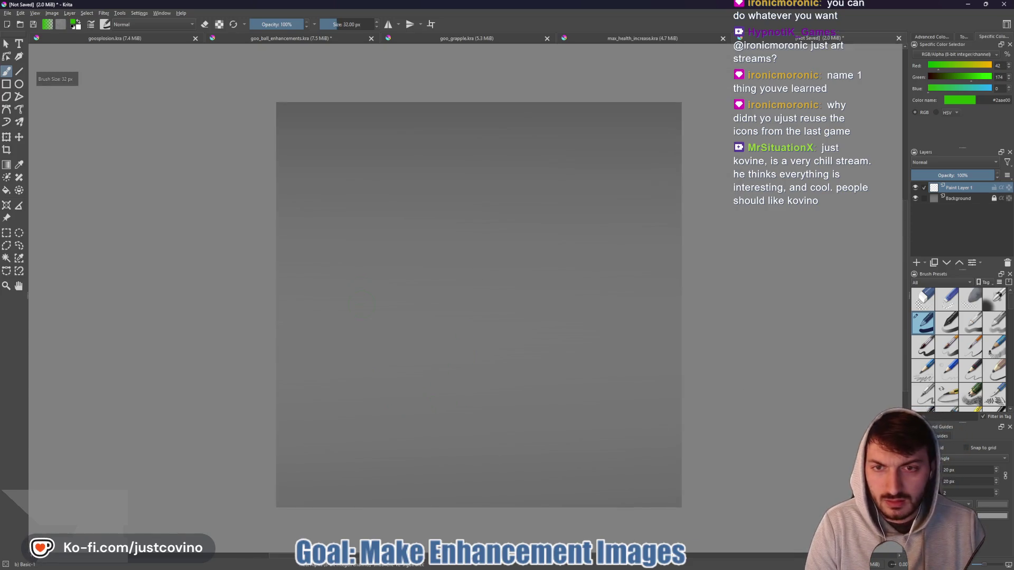
key(bracketleft)
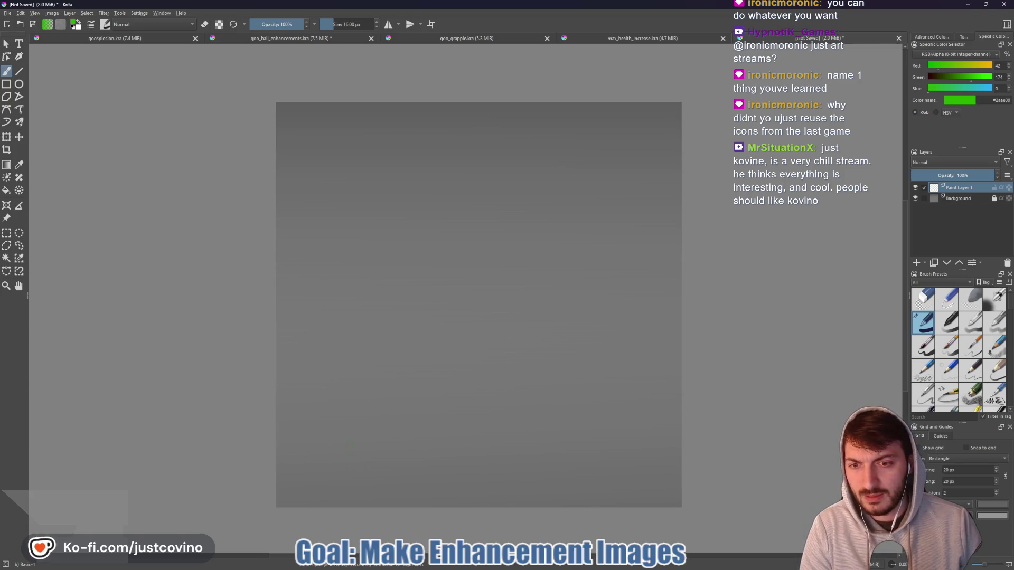
mouse_move(406, 485)
mouse_down()
mouse_move(300, 397)
mouse_move(373, 259)
mouse_move(485, 295)
mouse_move(559, 367)
mouse_move(660, 412)
mouse_move(576, 472)
mouse_move(470, 493)
mouse_move(407, 483)
mouse_up()
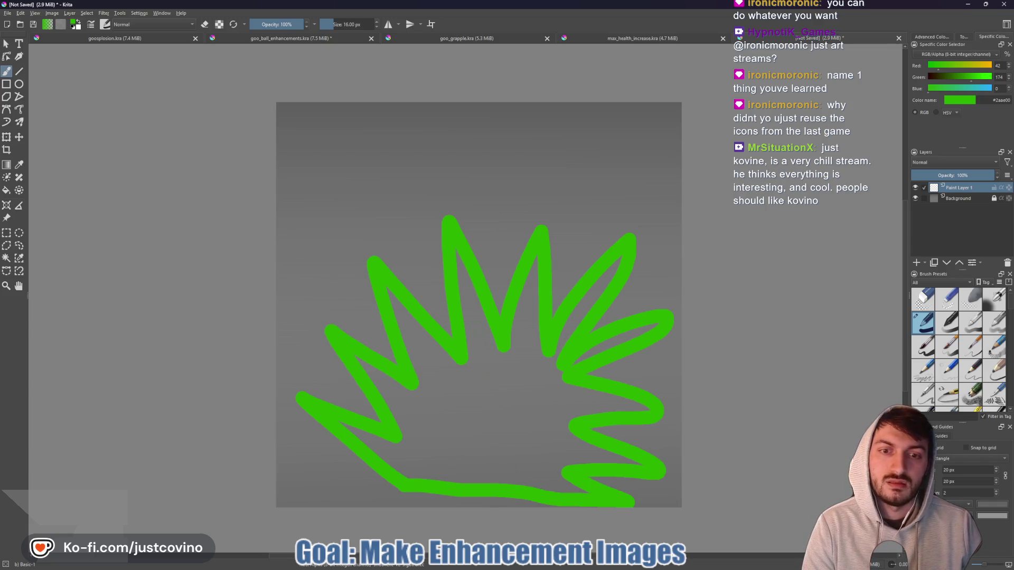
key(ctrl+z)
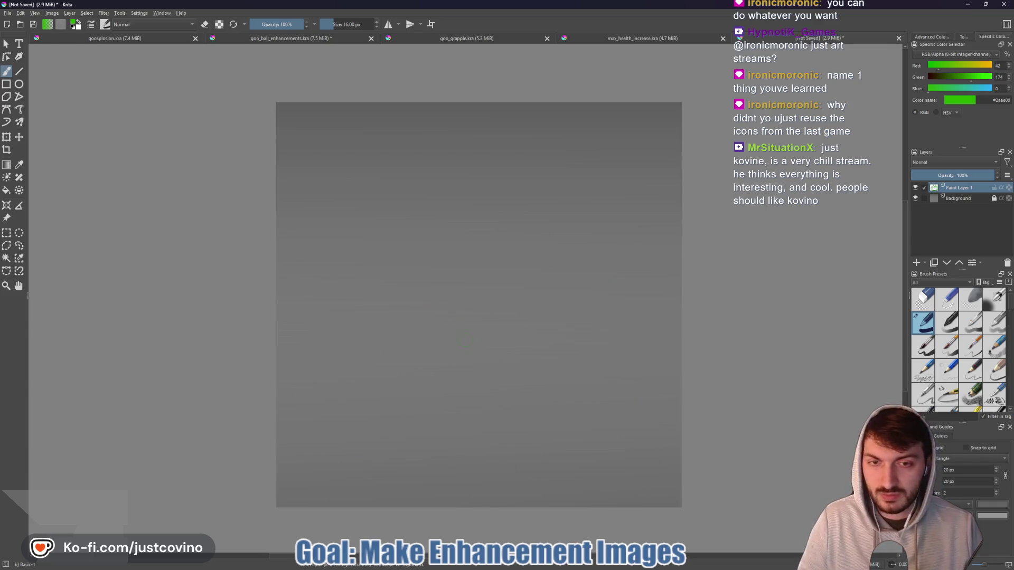
- Paint and undo further green trial strokes, then open a new browser tab
drag(453, 286, 429, 290)
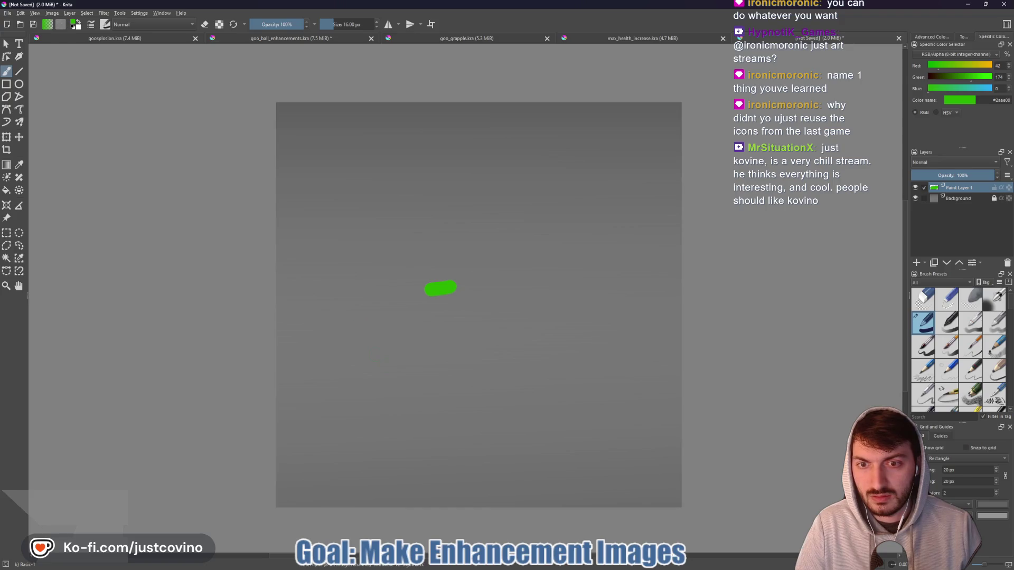
mouse_move(409, 352)
mouse_down()
mouse_move(317, 290)
mouse_move(296, 289)
mouse_move(288, 252)
mouse_move(344, 233)
mouse_move(343, 207)
mouse_move(425, 138)
mouse_move(444, 196)
mouse_move(503, 139)
mouse_move(529, 208)
mouse_move(661, 209)
mouse_move(679, 264)
mouse_move(660, 327)
mouse_move(624, 376)
mouse_up()
key(ctrl+z)
key(ctrl+z)
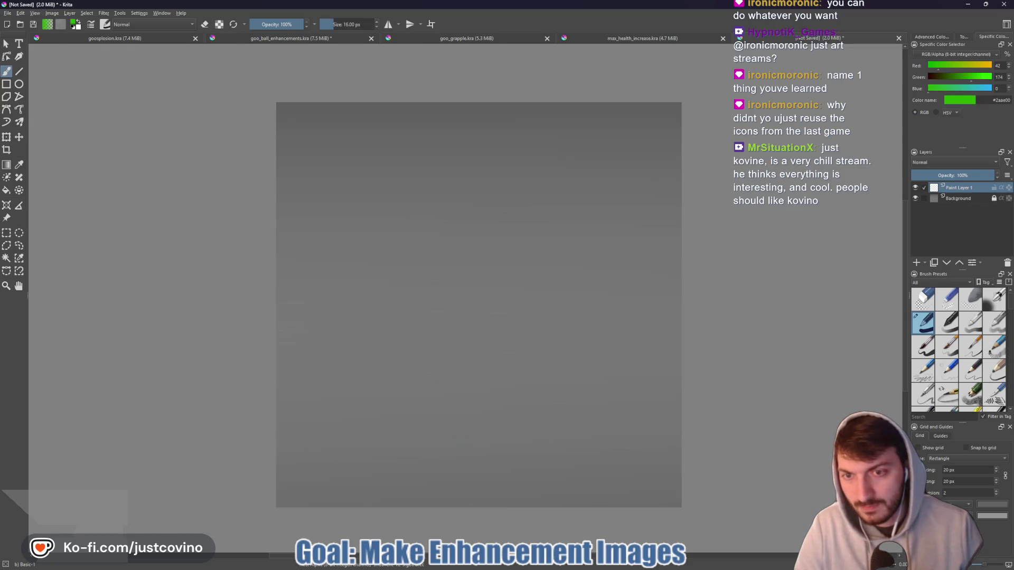
drag(451, 404, 388, 426)
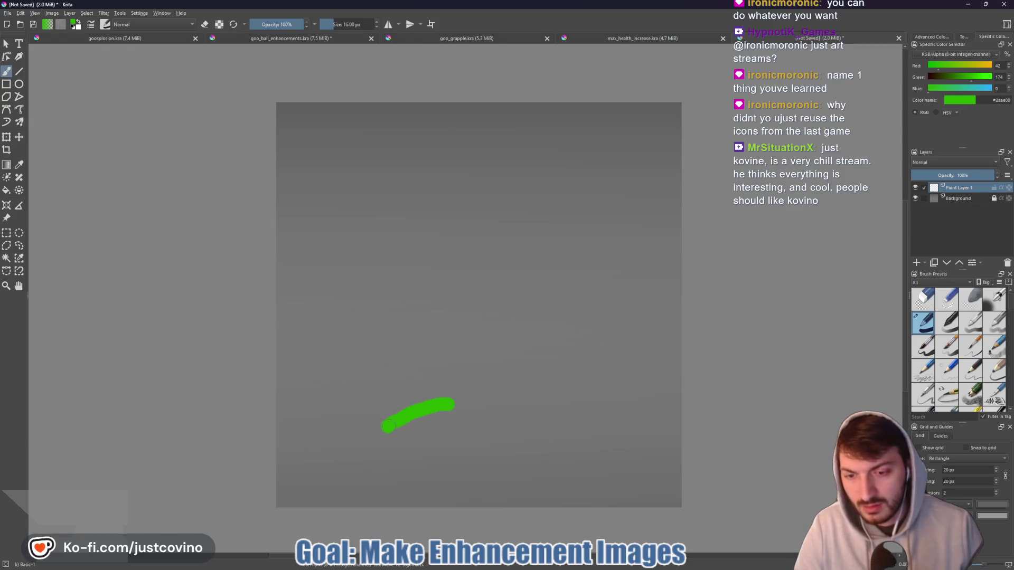
key(ctrl+z)
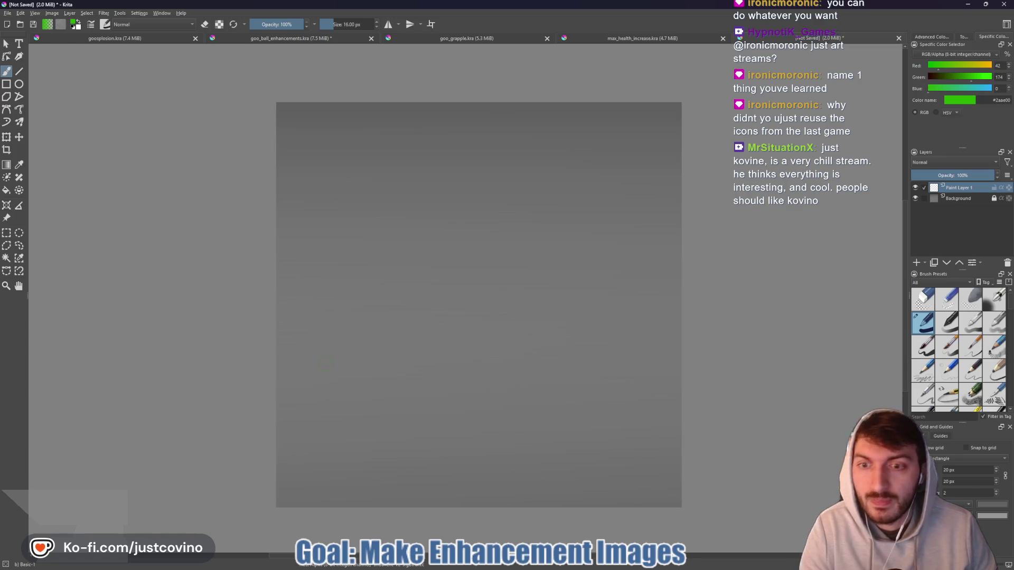
click(530, 567)
key(ctrl+t)
- Search 'how to change cursor color krita', open the Krita-artists answer, then return to Krita's Settings menu
text(how to change cursor color krita)
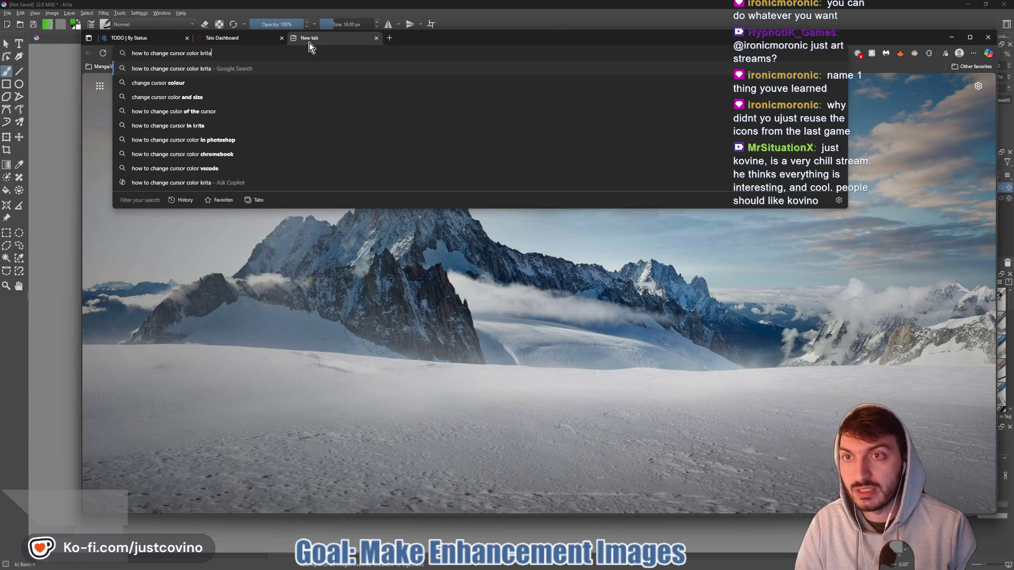
key(Return)
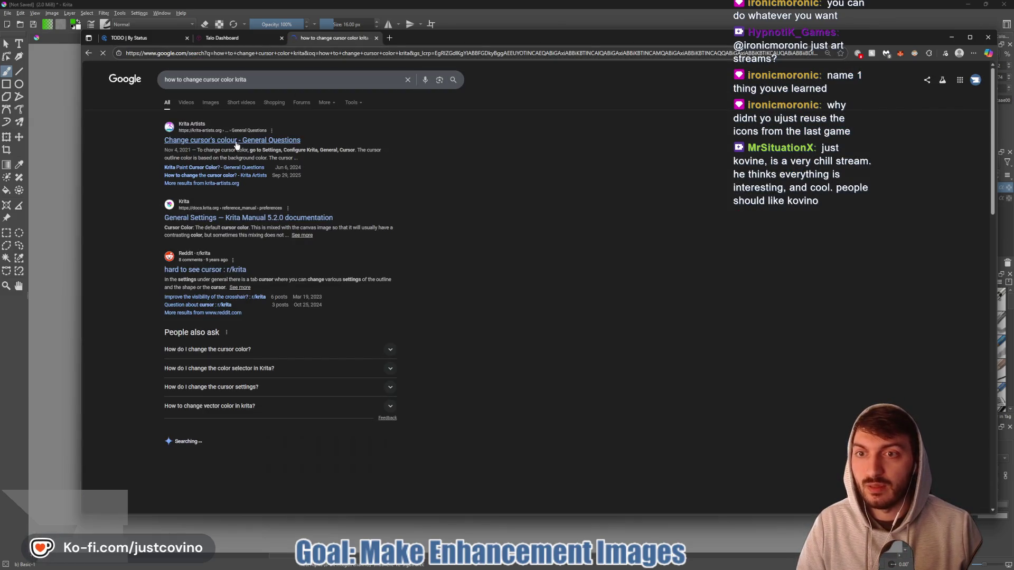
click(238, 142)
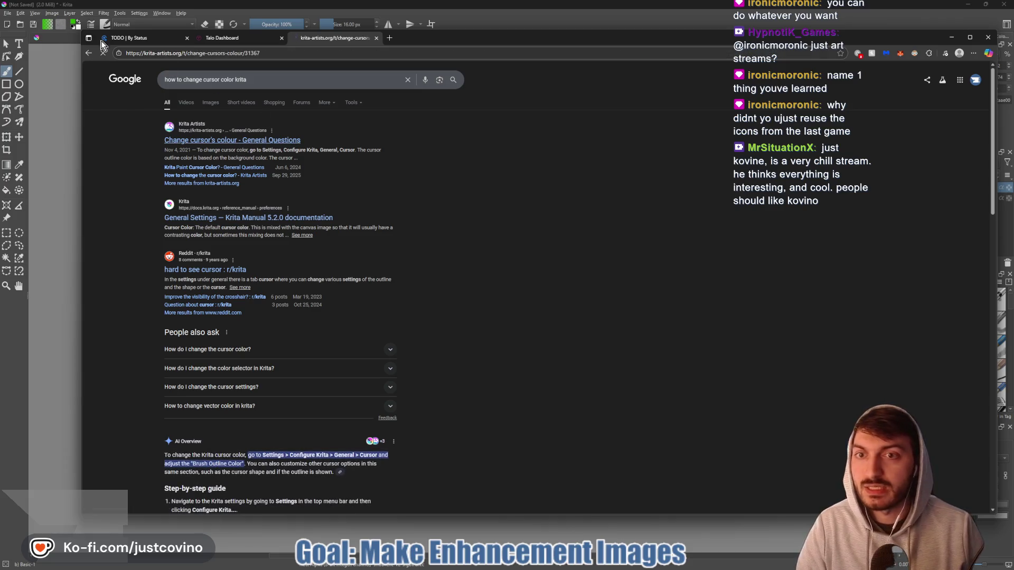
click(53, 17)
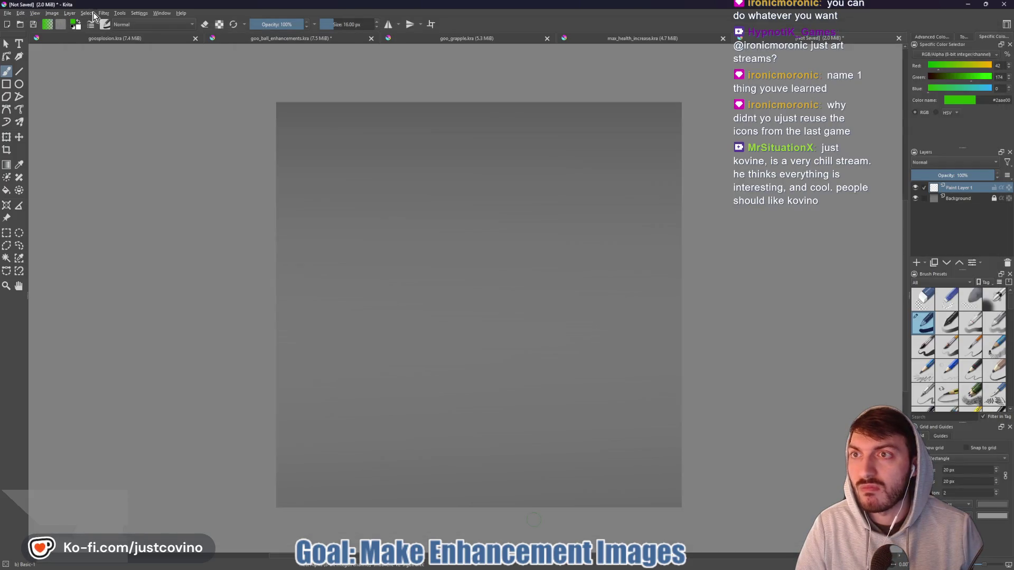
click(139, 13)
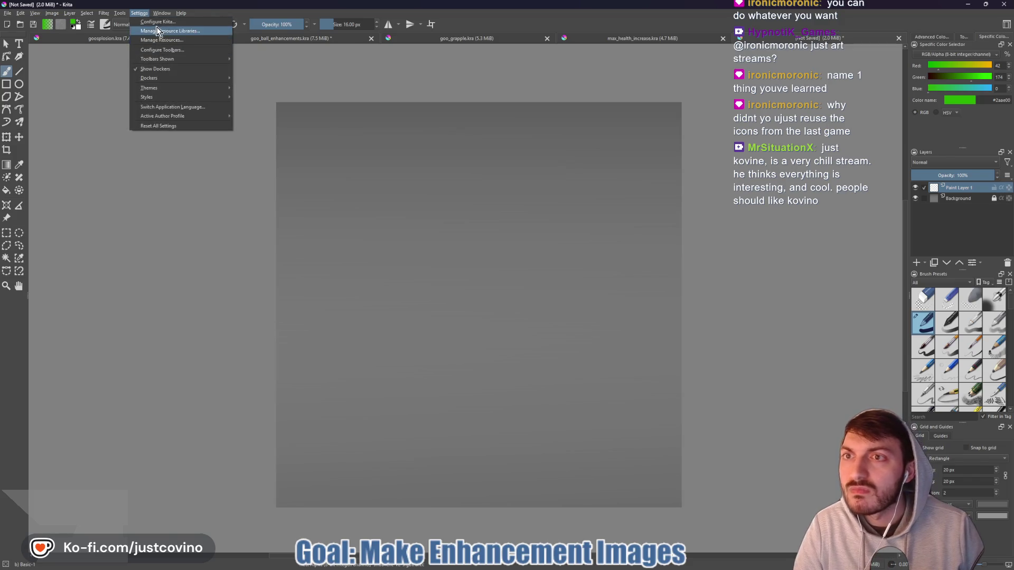
- Open Configure Krita, check the forum thread, and reach General > Cursor's brush outline colour (#80ff80)
click(155, 22)
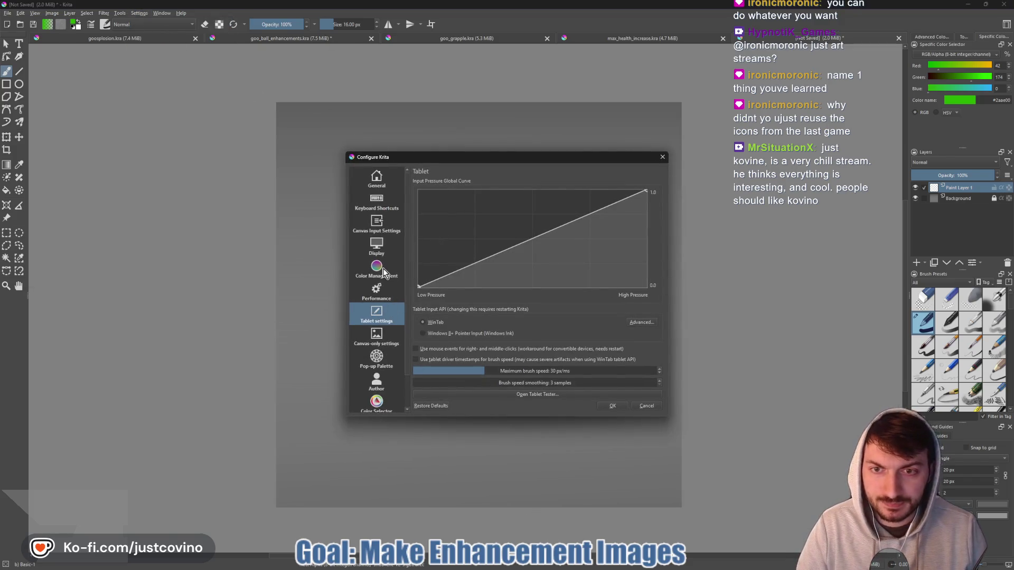
scroll(378, 338, down, 2)
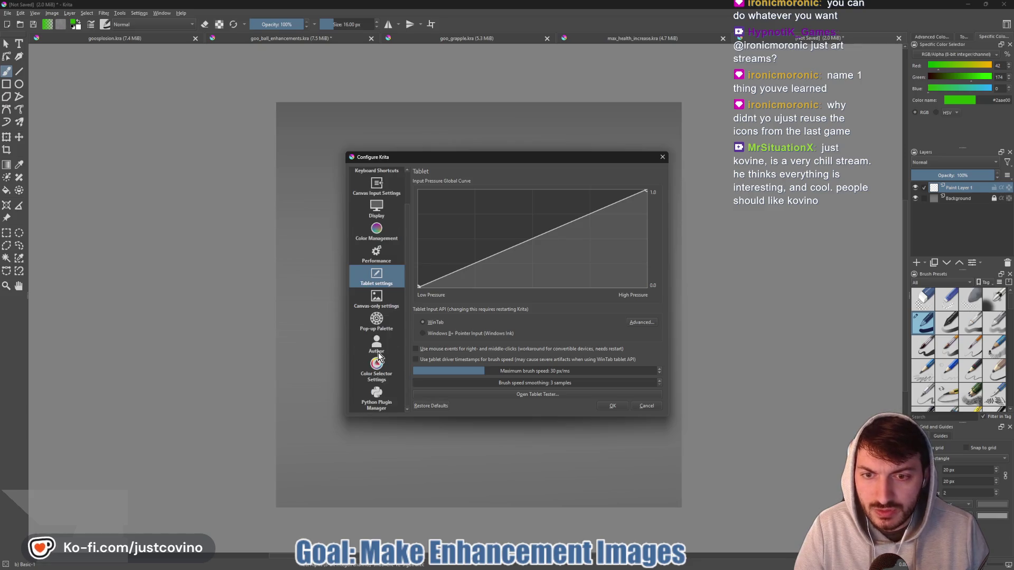
scroll(378, 332, up, 2)
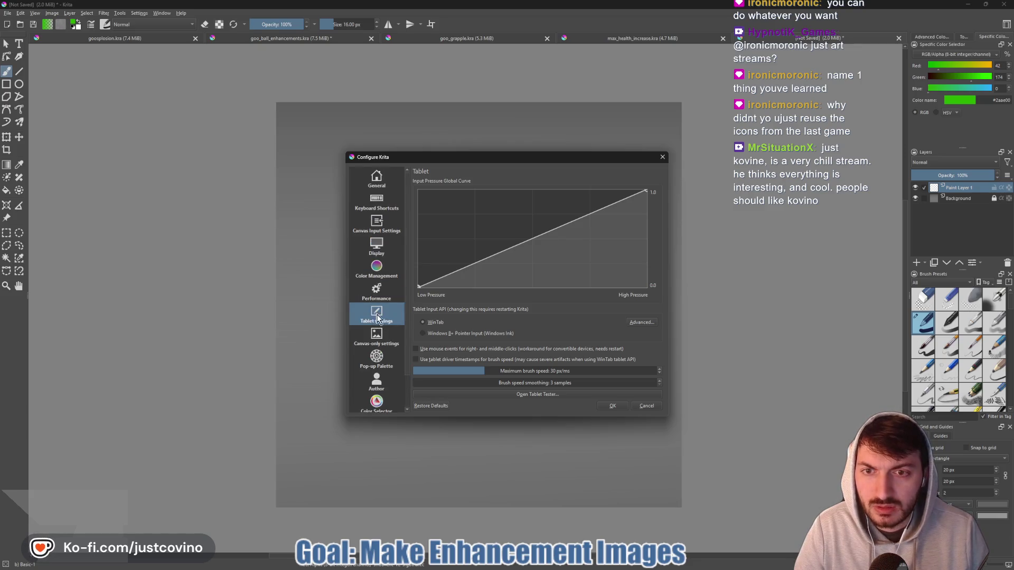
click(375, 245)
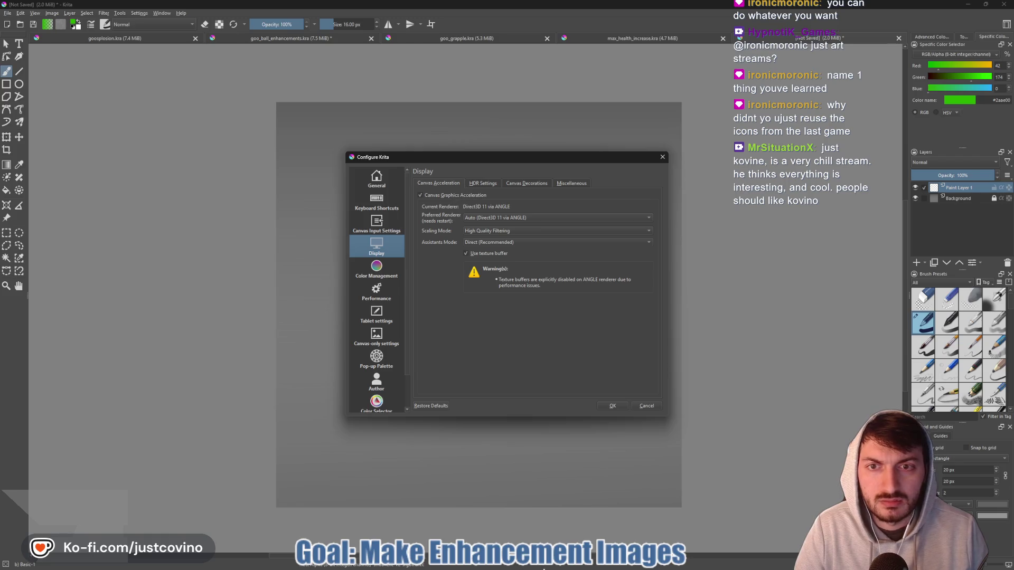
click(535, 567)
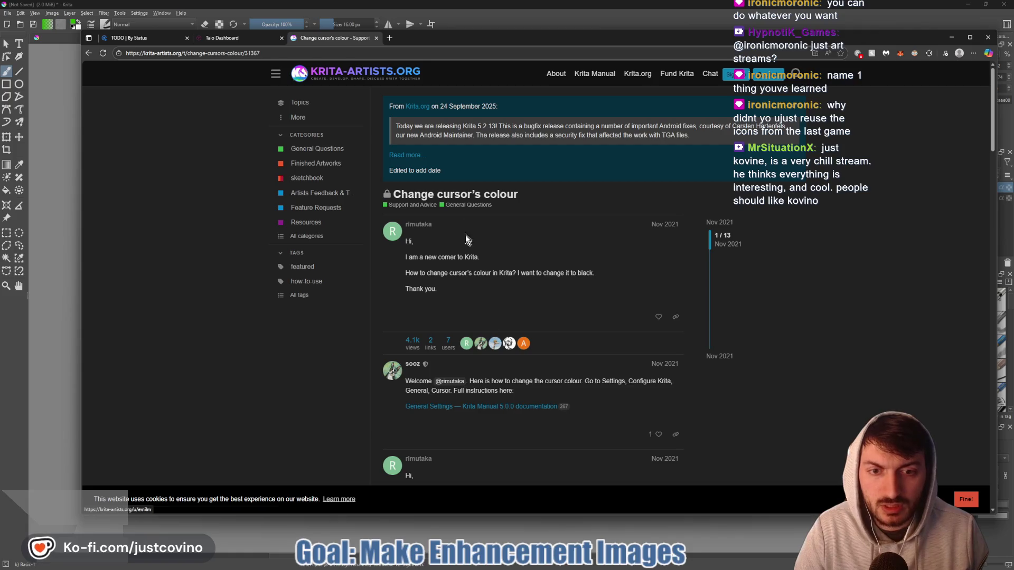
click(505, 410)
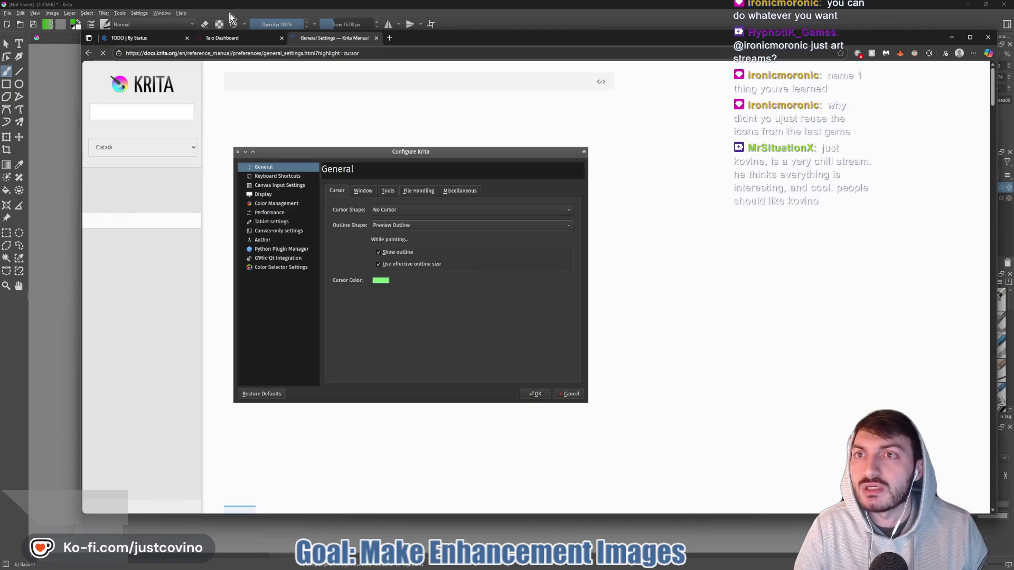
click(219, 9)
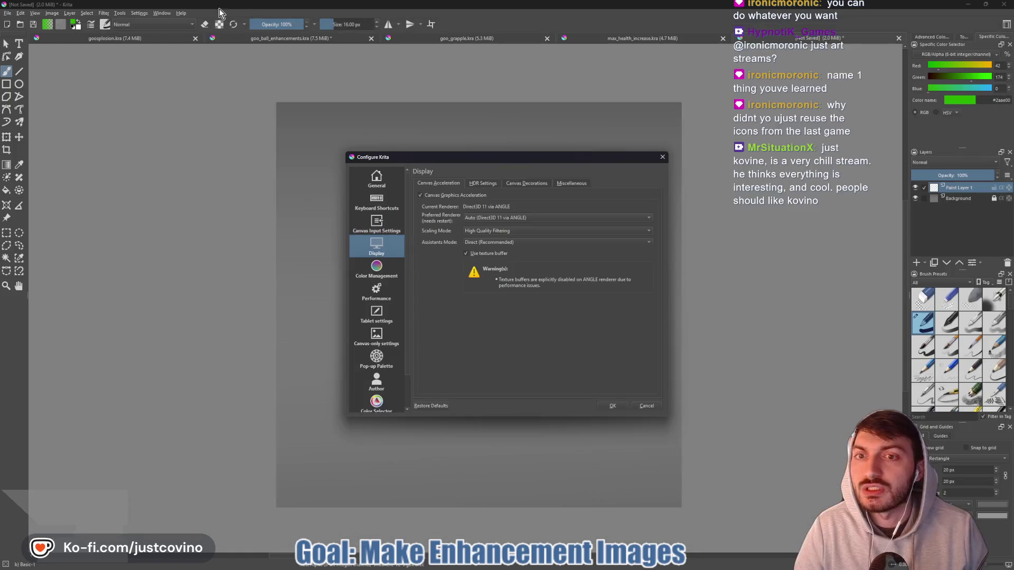
click(376, 180)
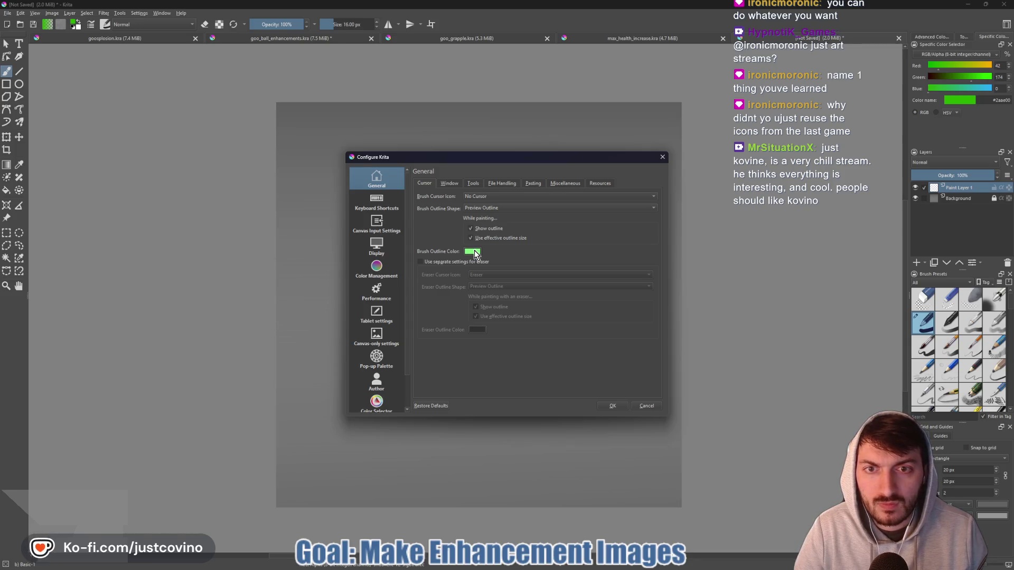
click(473, 252)
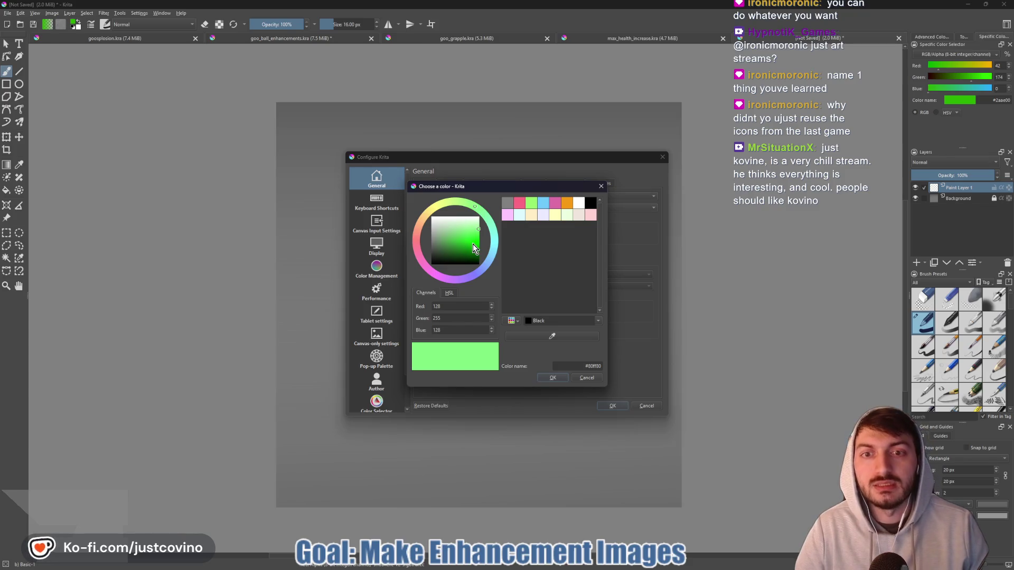
- Change the brush outline colour to a magenta and apply the preferences
click(433, 274)
drag(474, 235, 485, 236)
click(552, 378)
click(611, 405)
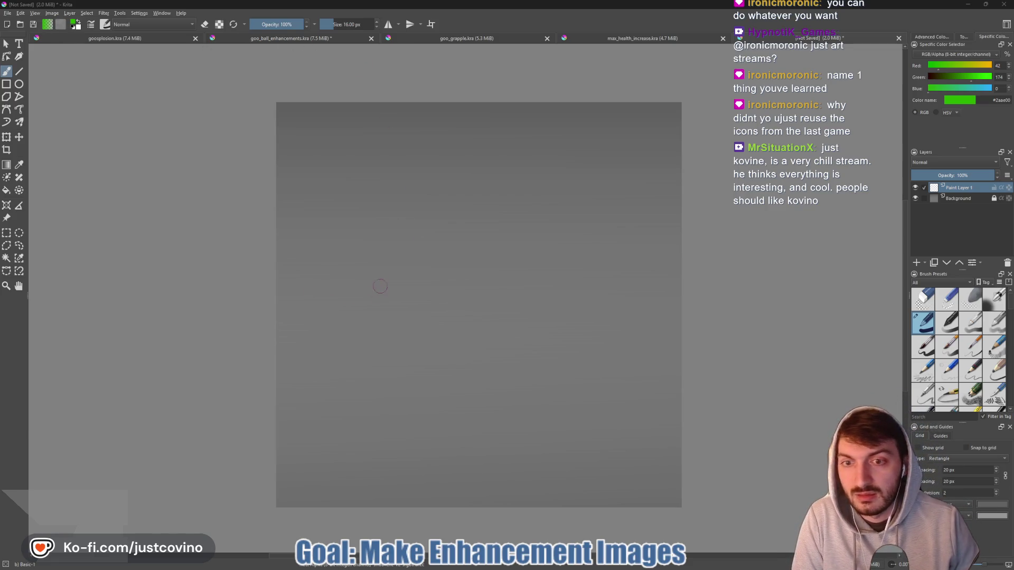
- Reopen the cursor settings and lighten the outline colour to light pink #ff96f4, then apply
click(140, 12)
key(Escape)
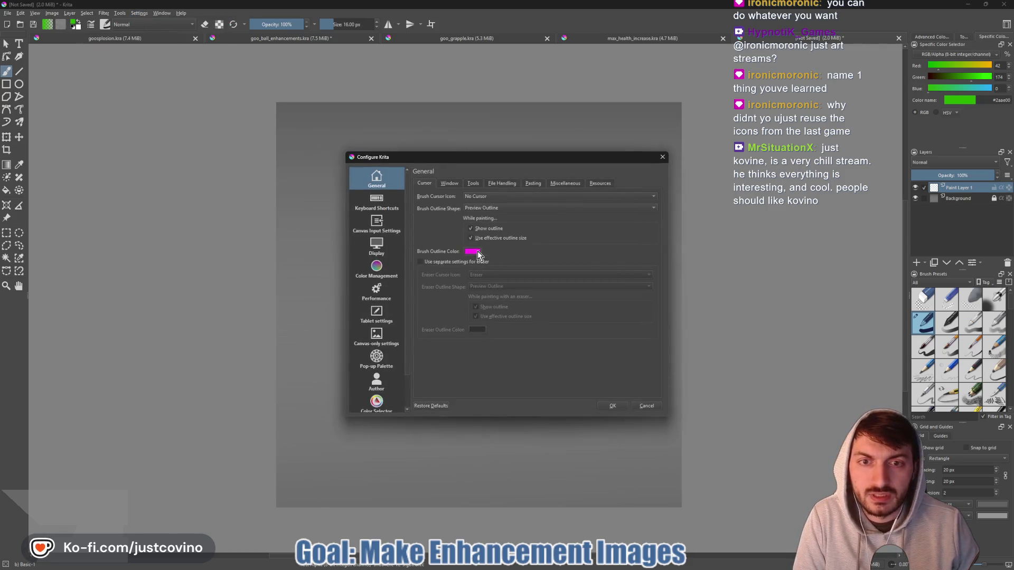
click(477, 252)
drag(477, 237, 478, 227)
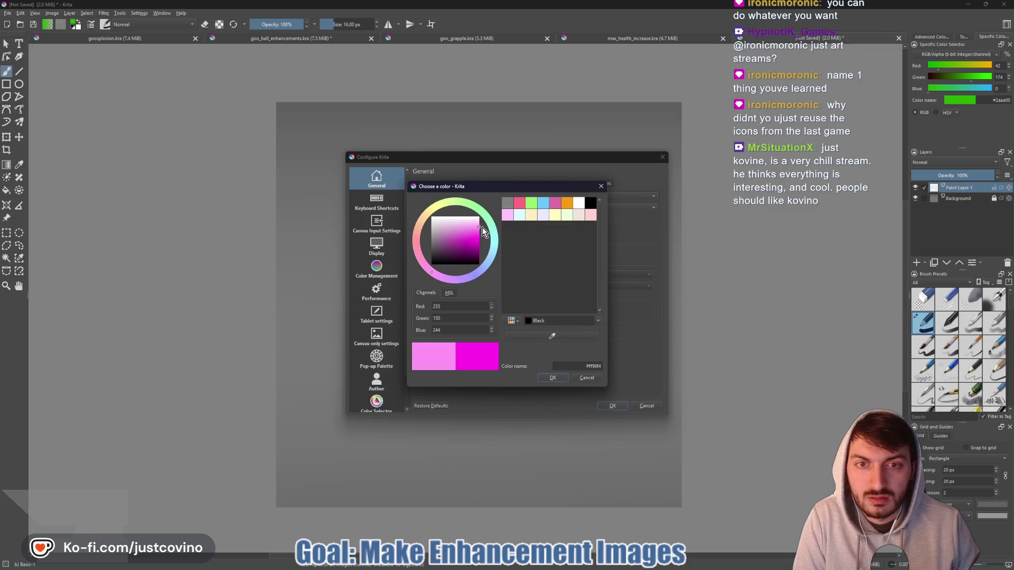
click(551, 378)
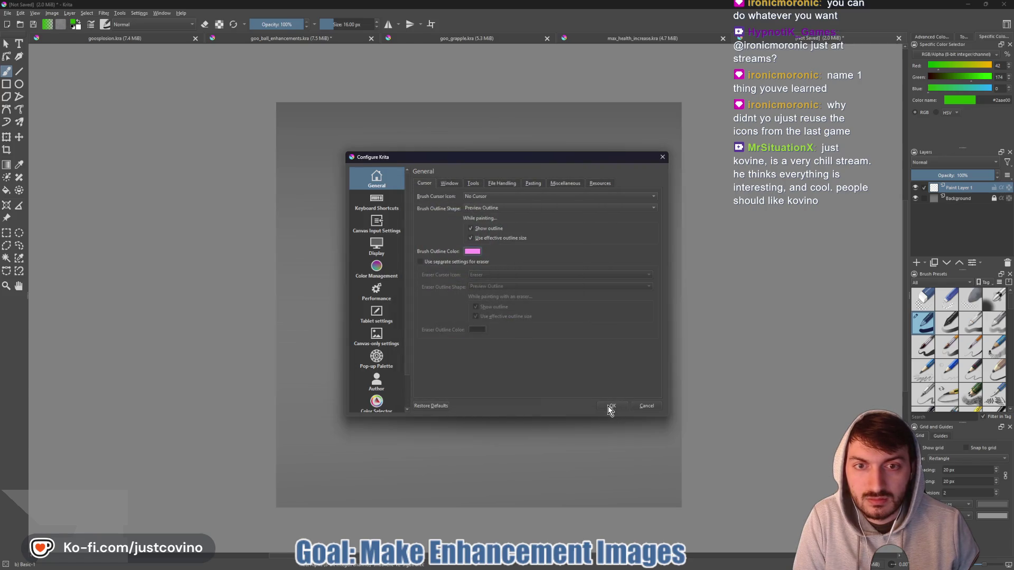
click(610, 407)
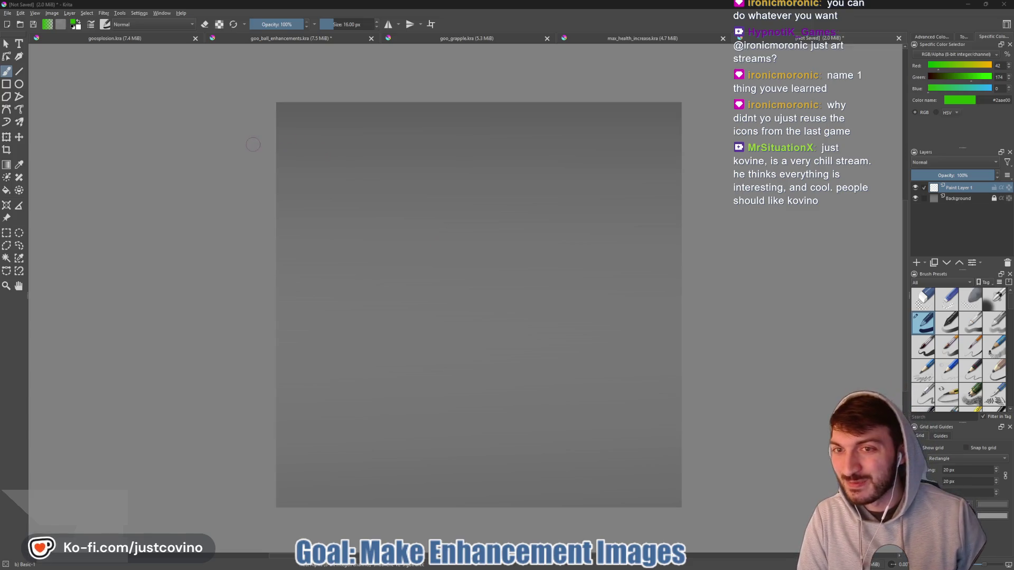
- Switch the brush outline colour to the pale Fill Red preset and apply it
click(139, 12)
key(Escape)
click(474, 255)
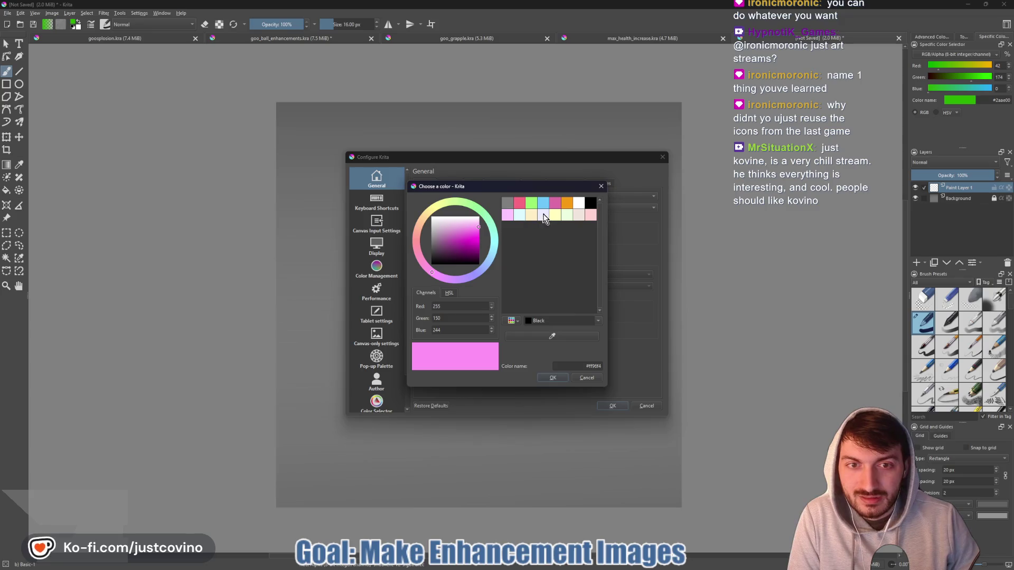
click(590, 216)
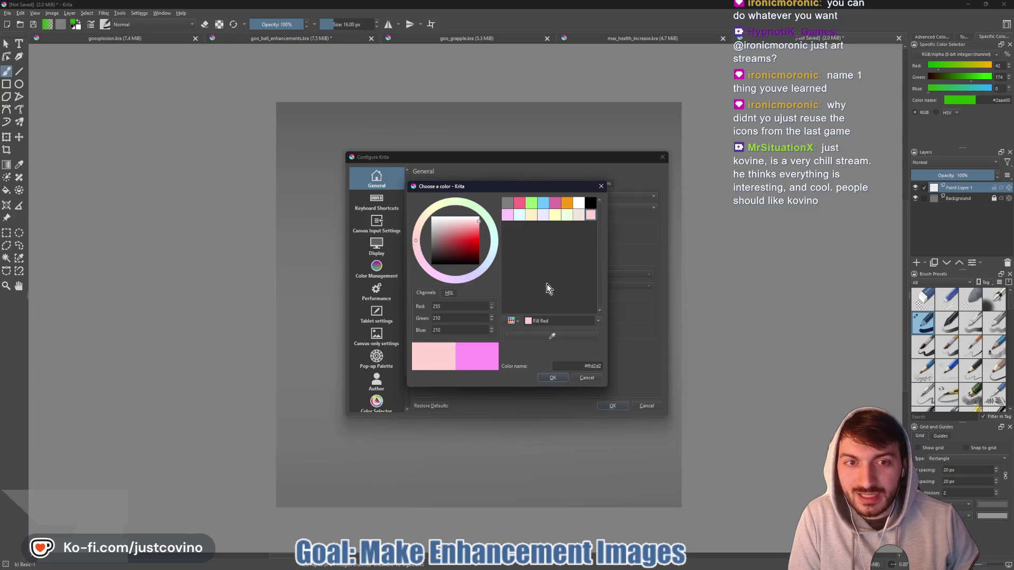
click(558, 379)
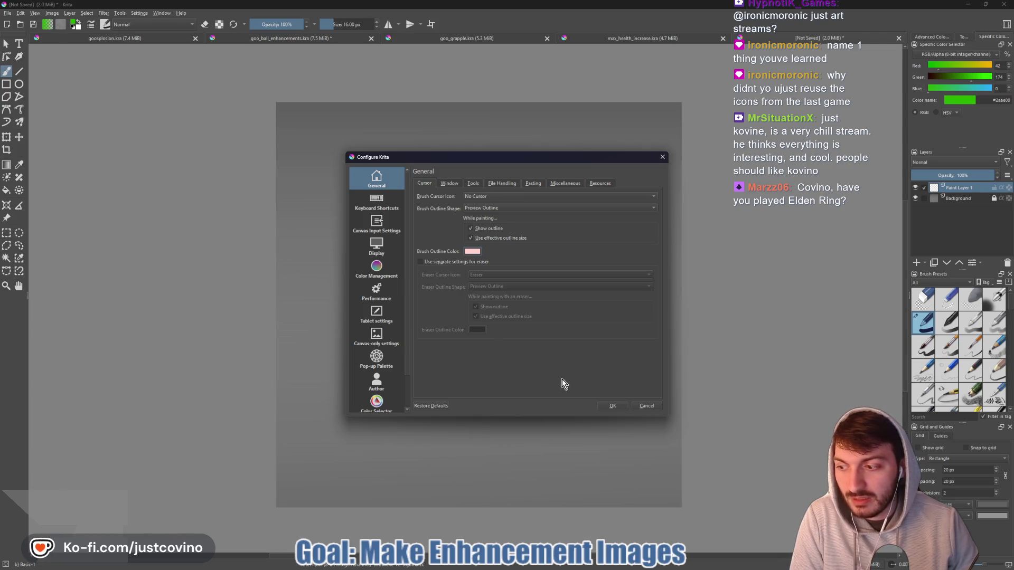
click(608, 406)
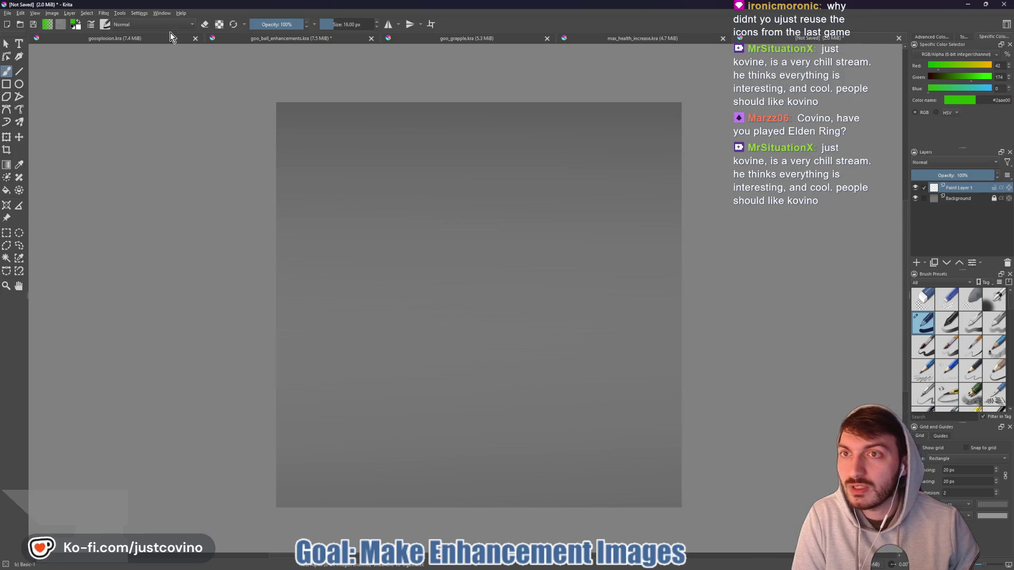
- Reopen the cursor settings and set the brush outline colour to deep magenta #e20084
click(139, 13)
click(158, 126)
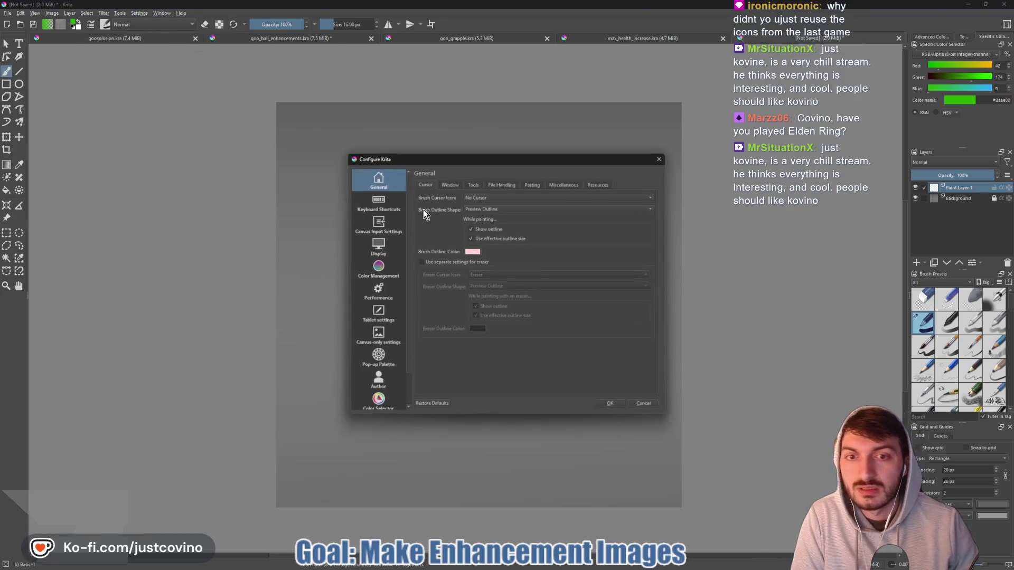
click(472, 252)
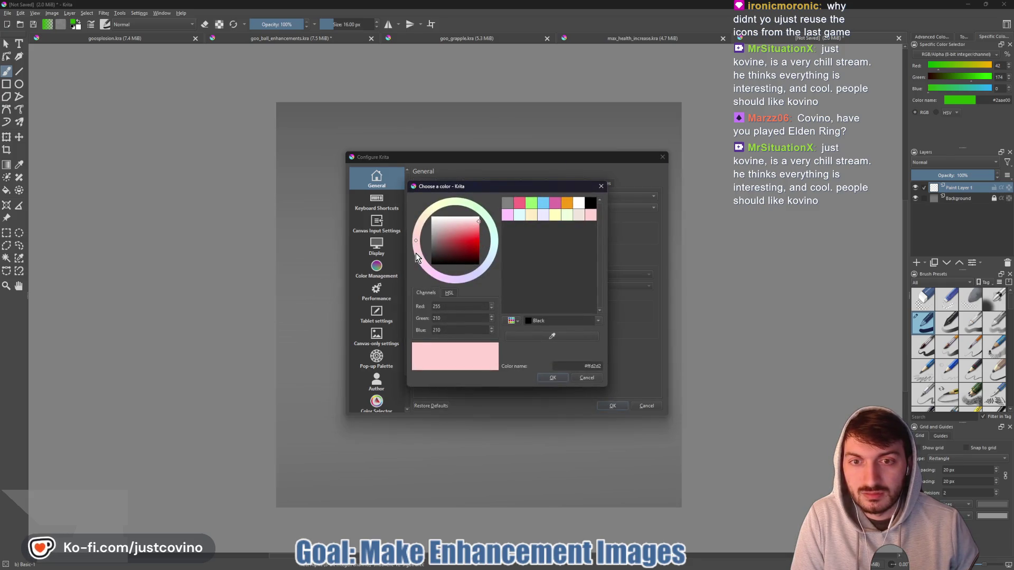
click(520, 204)
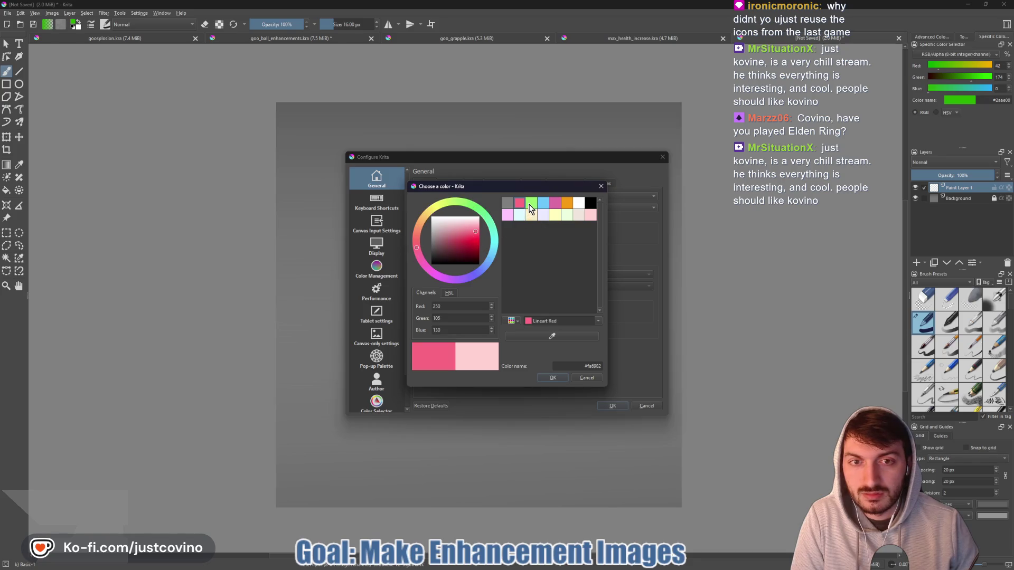
click(530, 206)
click(421, 263)
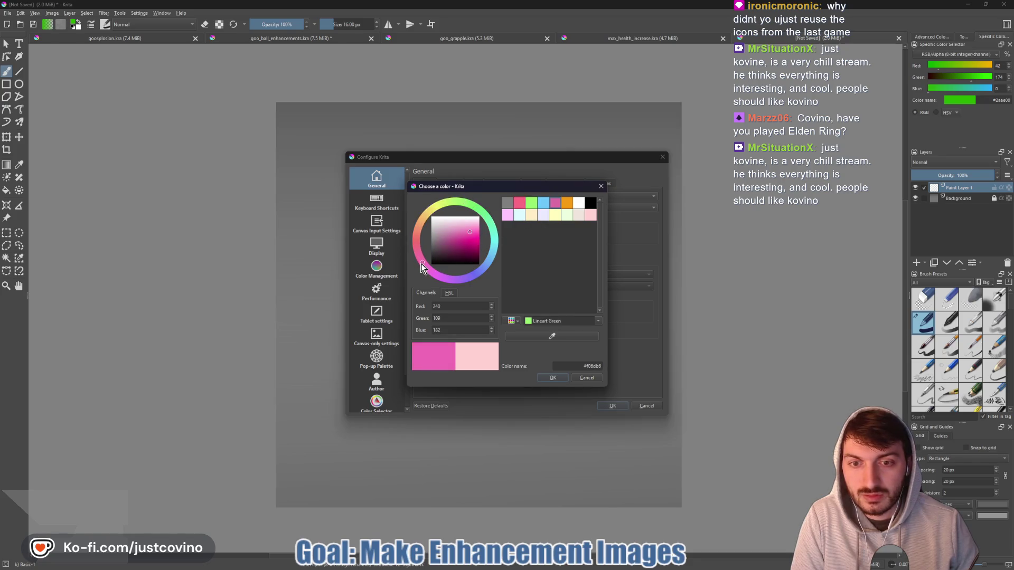
mouse_move(469, 232)
mouse_down()
mouse_move(478, 221)
mouse_move(482, 246)
mouse_up()
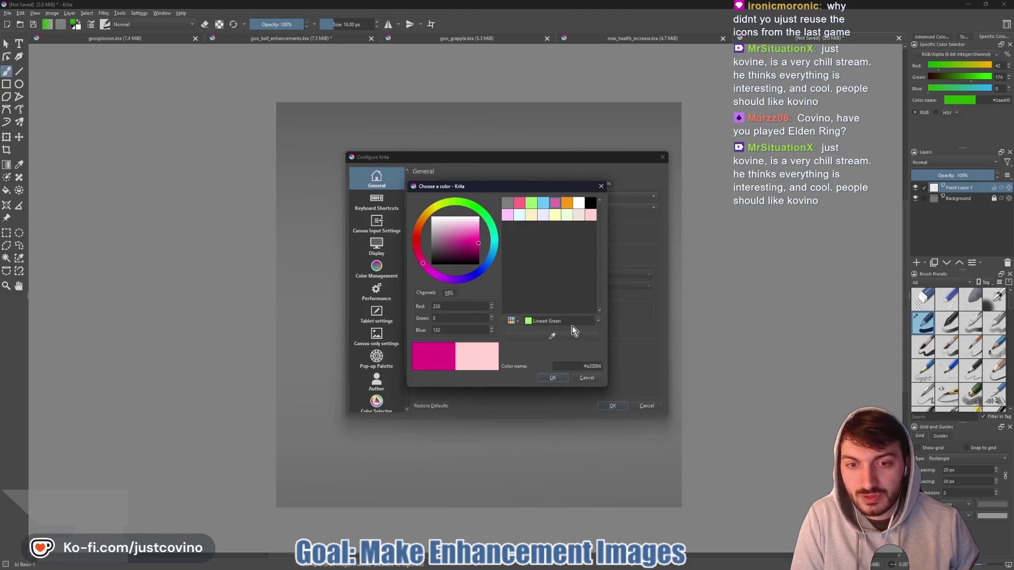
click(553, 378)
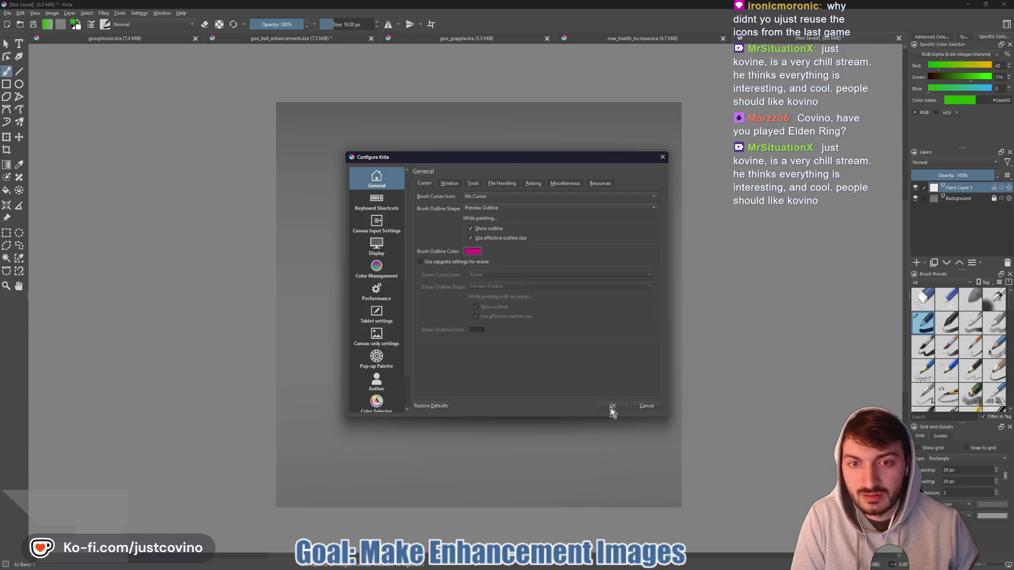
click(612, 406)
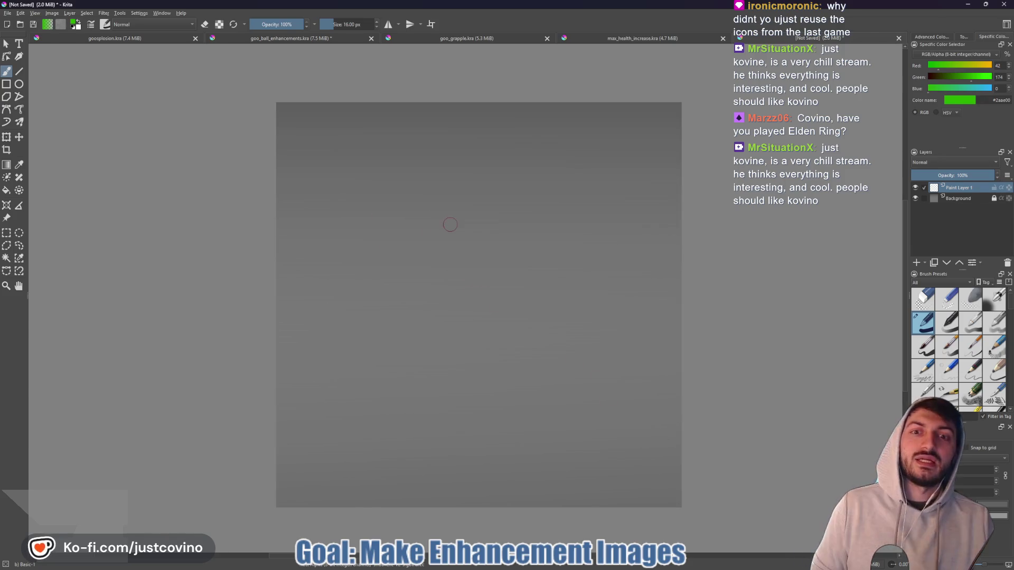
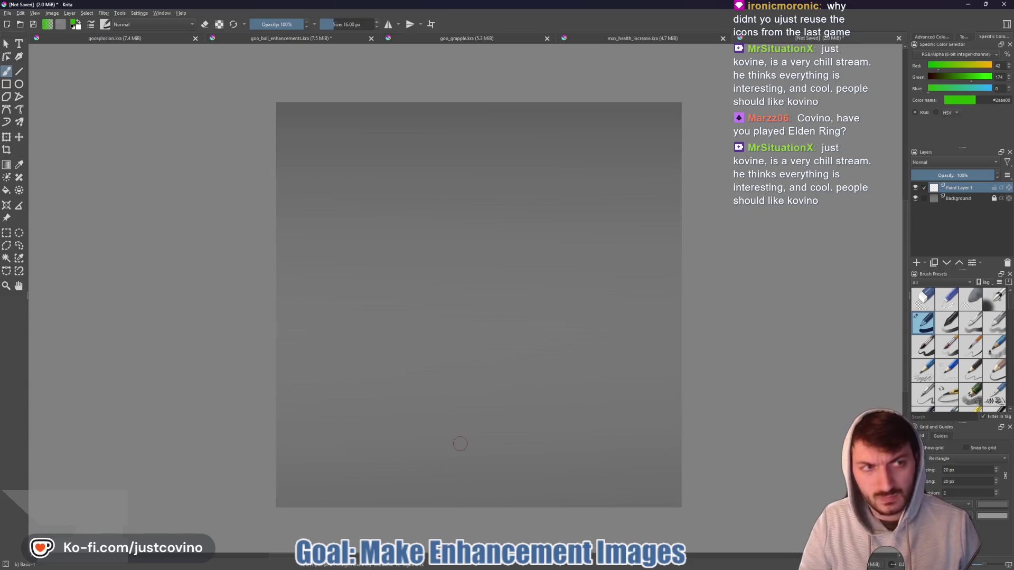
- Shrink the brush to 9 px, test it with a green oval stroke, then undo it
key(bracketleft)
key(bracketleft)
key(bracketleft)
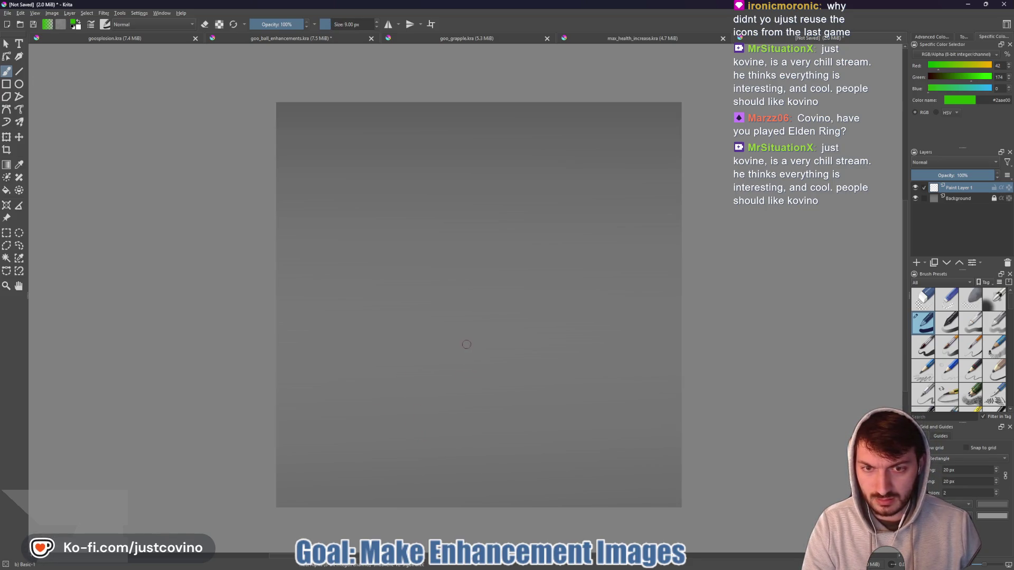
mouse_move(450, 326)
mouse_down()
mouse_move(356, 405)
mouse_move(581, 403)
mouse_move(592, 334)
mouse_move(492, 323)
mouse_up()
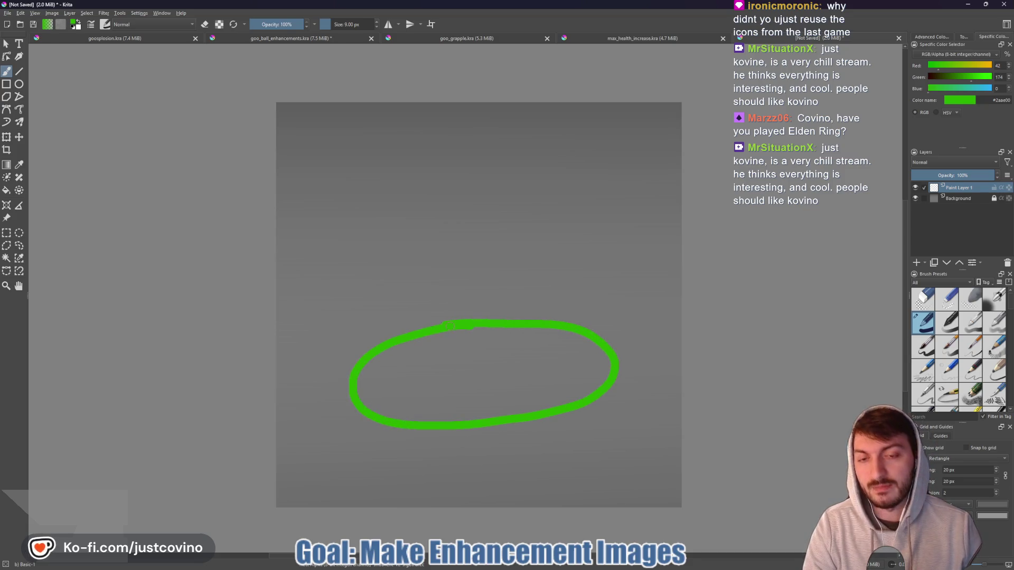
key(ctrl+z)
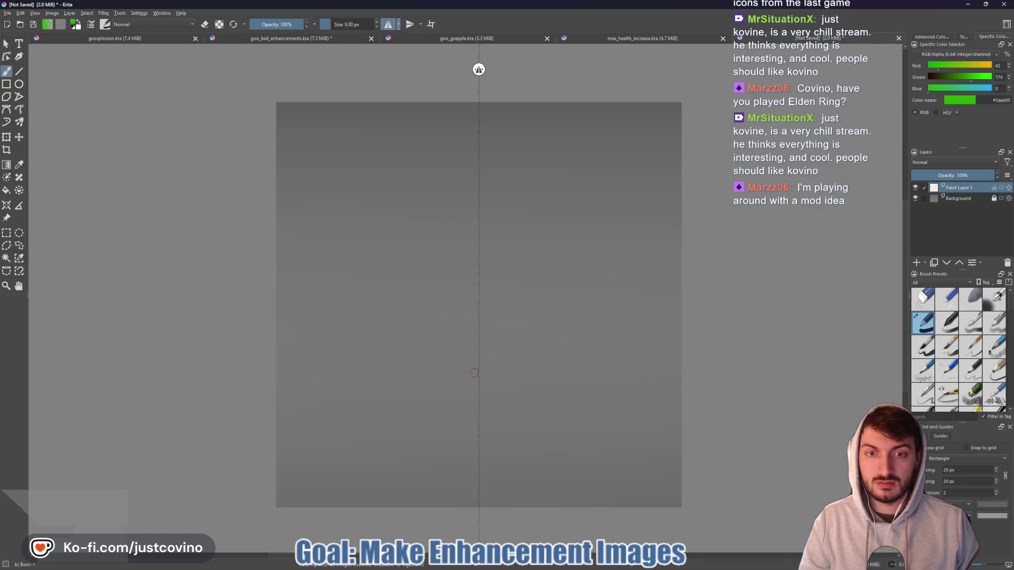
drag(478, 303, 361, 324)
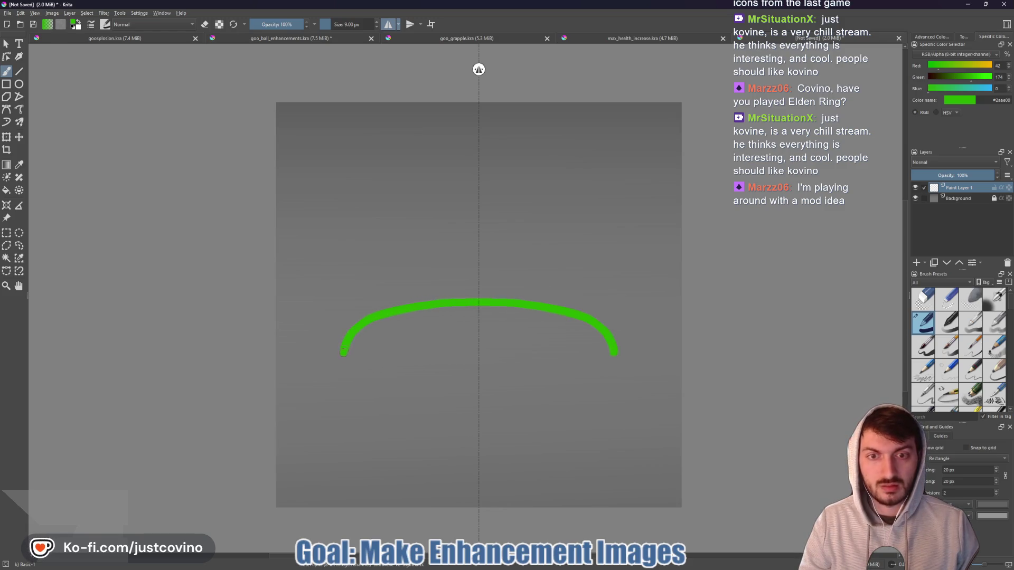
drag(450, 414, 478, 411)
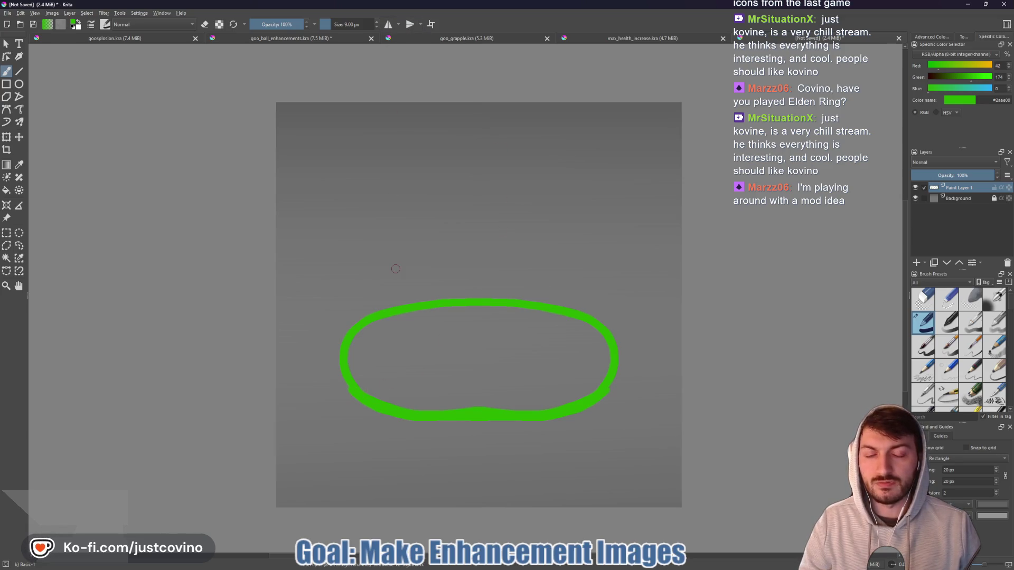
click(388, 26)
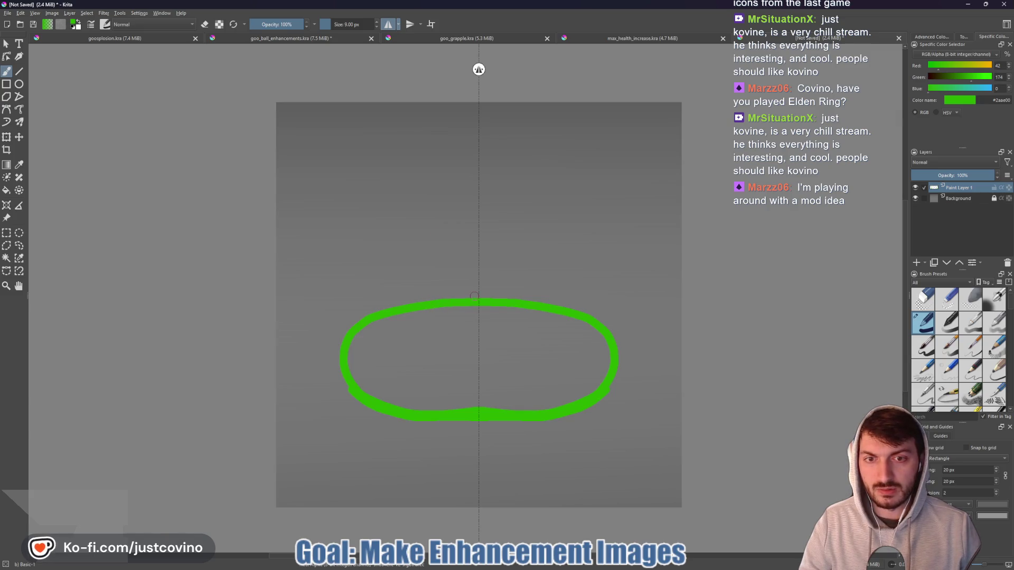
mouse_move(474, 295)
mouse_down()
mouse_move(417, 253)
mouse_move(368, 243)
mouse_move(353, 272)
mouse_move(404, 306)
mouse_up()
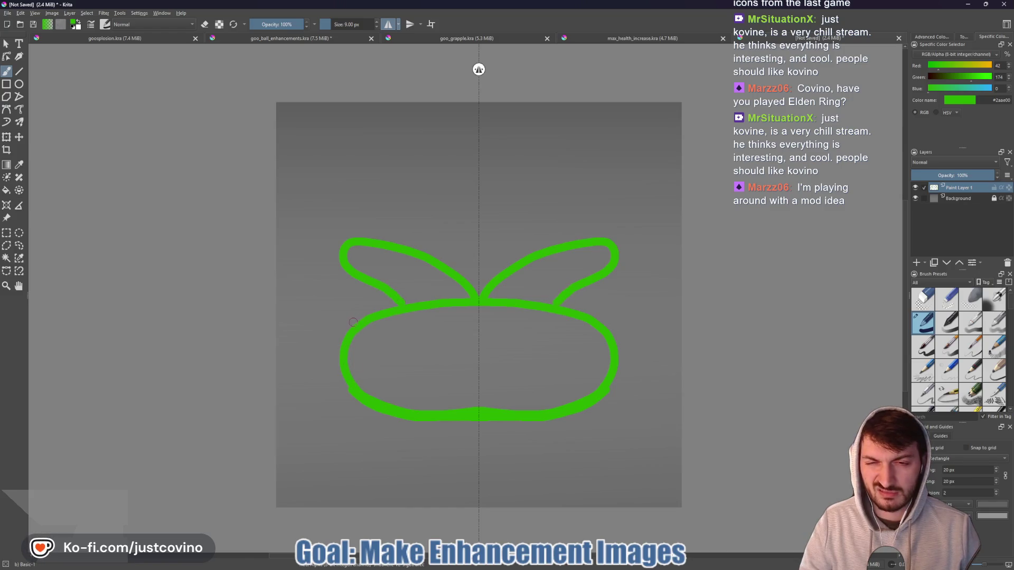
mouse_move(340, 345)
mouse_down()
mouse_move(309, 252)
mouse_move(346, 272)
mouse_up()
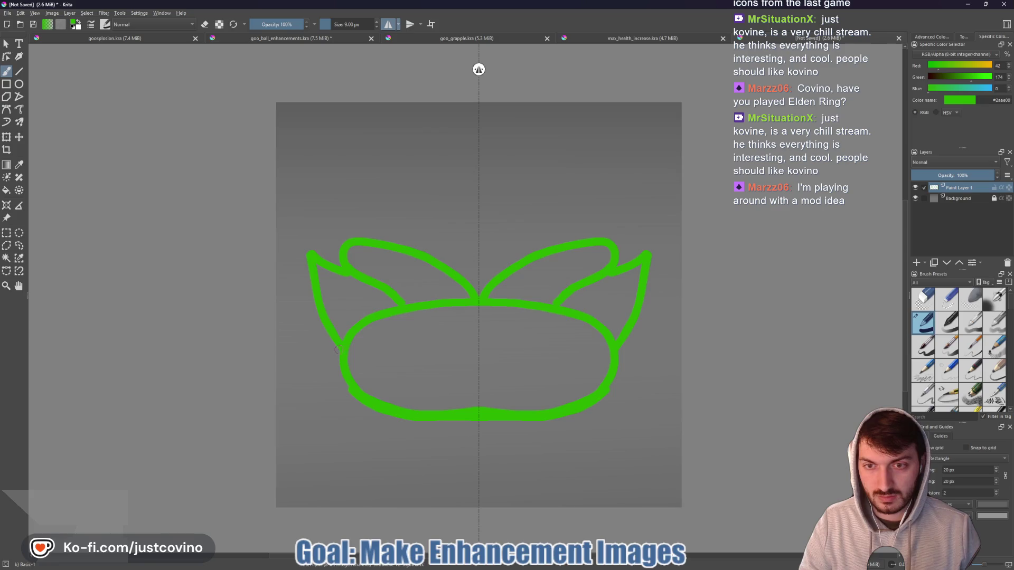
mouse_move(288, 322)
mouse_down()
mouse_move(283, 335)
mouse_move(342, 365)
mouse_up()
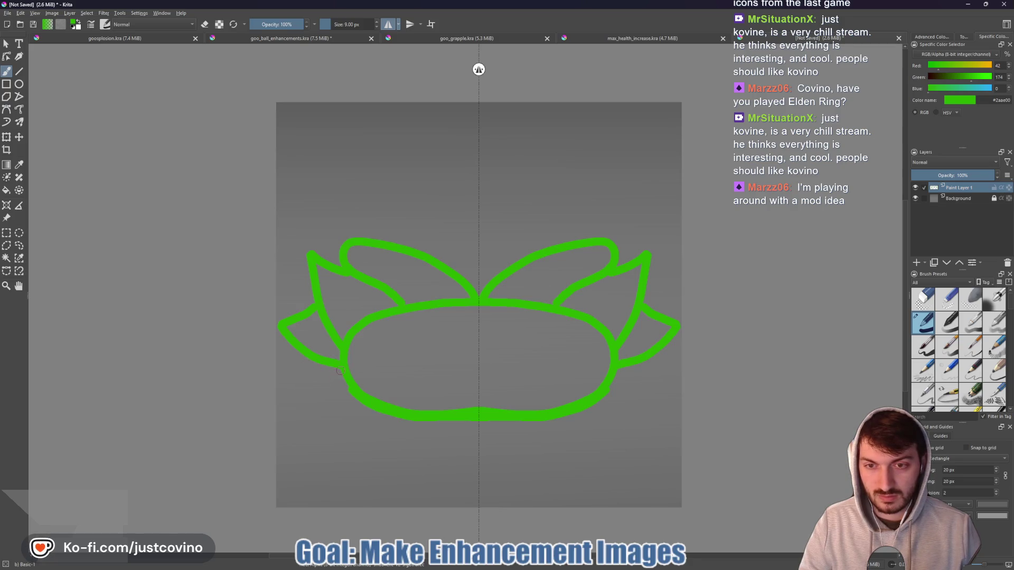
mouse_move(304, 423)
mouse_down()
mouse_move(355, 398)
mouse_move(339, 429)
mouse_move(361, 483)
mouse_move(387, 419)
mouse_move(451, 473)
mouse_move(471, 419)
mouse_up()
drag(382, 450, 437, 472)
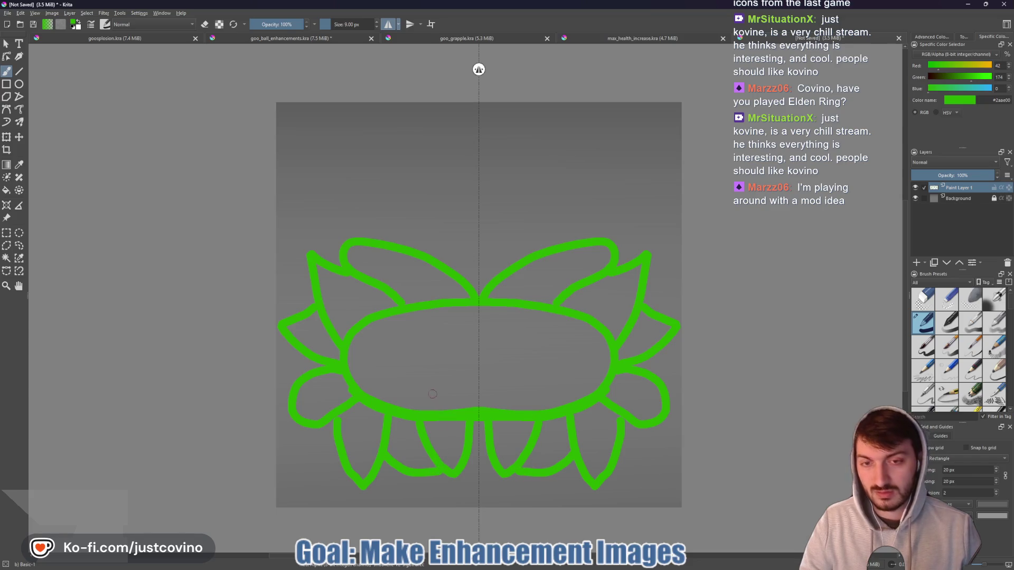
key(ctrl+z)
key(ctrl+z)
key(ctrl+z)
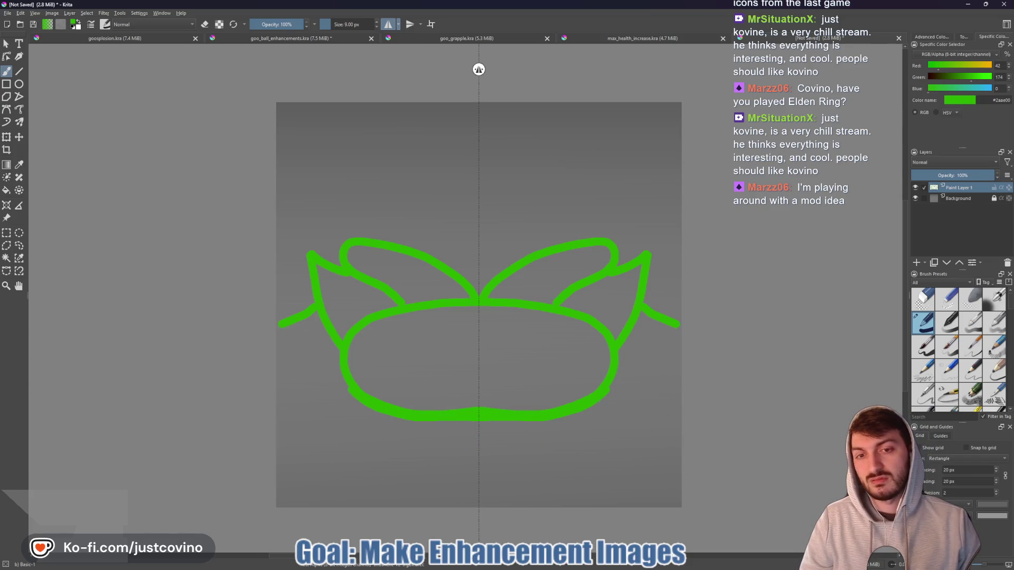
key(ctrl+z)
key(ctrl+z)
key(ctrl+z)
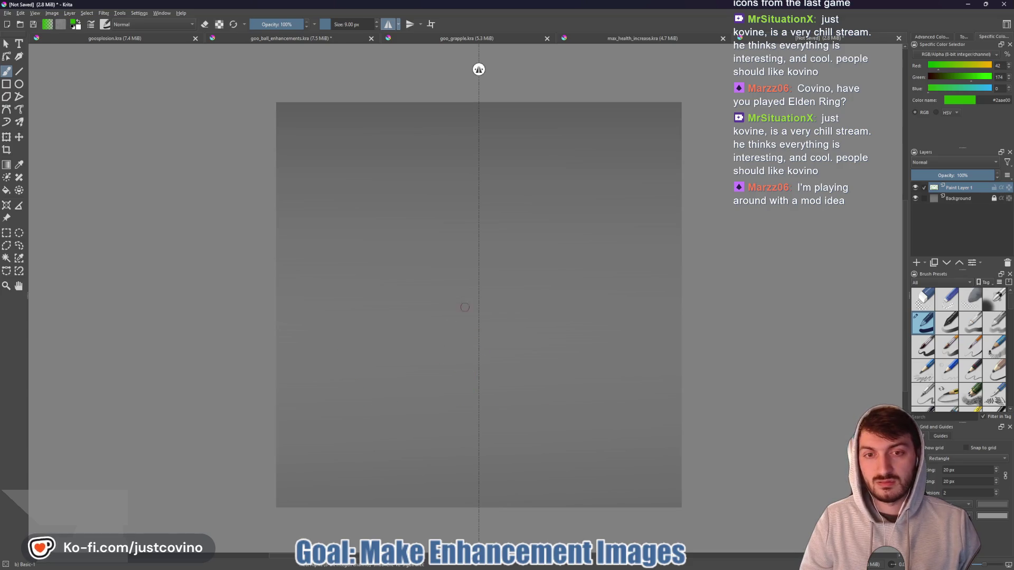
- Paint a mirrored green rounded oval from the canvas centre, discarding two failed arc attempts
mouse_move(476, 290)
mouse_down()
mouse_move(444, 290)
mouse_move(375, 324)
mouse_up()
mouse_move(389, 364)
mouse_down()
mouse_move(431, 390)
mouse_move(477, 391)
mouse_up()
key(ctrl+z)
mouse_move(476, 289)
mouse_down()
mouse_move(454, 289)
mouse_move(403, 341)
mouse_move(410, 394)
mouse_up()
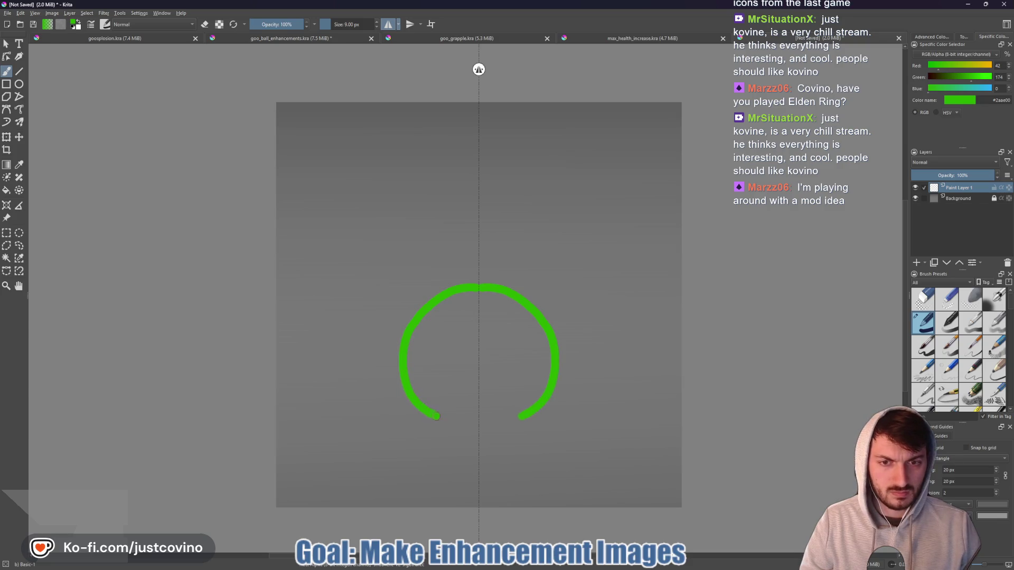
key(ctrl+z)
mouse_move(476, 292)
mouse_down()
mouse_move(385, 295)
mouse_move(355, 351)
mouse_move(390, 389)
mouse_move(480, 405)
mouse_up()
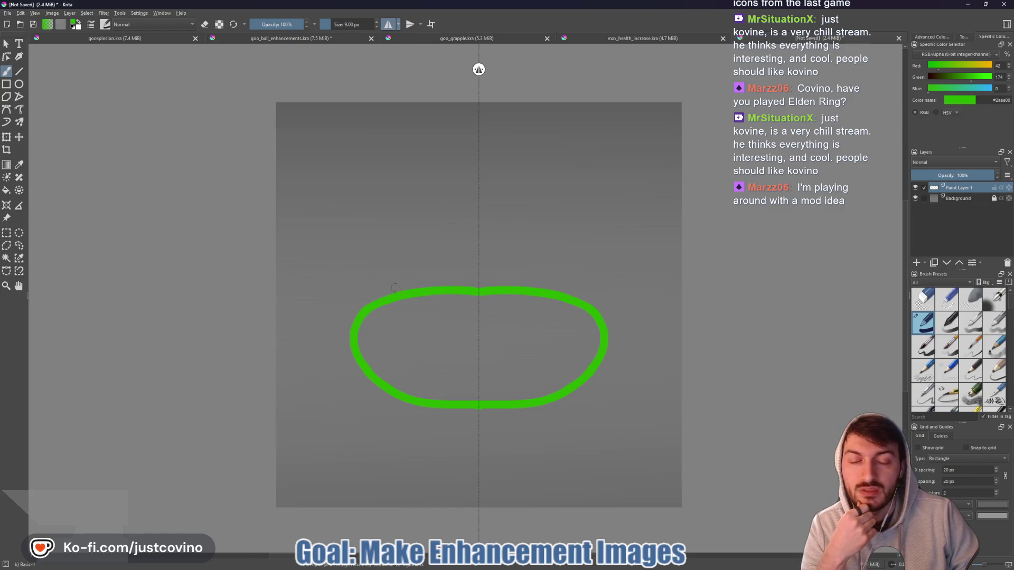
click(557, 568)
- Search Google for 'le lu tornado' images, then enter 'tibo' as a new search
click(328, 55)
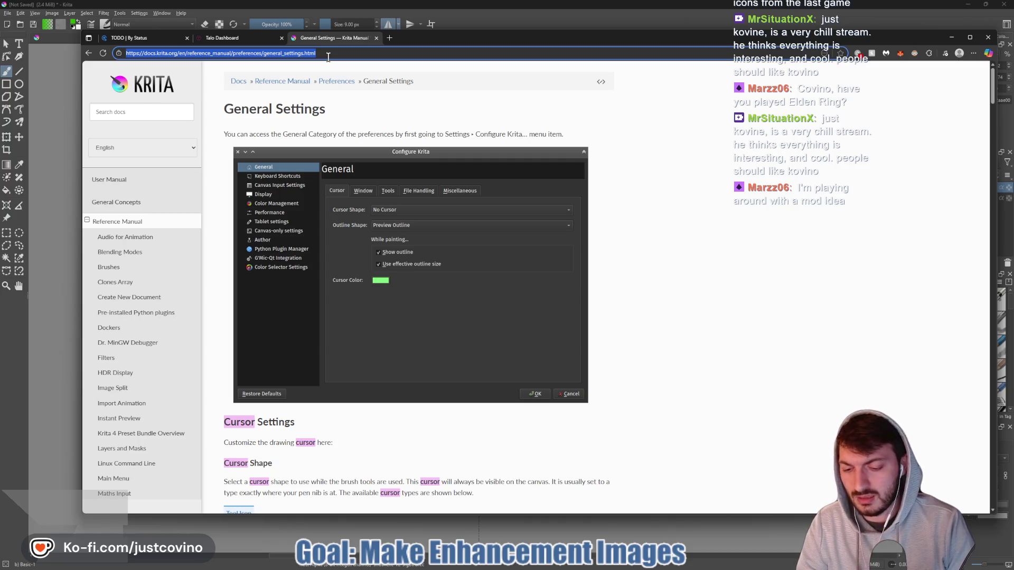
text(le lu tor)
key(Return)
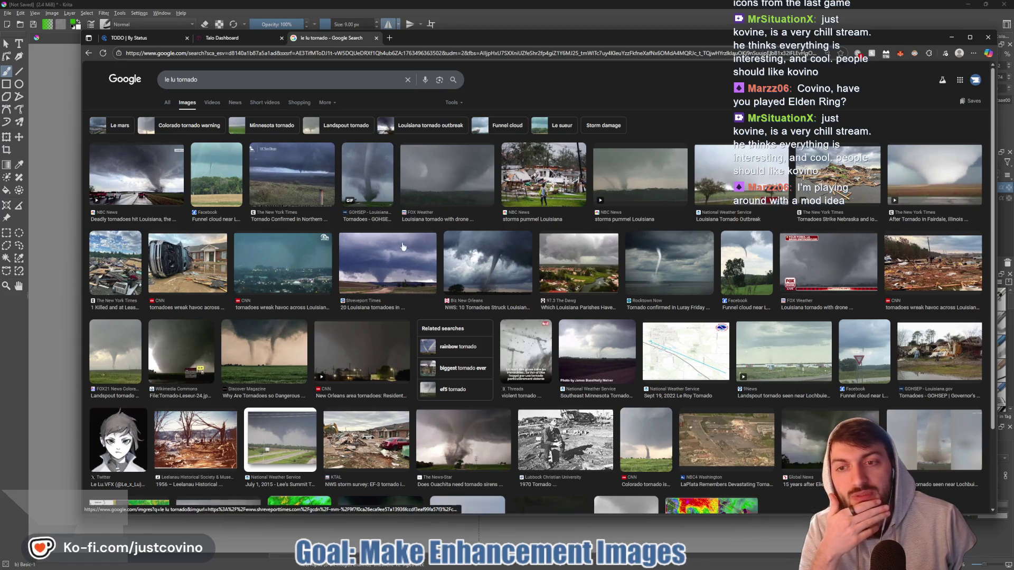
scroll(397, 263, down, 2)
scroll(317, 175, up, 2)
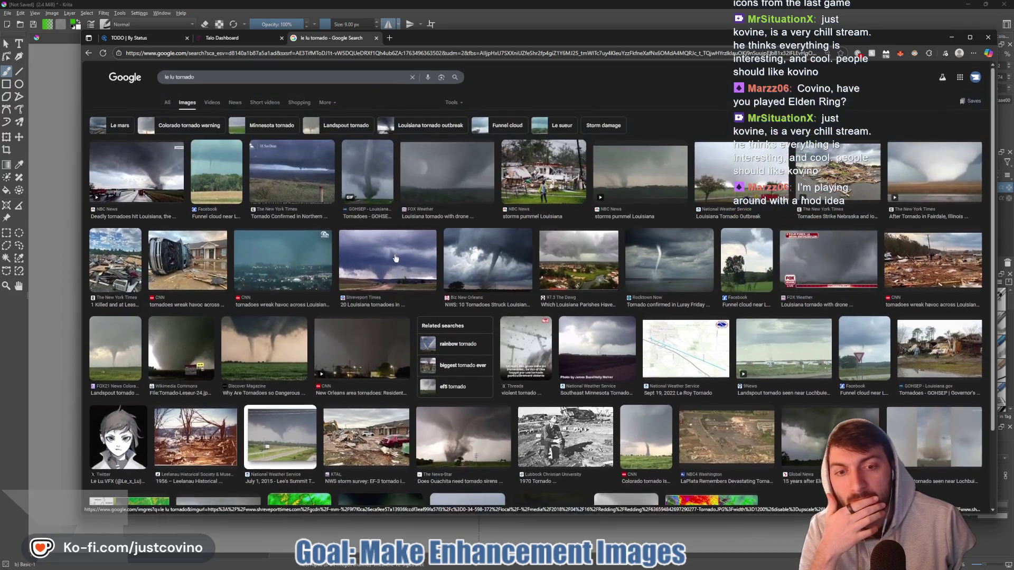
click(241, 53)
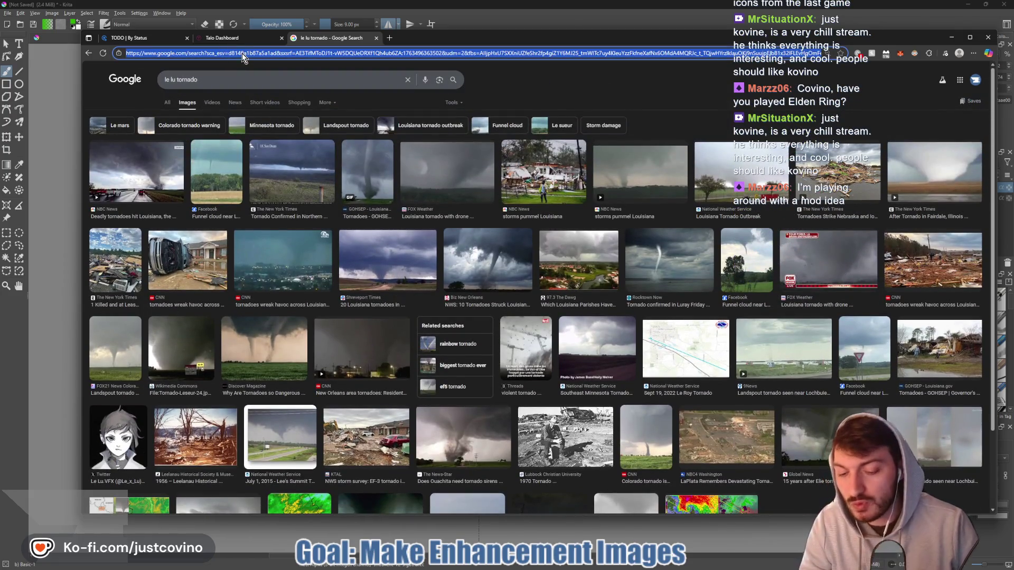
text(tibo)
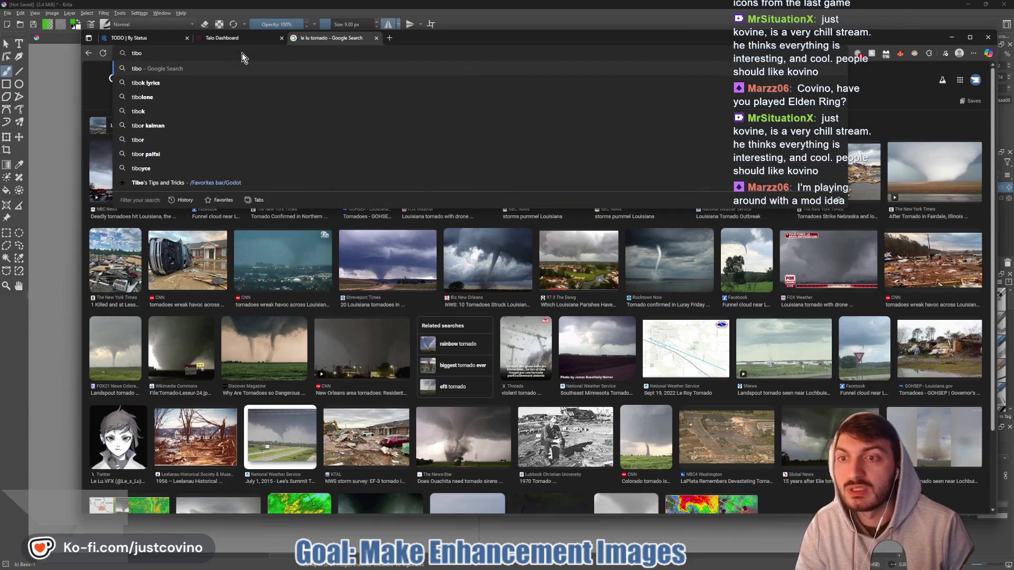
- Open the gotibo.fr blog post, skim it, then view the portfolio's Projects page
click(233, 183)
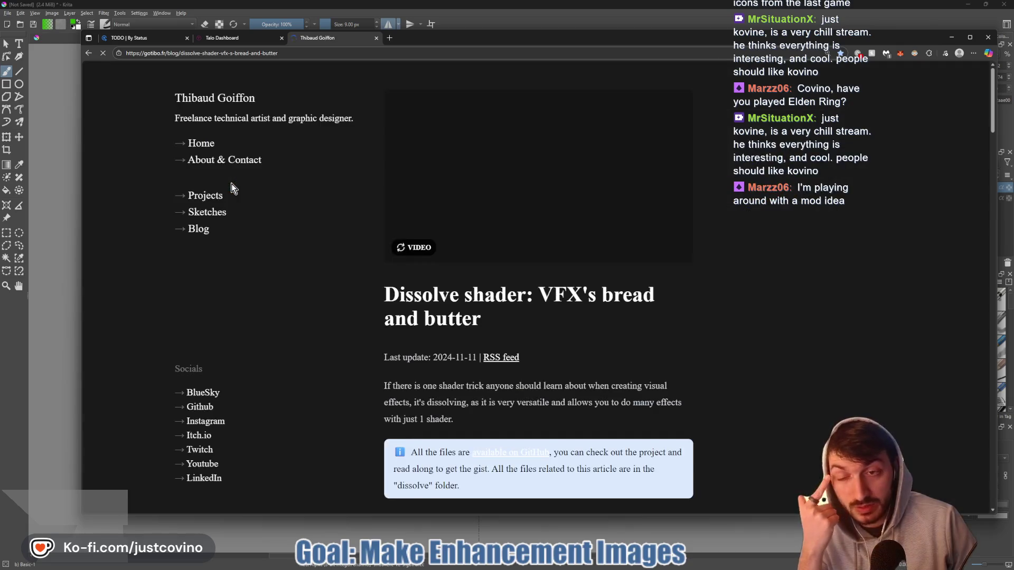
scroll(354, 214, down, 10)
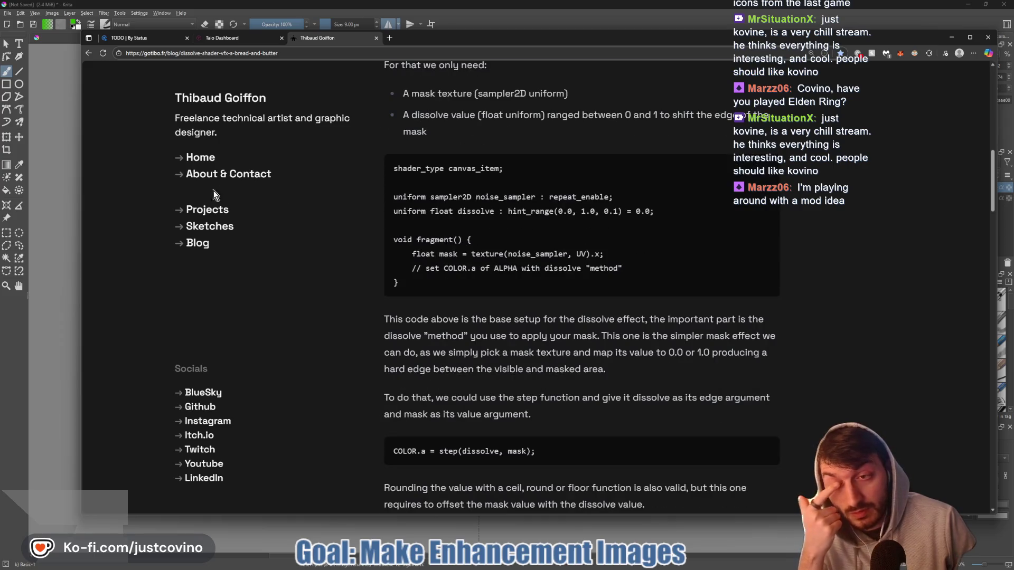
click(179, 211)
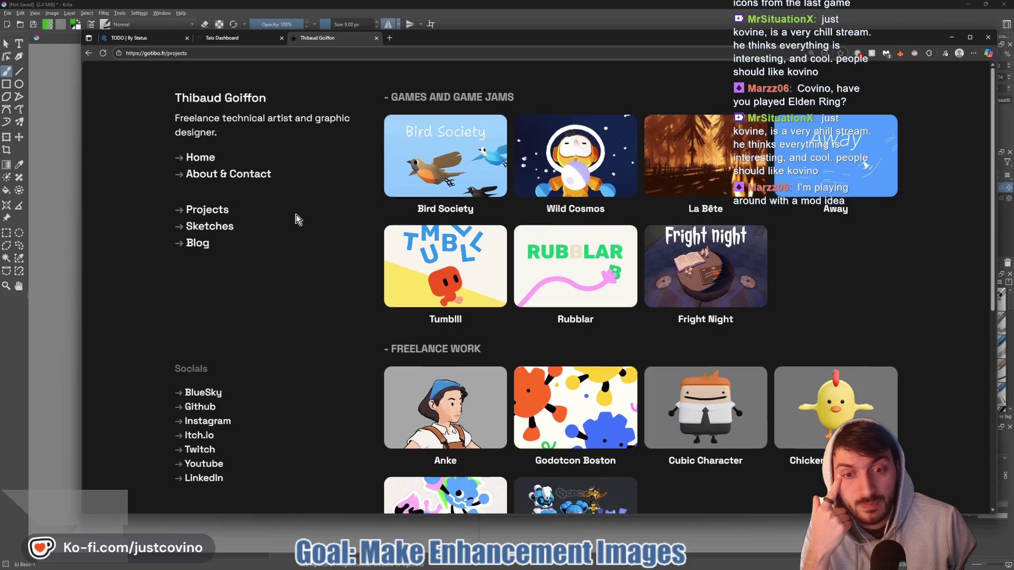
scroll(299, 219, down, 7)
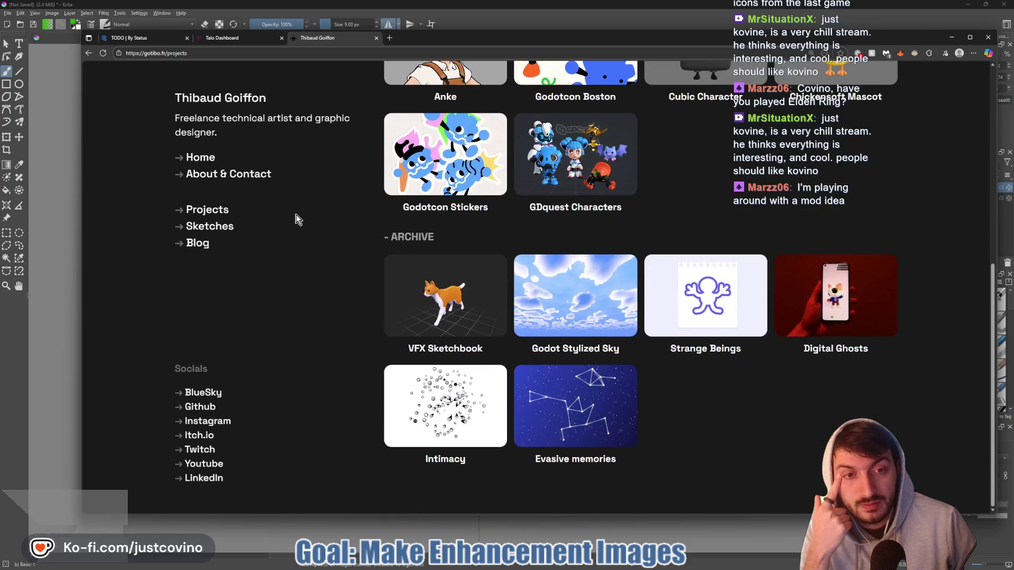
- Browse through the portfolio's Sketches page
click(202, 227)
scroll(327, 248, down, 3)
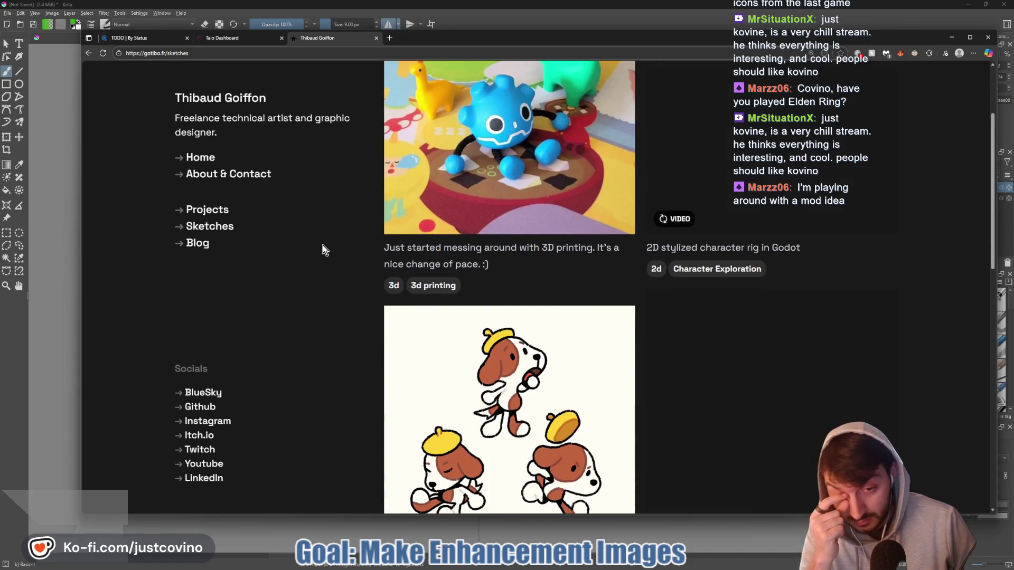
scroll(322, 246, down, 2)
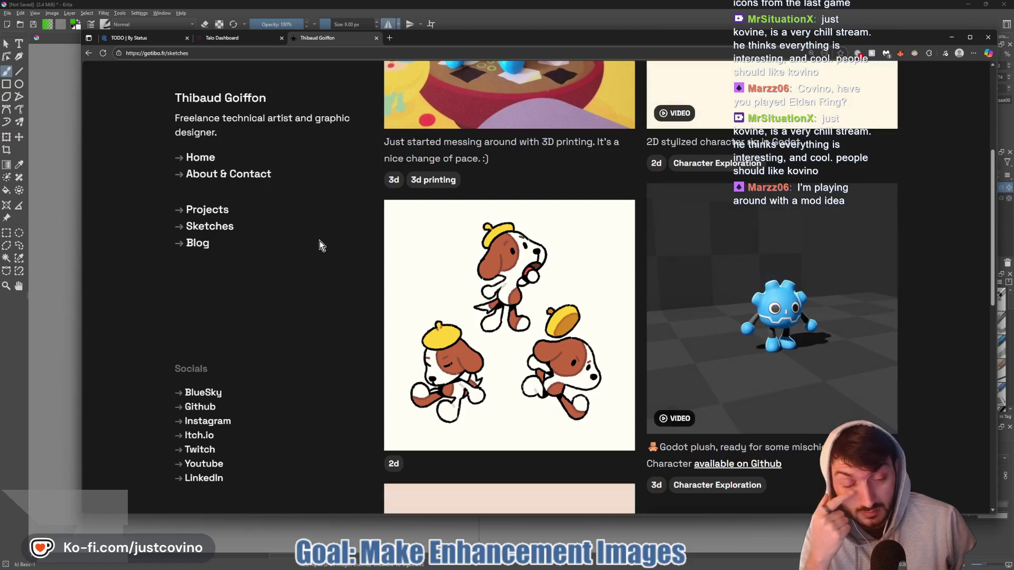
scroll(319, 241, down, 3)
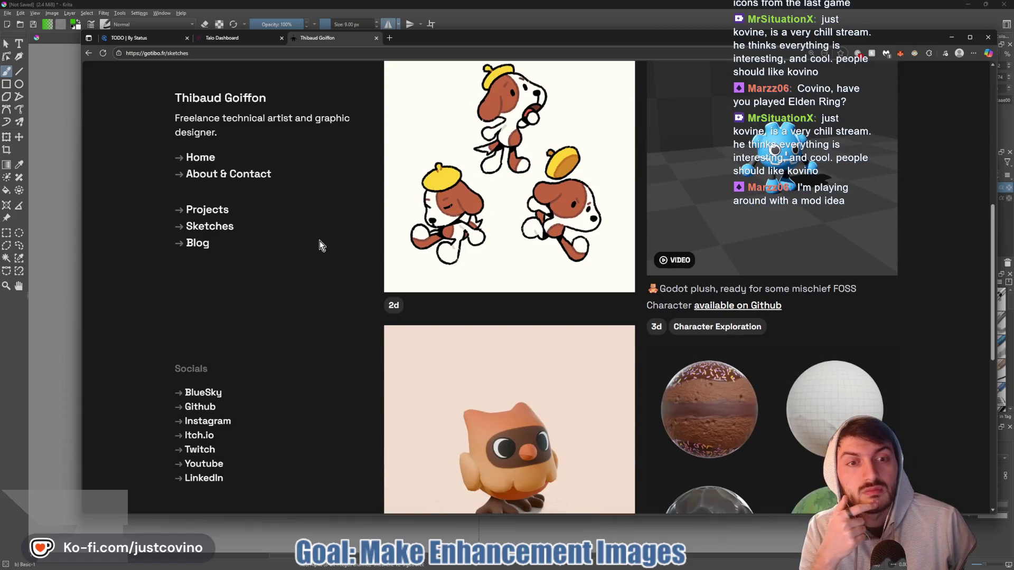
scroll(347, 246, down, 8)
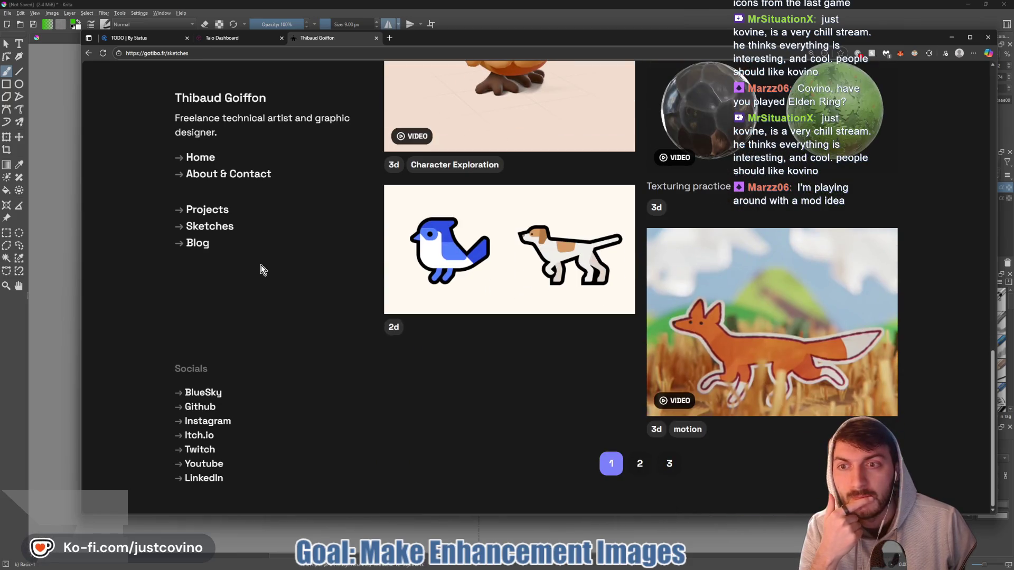
scroll(261, 264, up, 2)
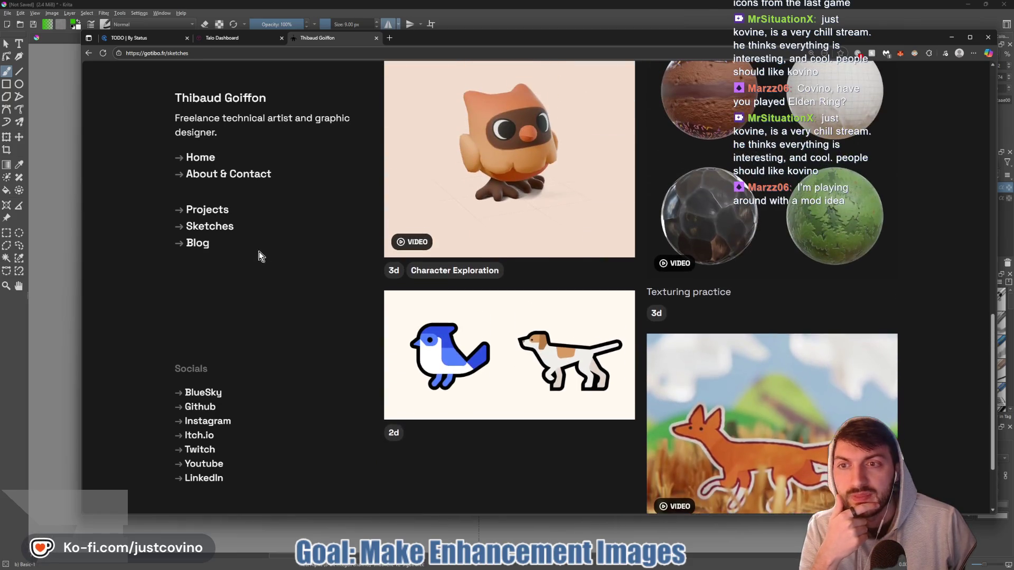
- Return to the portfolio home page and open the full Projects list
click(200, 157)
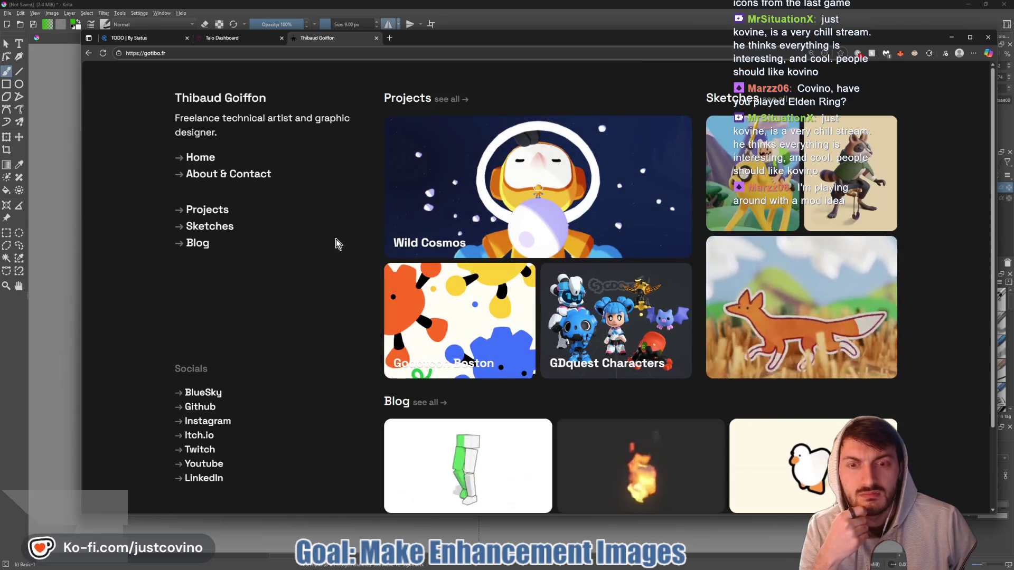
scroll(336, 243, down, 2)
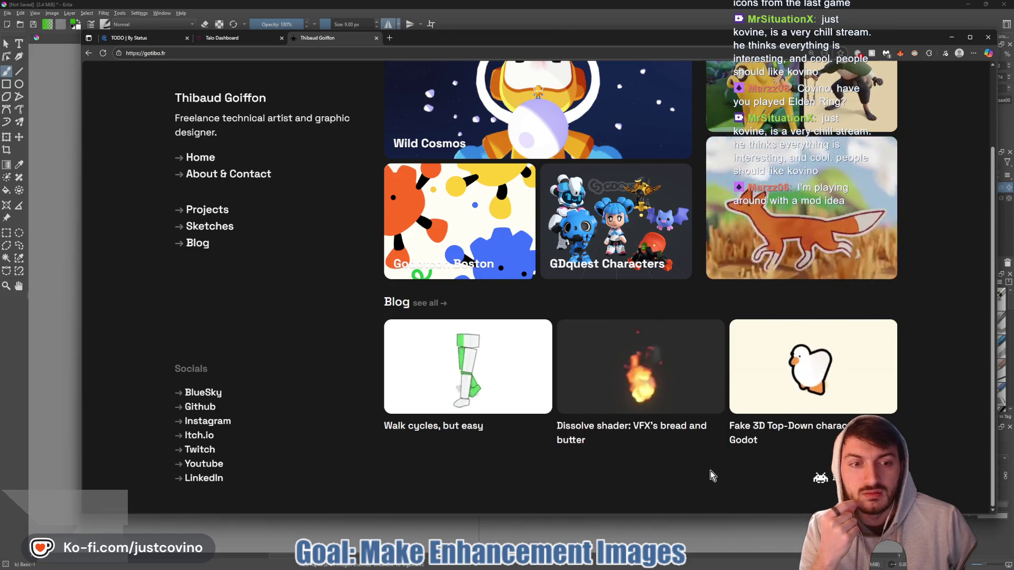
scroll(706, 464, up, 1)
scroll(708, 465, up, 1)
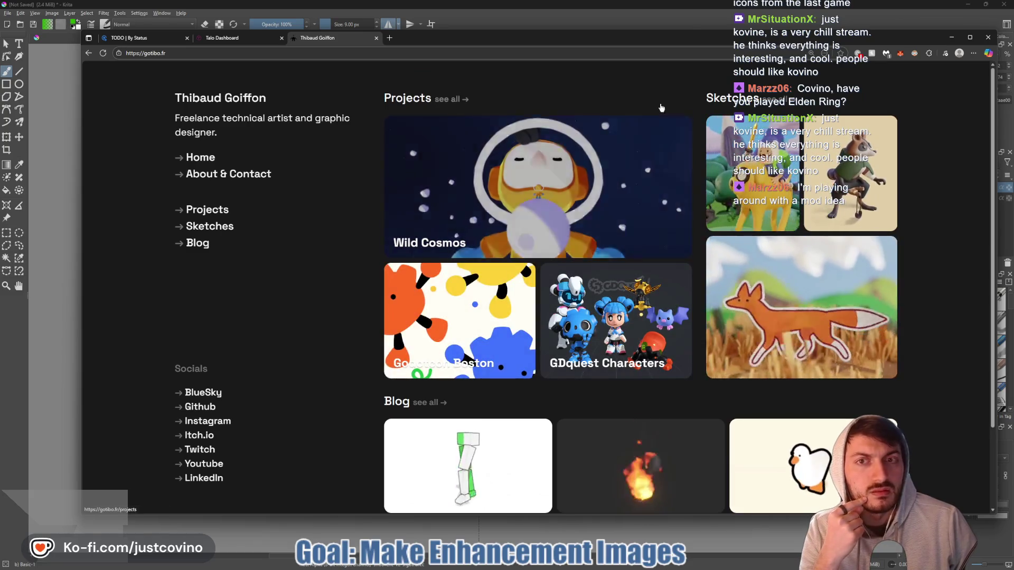
click(449, 99)
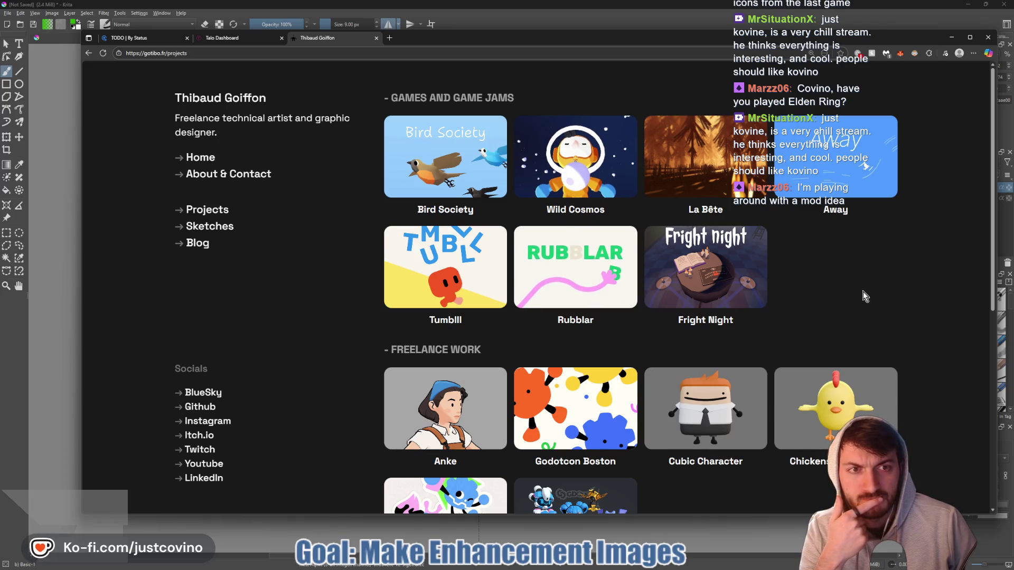
- Scroll through the Projects page's game jam and freelance work listings
scroll(898, 294, down, 2)
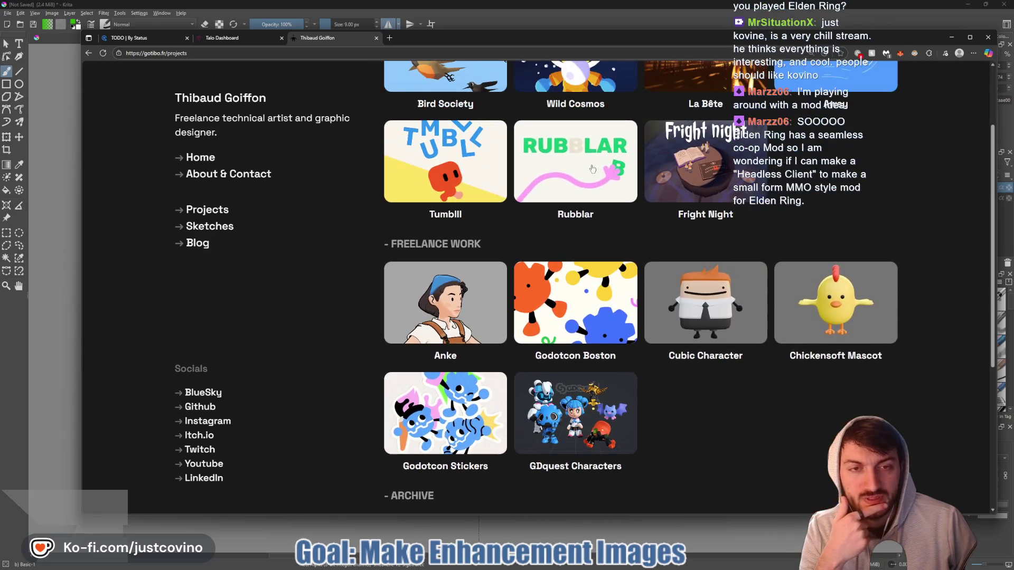
scroll(738, 366, down, 3)
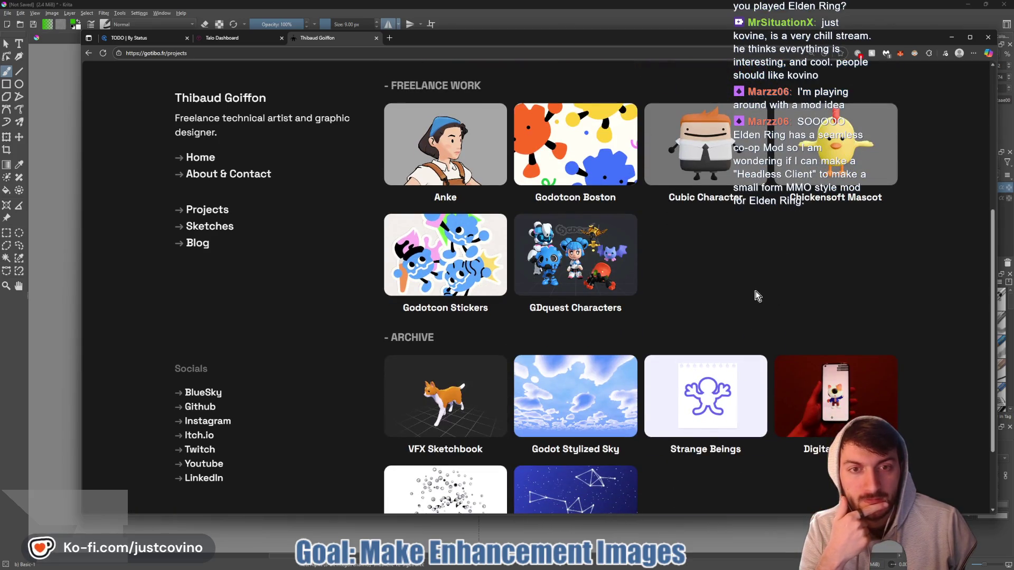
scroll(755, 295, down, 2)
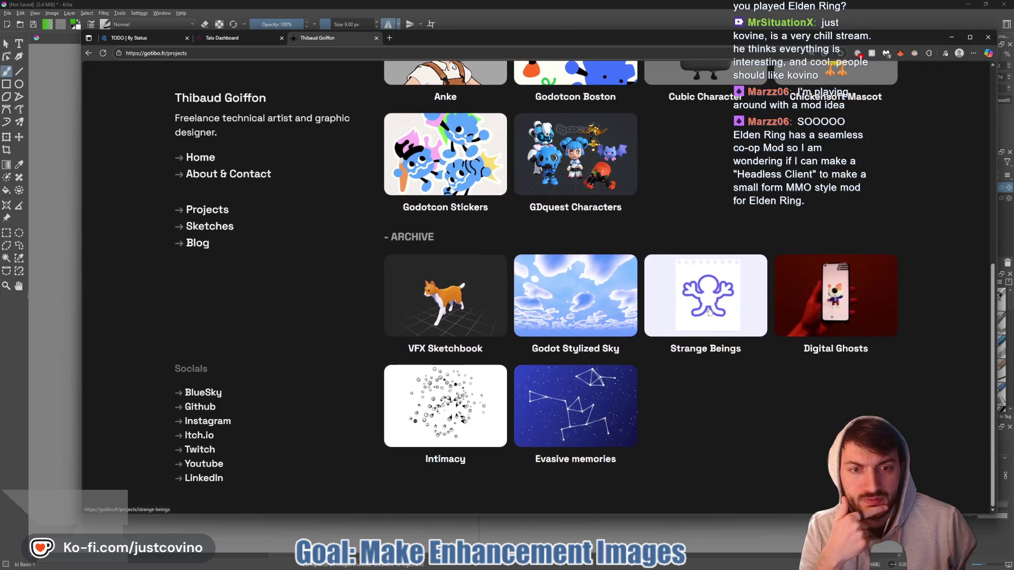
scroll(382, 288, up, 3)
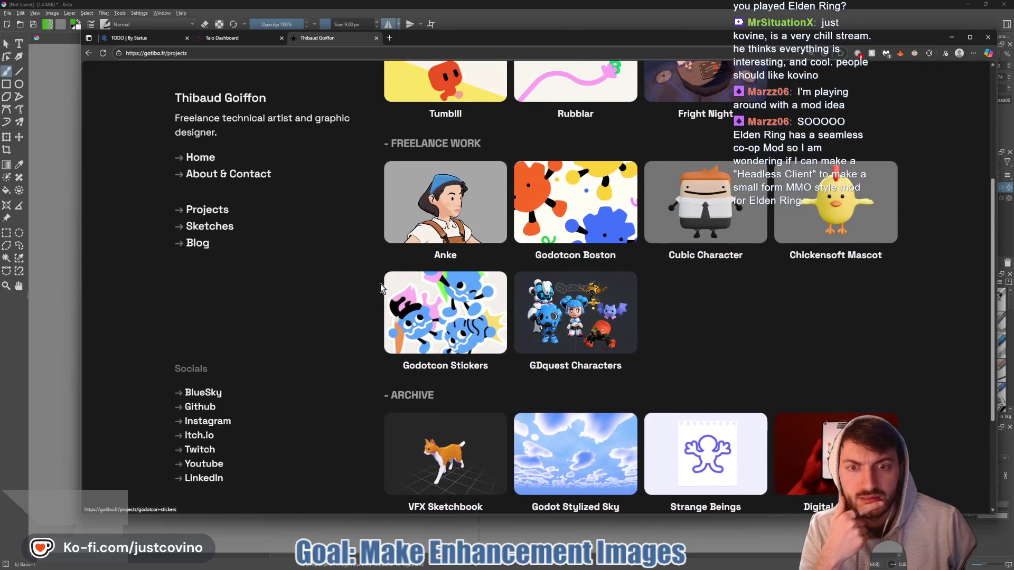
scroll(380, 284, up, 4)
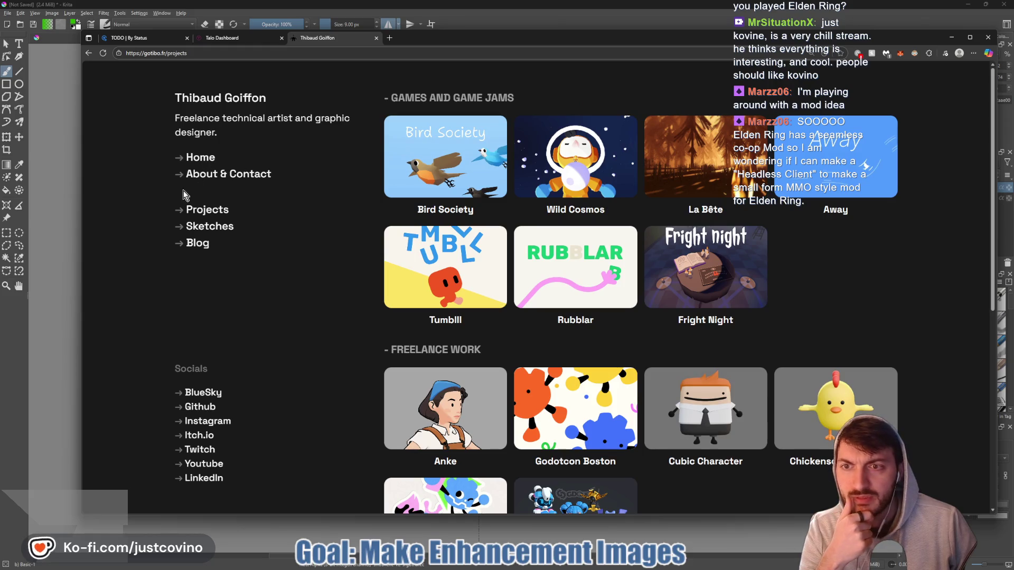
- Show the Sketches filtered by the 3d tag and go to their second page
click(179, 227)
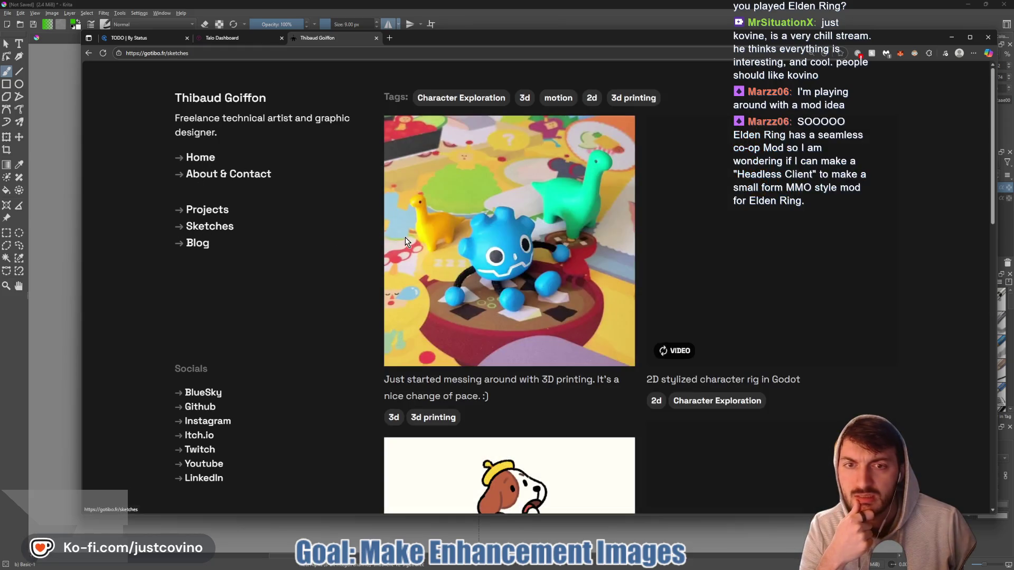
click(522, 106)
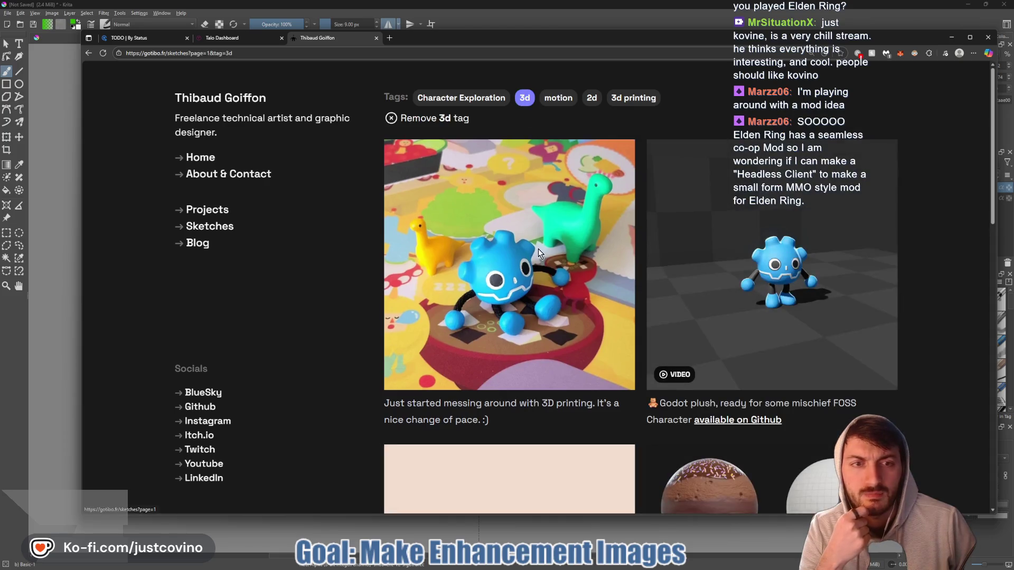
scroll(537, 251, down, 12)
scroll(538, 255, down, 4)
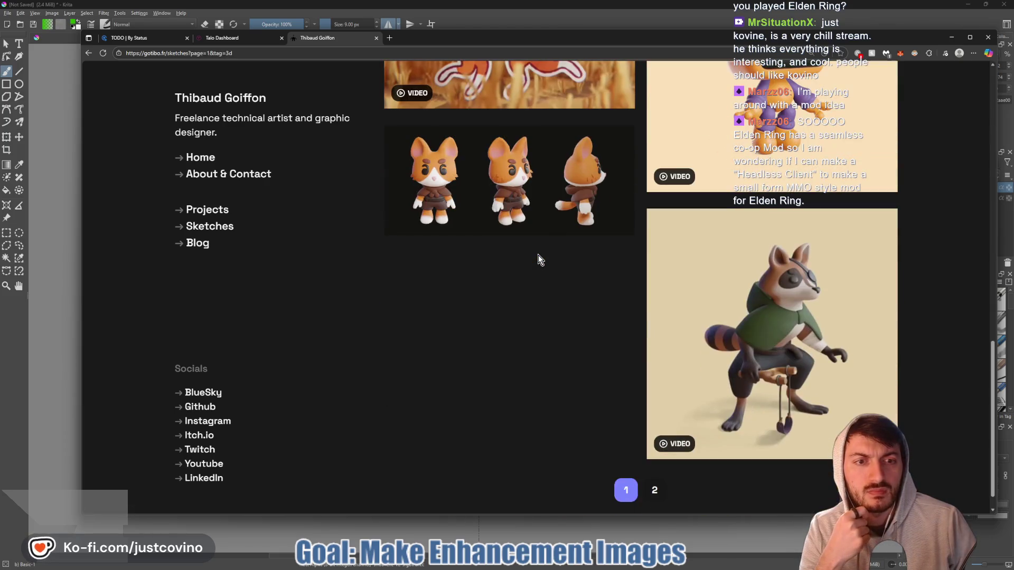
click(655, 402)
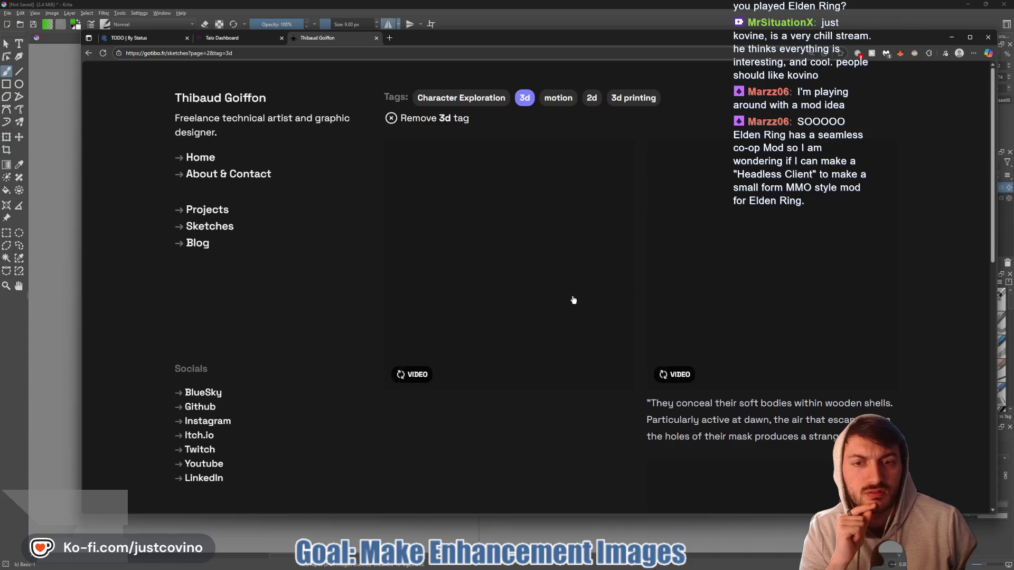
scroll(490, 274, down, 10)
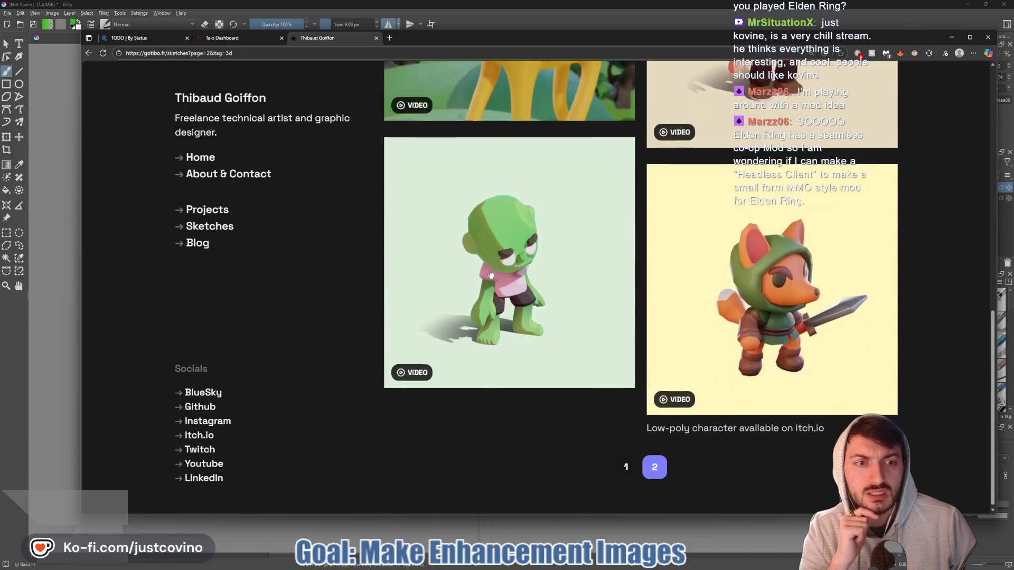
click(263, 47)
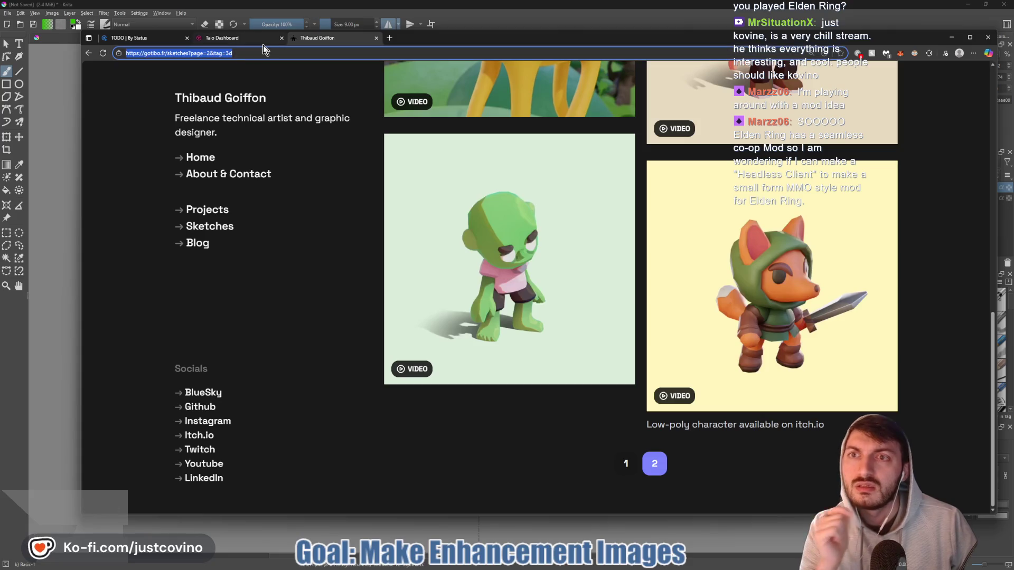
- Open the VFX-sketchbook-Godot-4.x GitHub repository and its project_screenshot.png
text(github.com/gtibo/VFX-sketchbook-Godot-4.x)
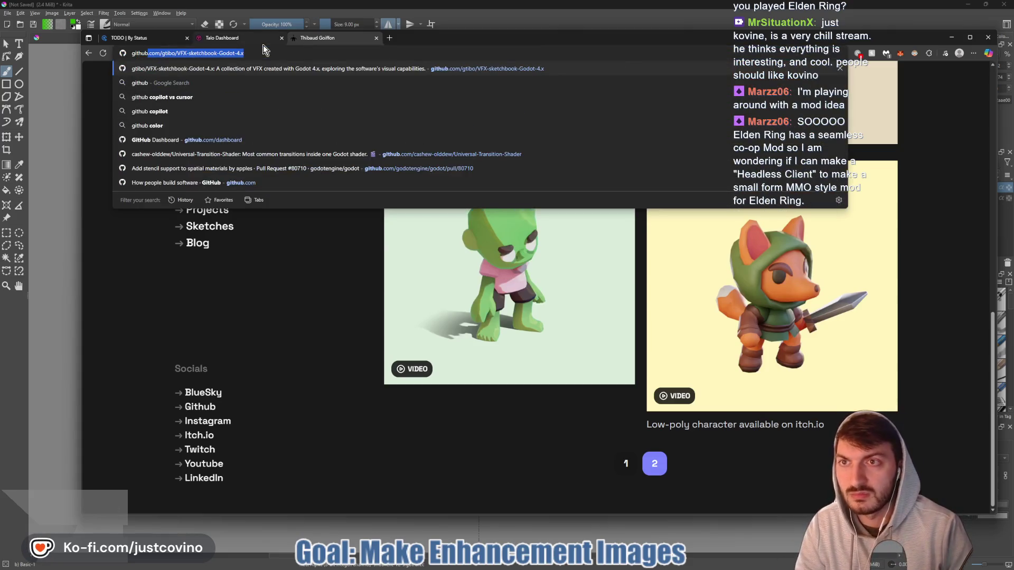
key(Return)
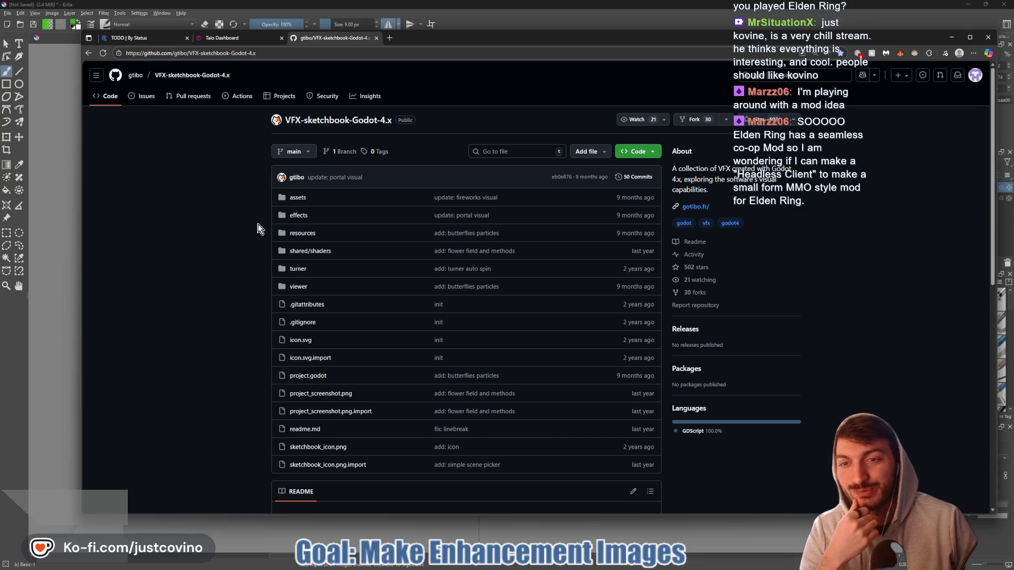
scroll(230, 309, down, 7)
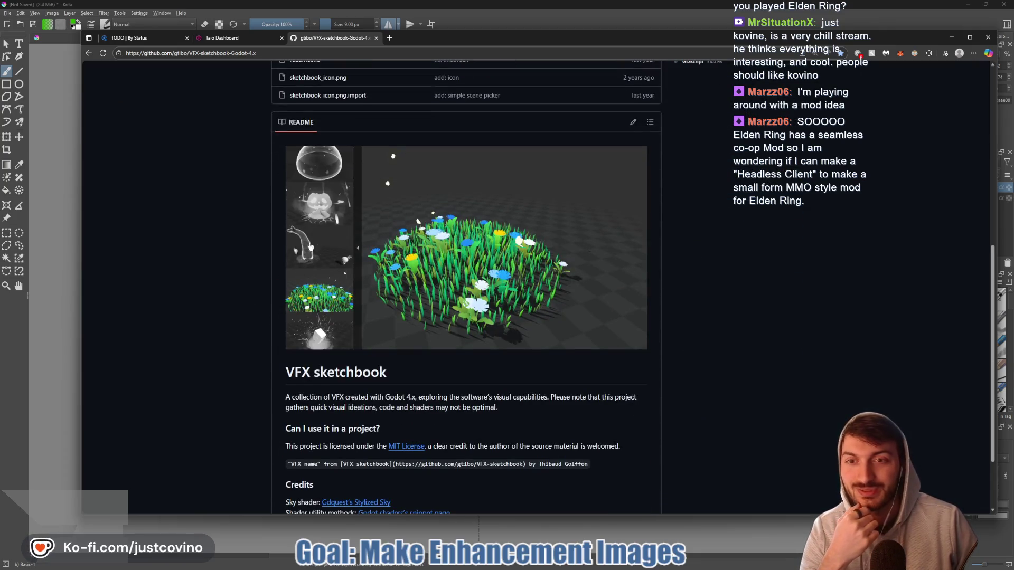
click(324, 332)
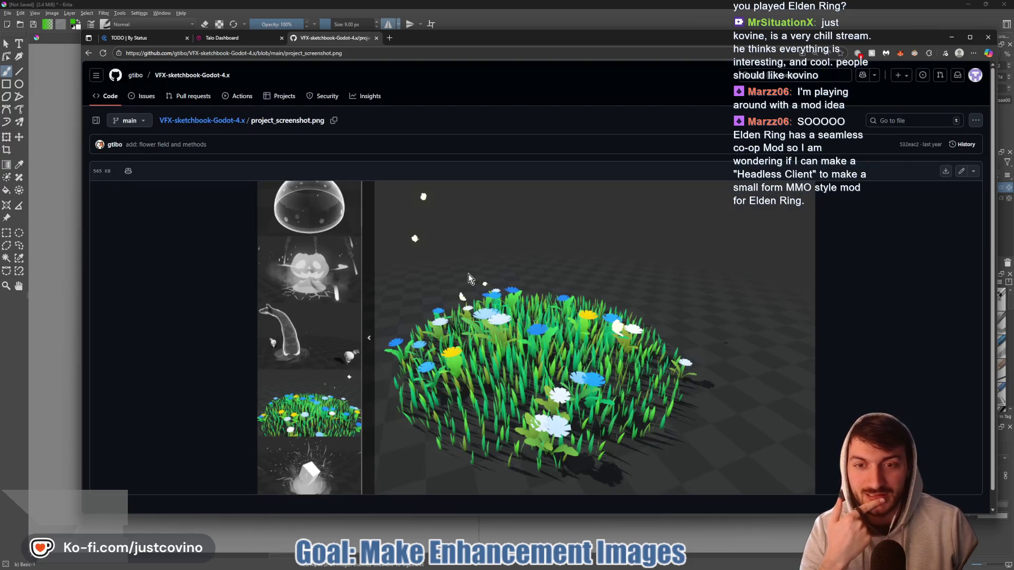
- Scroll over the screenshot and circle the flower field in red
scroll(310, 350, down, 1)
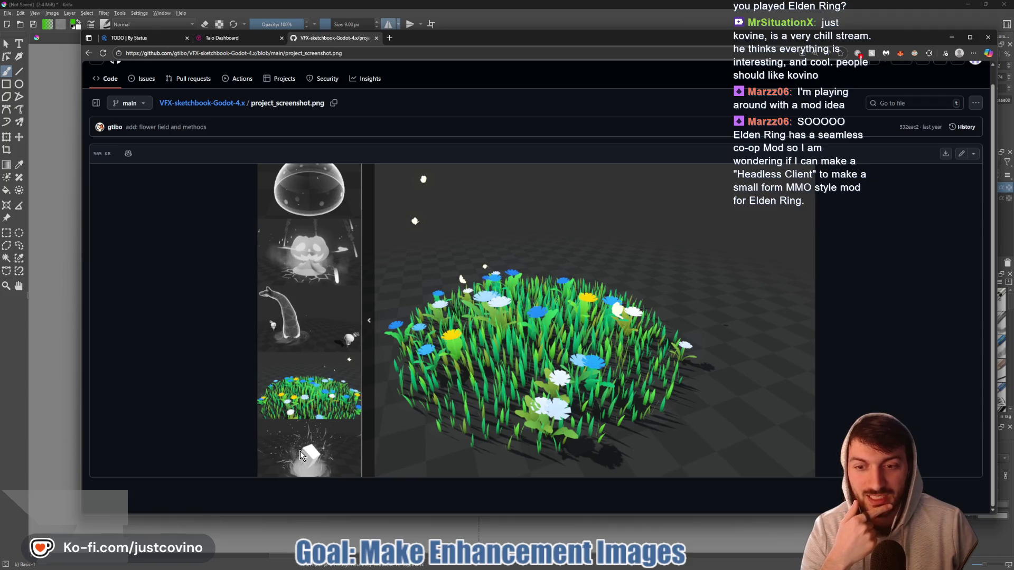
scroll(528, 343, down, 1)
scroll(528, 343, up, 1)
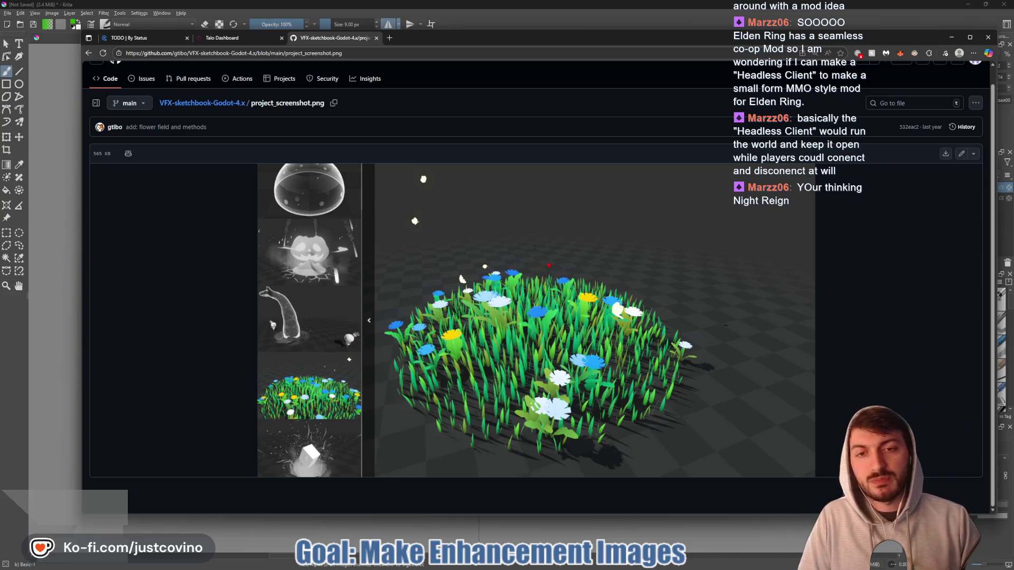
mouse_move(617, 256)
mouse_down()
mouse_move(623, 368)
mouse_move(541, 242)
mouse_up()
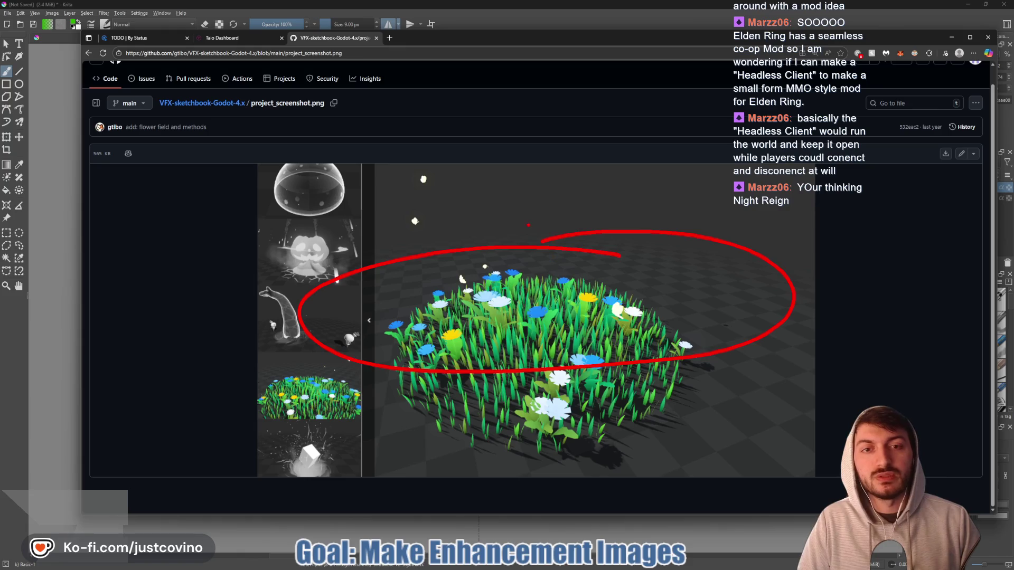
- Sketch red marks, arcs and loops over the flower field and nearby thumbnails
drag(488, 126, 482, 197)
drag(516, 130, 510, 196)
drag(447, 188, 577, 172)
mouse_move(280, 338)
mouse_down()
mouse_move(358, 257)
mouse_move(359, 333)
mouse_up()
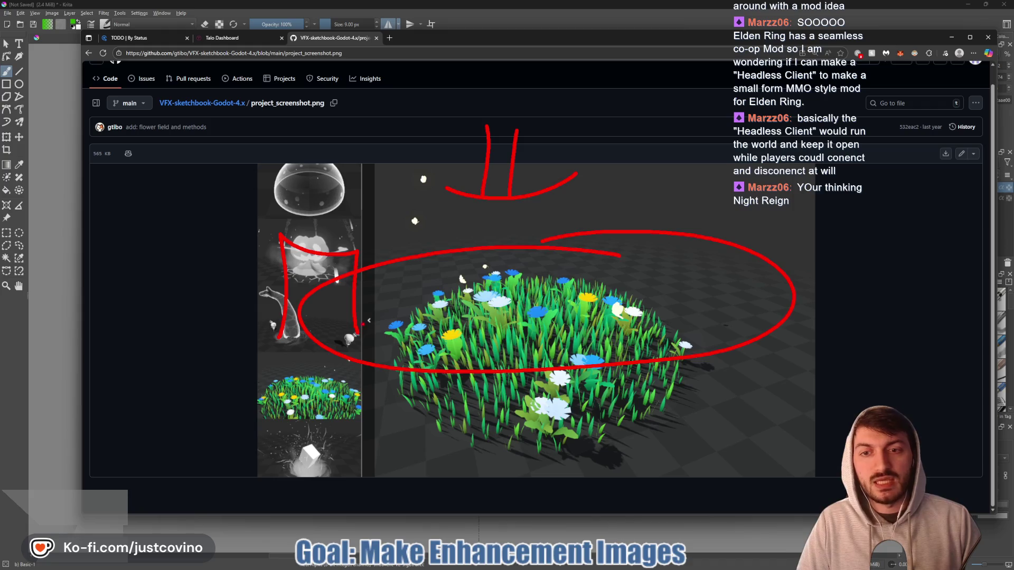
drag(374, 284, 376, 275)
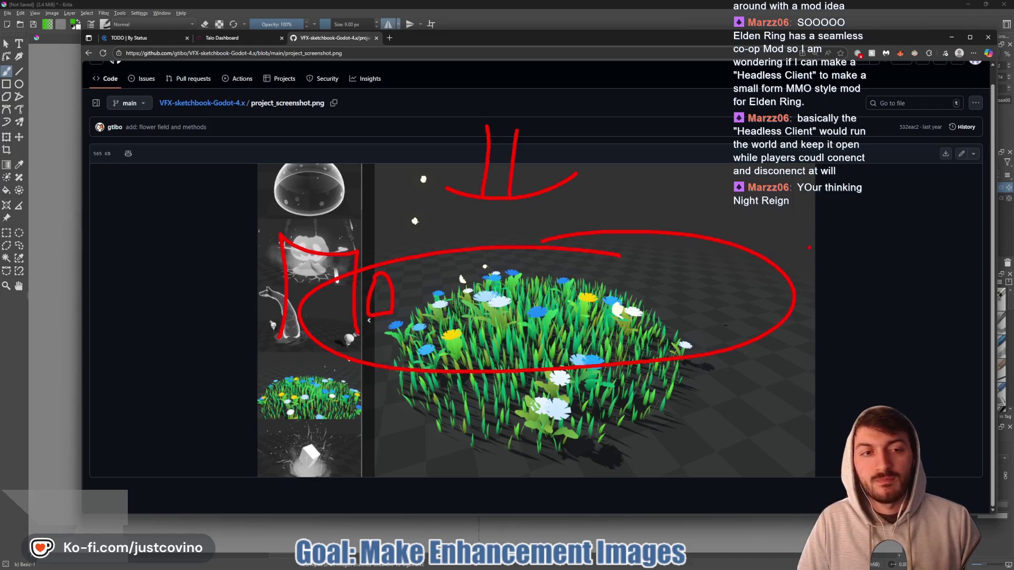
drag(456, 233, 680, 225)
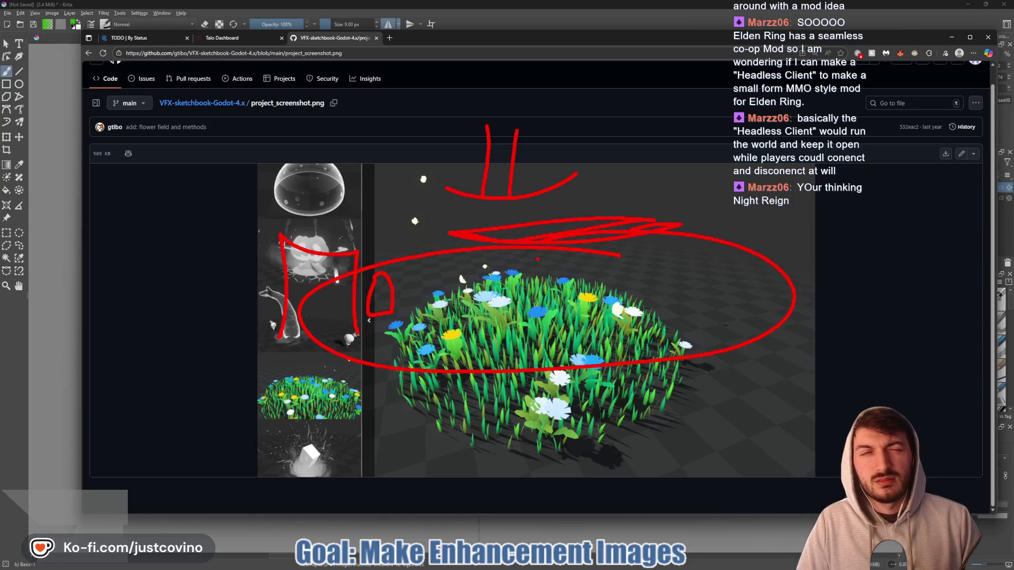
drag(474, 281, 561, 331)
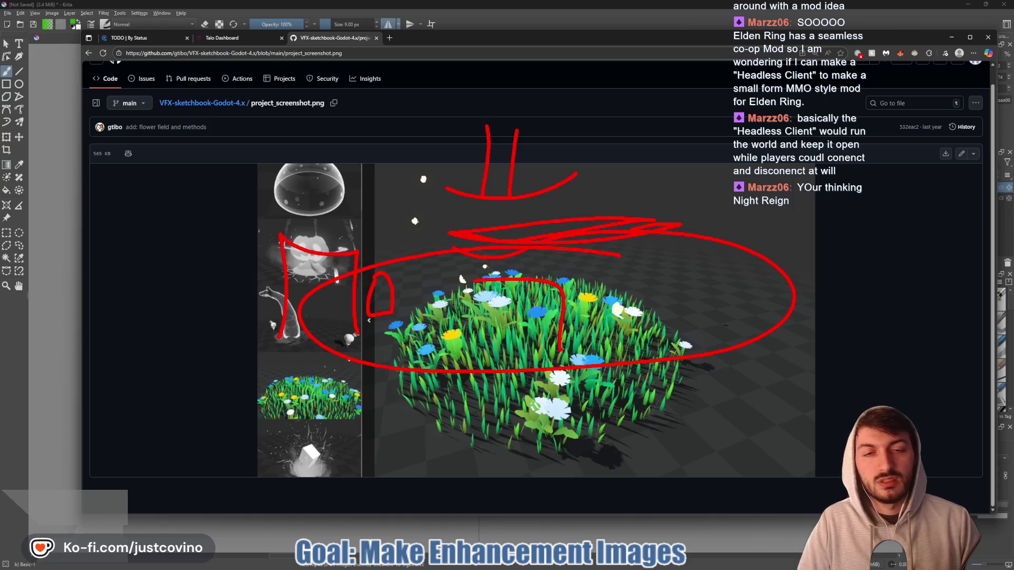
mouse_move(782, 229)
mouse_down()
mouse_move(811, 289)
mouse_move(779, 221)
mouse_up()
mouse_move(768, 287)
mouse_down()
mouse_move(856, 293)
mouse_move(766, 290)
mouse_up()
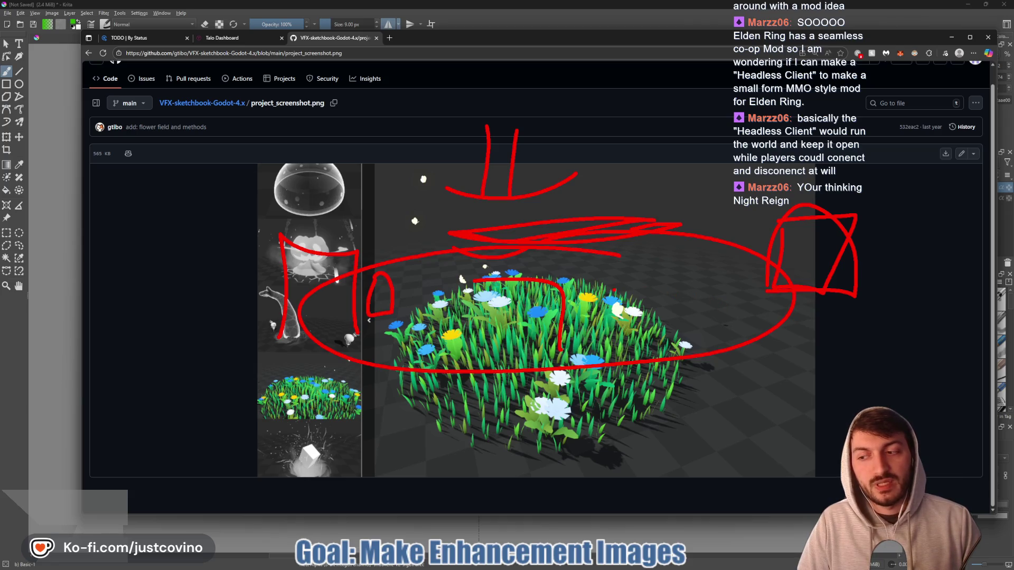
mouse_move(598, 289)
mouse_down()
mouse_move(652, 275)
mouse_move(610, 307)
mouse_move(610, 330)
mouse_move(629, 314)
mouse_up()
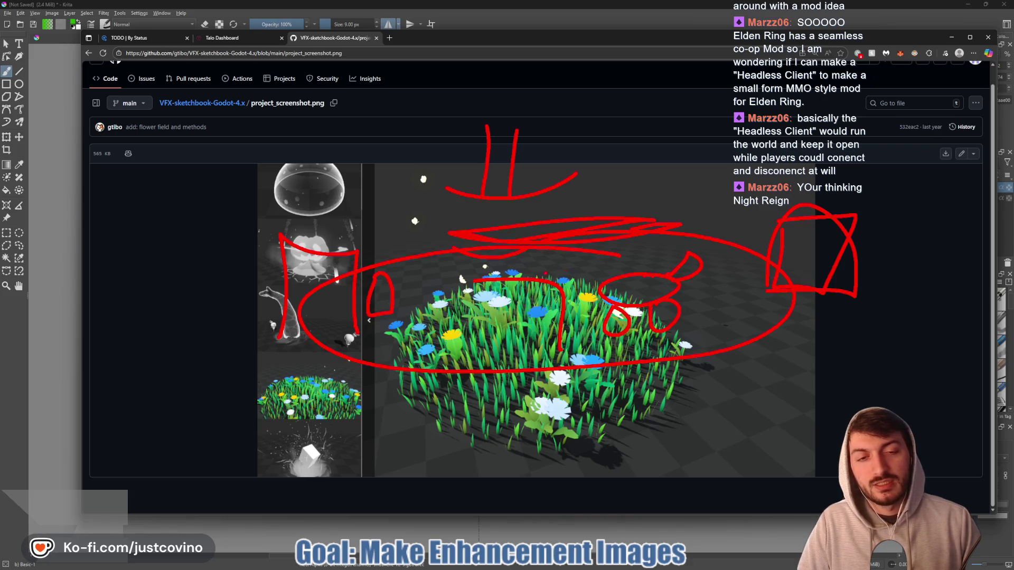
mouse_move(453, 264)
mouse_down()
mouse_move(426, 271)
mouse_move(467, 276)
mouse_move(446, 261)
mouse_up()
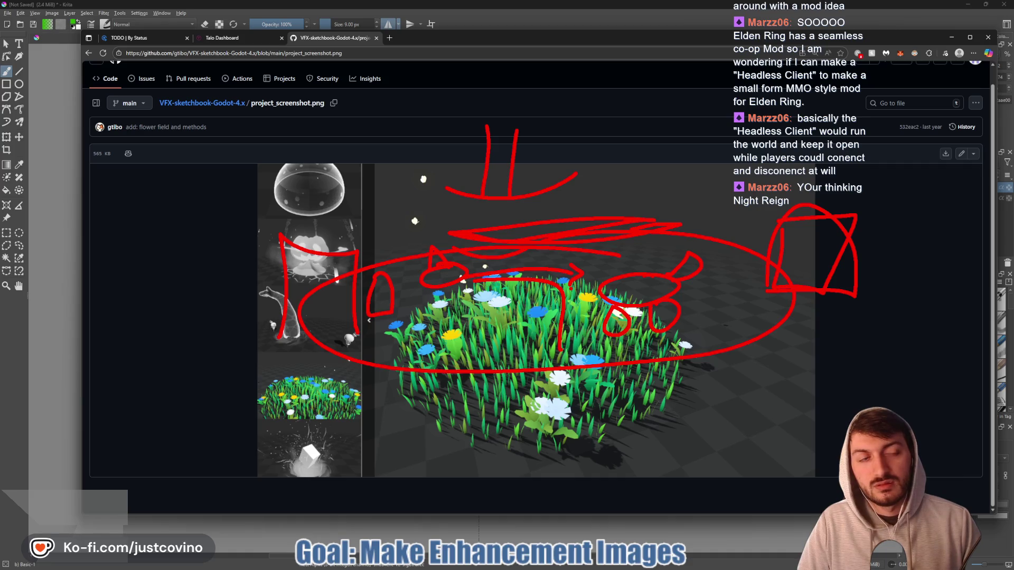
- Clear the red annotations, close the VFX sketchbook tab and return to Krita
key(Delete)
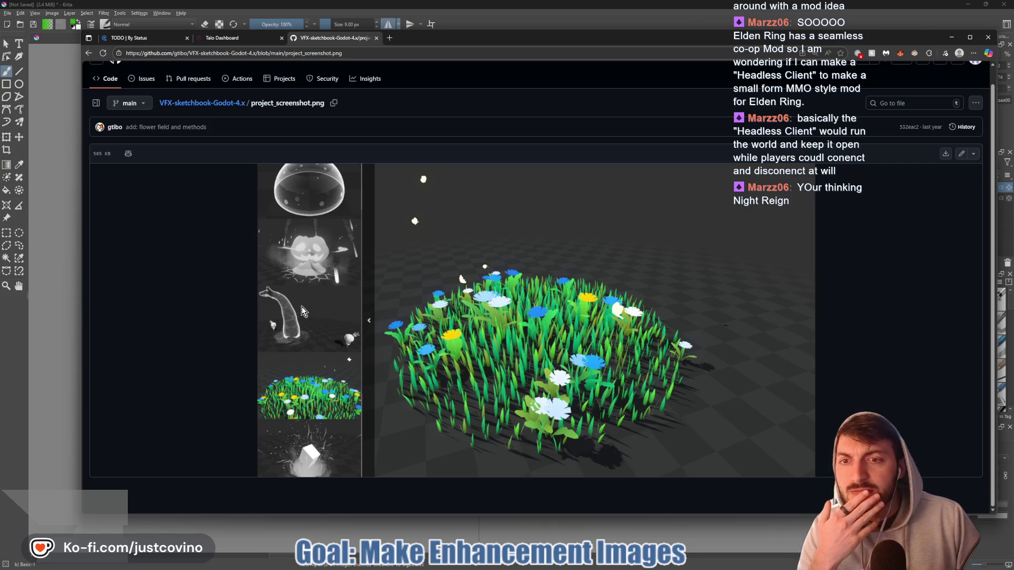
click(376, 38)
key(alt+Tab)
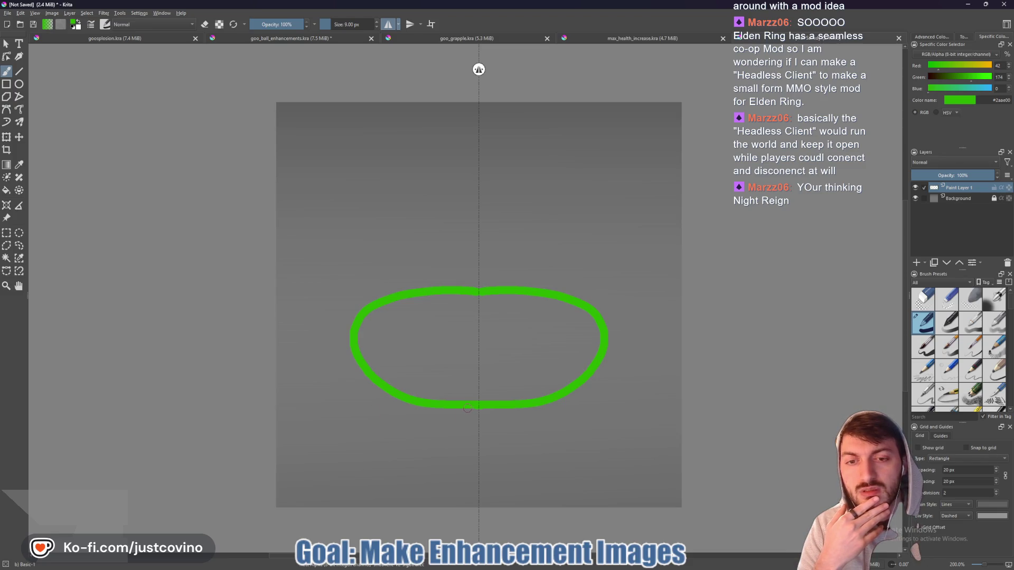
- In Godot, close the robo_legs_upgrade and drone scenes
click(571, 566)
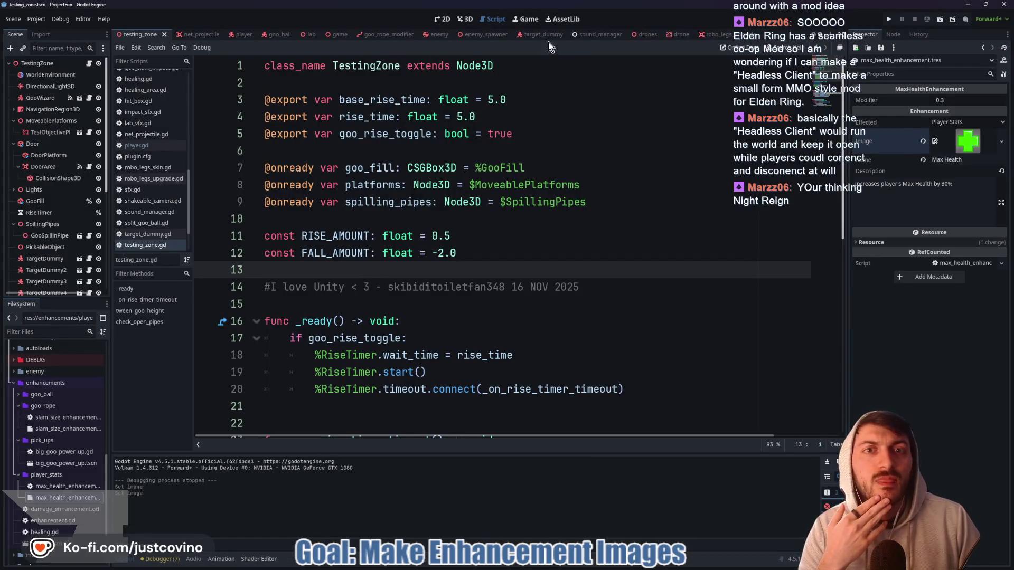
click(740, 36)
click(750, 36)
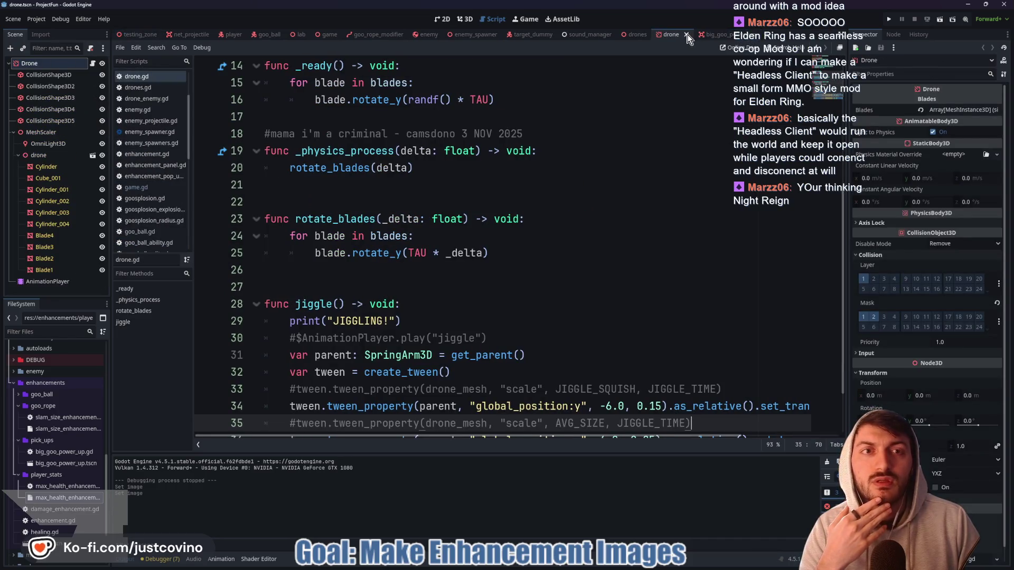
click(684, 35)
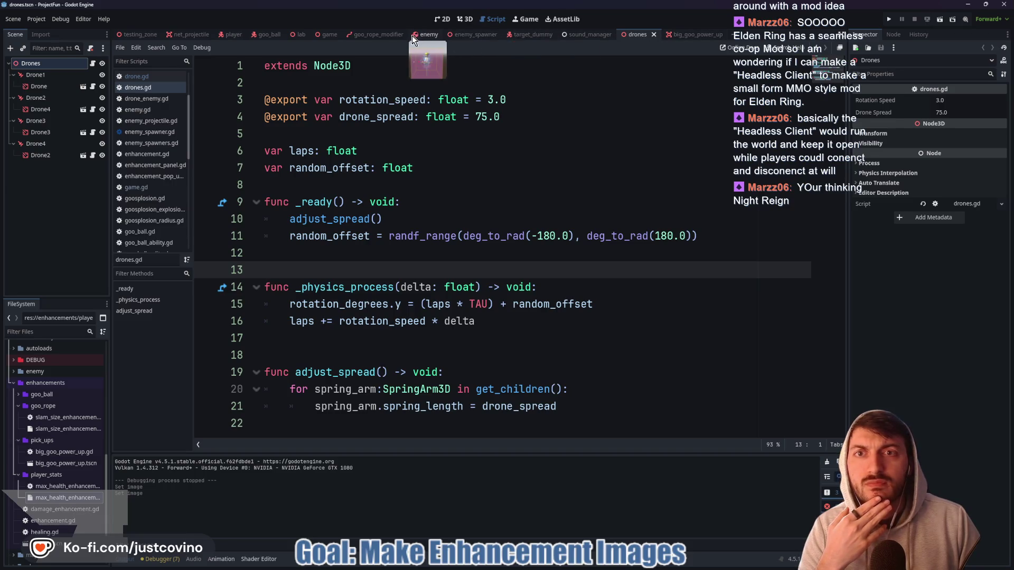
- Filter files by 'slam', open goo_slam_impact.tscn and orbit it in the 3D view
click(57, 331)
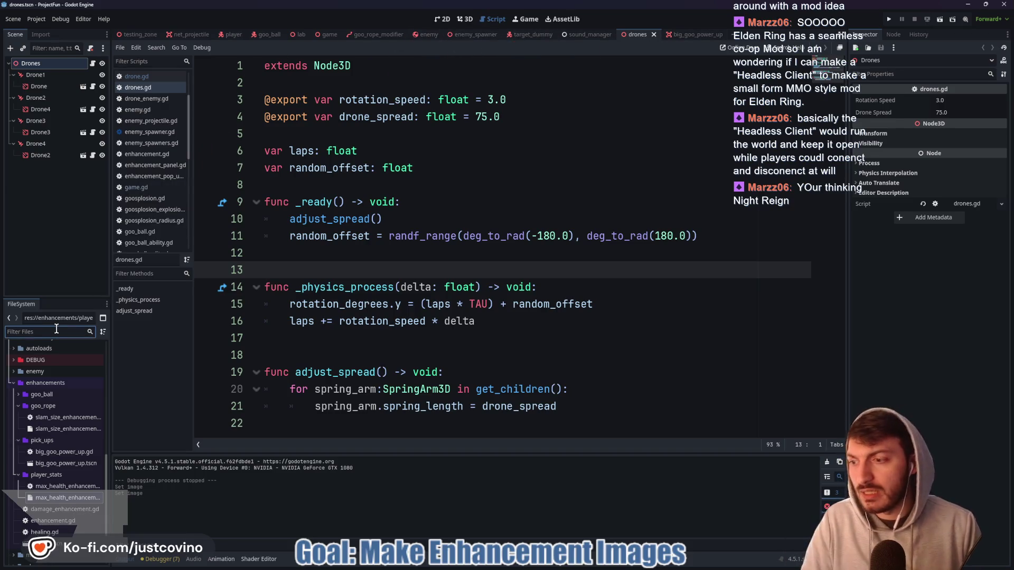
text(slam)
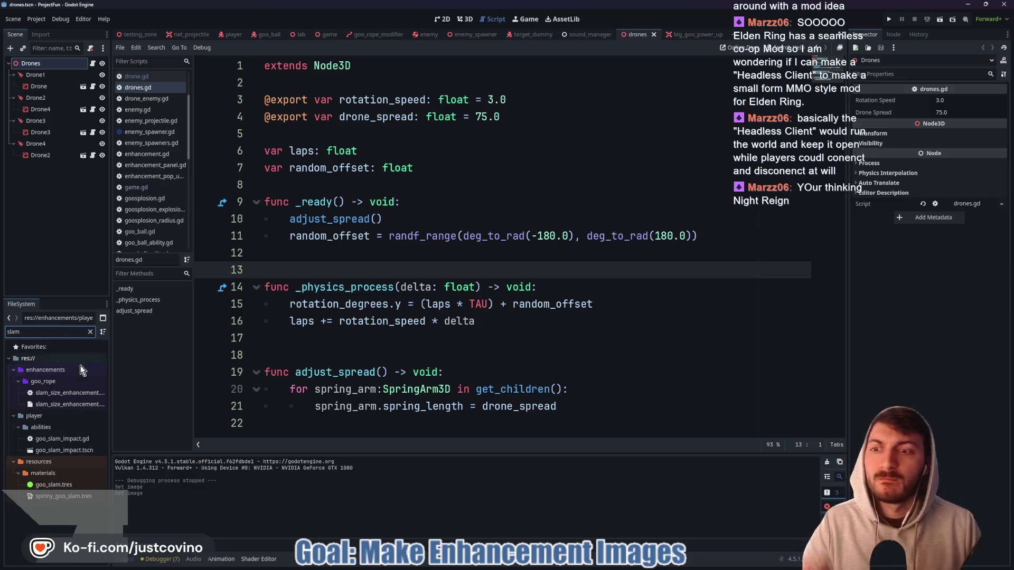
double_click(79, 450)
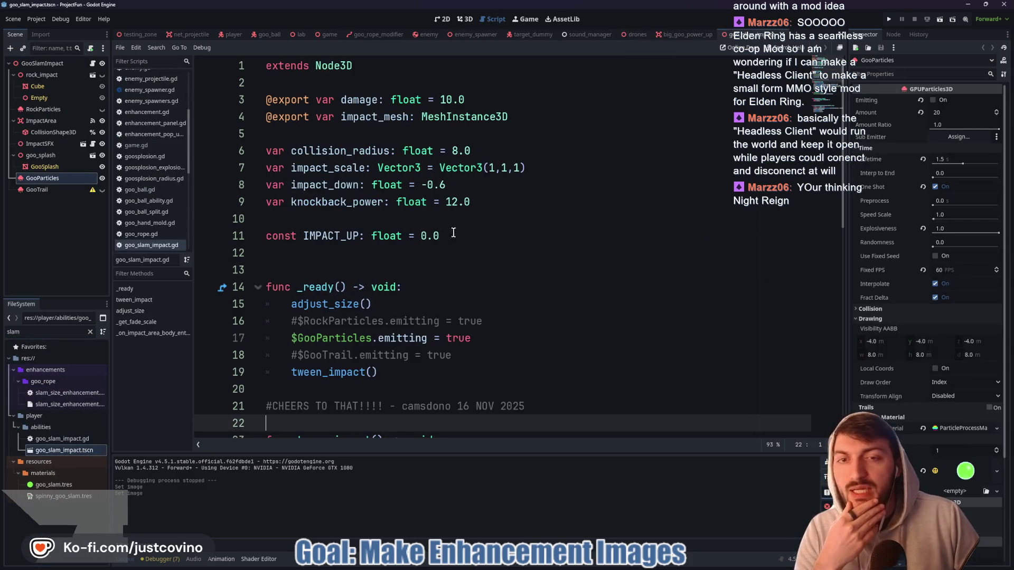
click(462, 19)
mouse_move(620, 265)
mouse_down()
mouse_move(614, 317)
mouse_move(623, 219)
mouse_up()
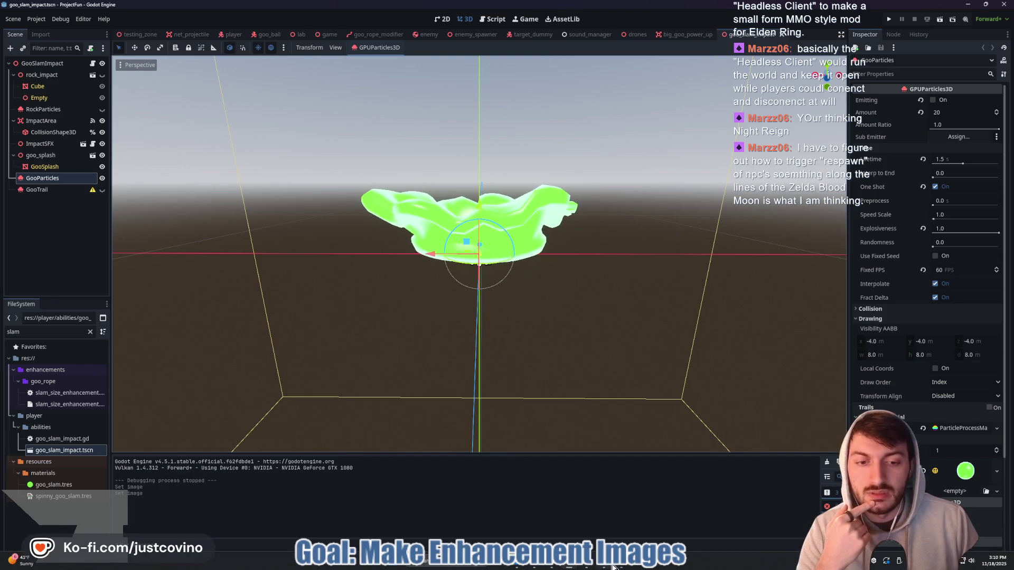
click(610, 567)
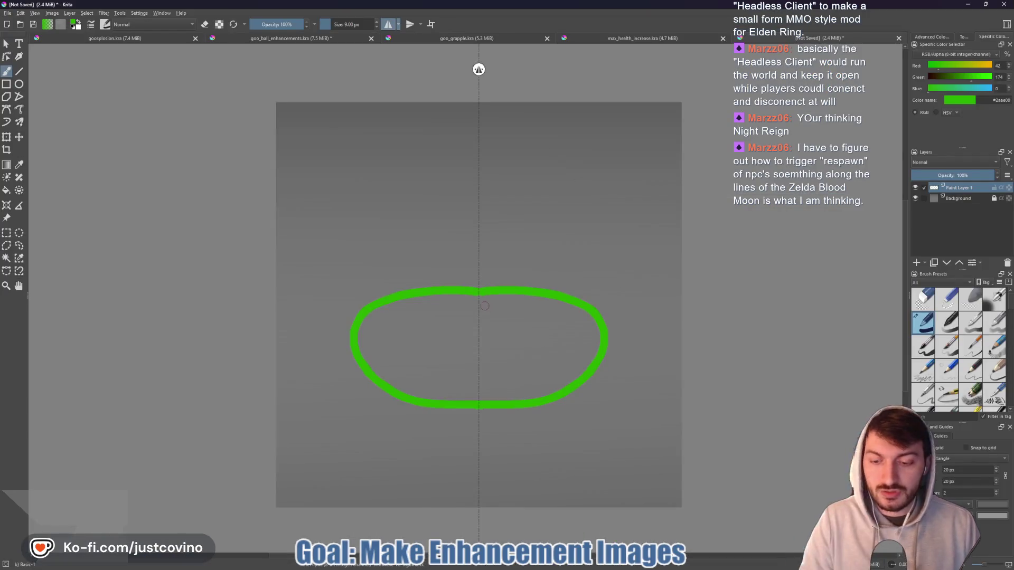
- Undo the old green outline and turn off horizontal and vertical mirror painting
key(ctrl+z)
click(410, 24)
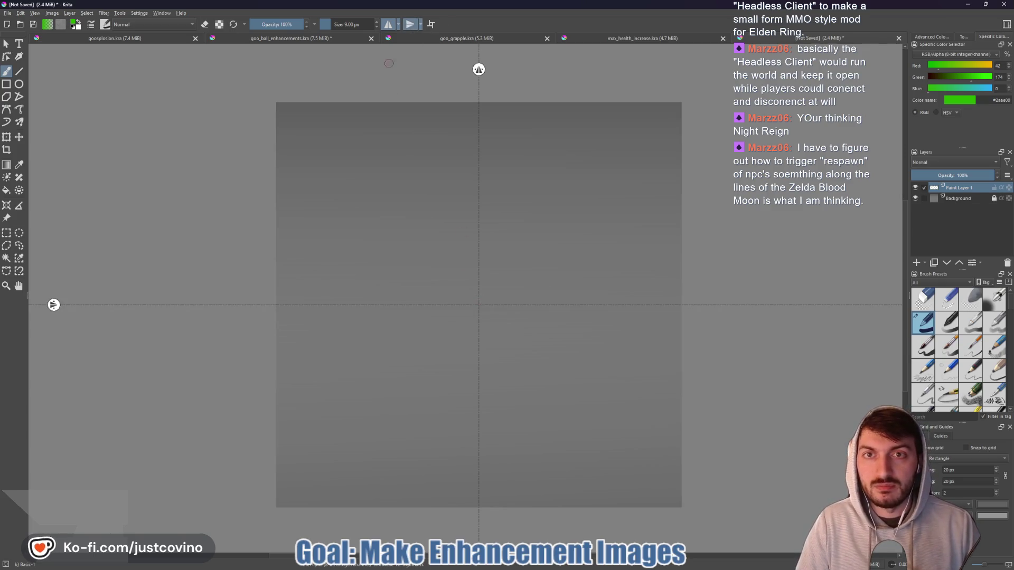
click(410, 23)
click(388, 24)
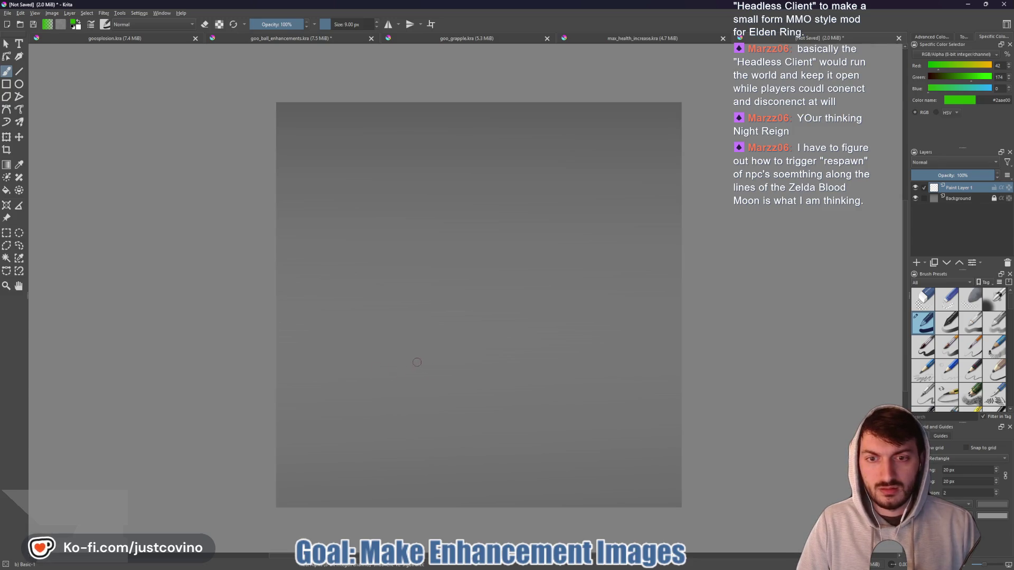
- Paint two trial green curves across the canvas and undo them
mouse_move(376, 366)
mouse_down()
mouse_move(464, 391)
mouse_move(540, 370)
mouse_move(559, 289)
mouse_move(616, 226)
mouse_up()
mouse_move(376, 364)
mouse_down()
mouse_move(377, 314)
mouse_move(333, 285)
mouse_up()
key(ctrl+z)
key(ctrl+z)
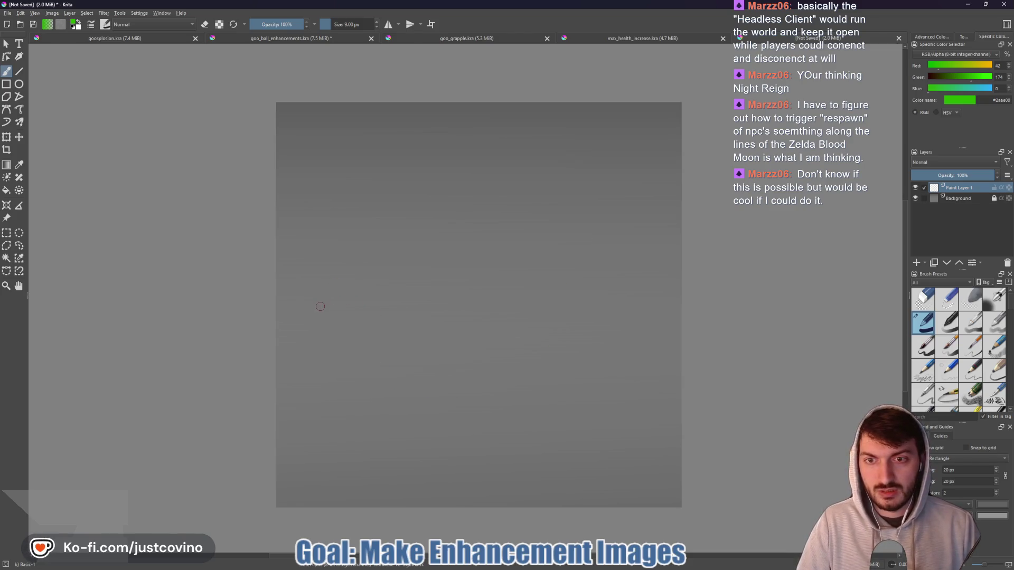
- Sketch a wavy base line with loops, arches and a right wing, then undo all but the base stroke
mouse_move(316, 335)
mouse_down()
mouse_move(370, 310)
mouse_move(433, 378)
mouse_move(485, 381)
mouse_move(518, 364)
mouse_move(565, 305)
mouse_move(627, 277)
mouse_up()
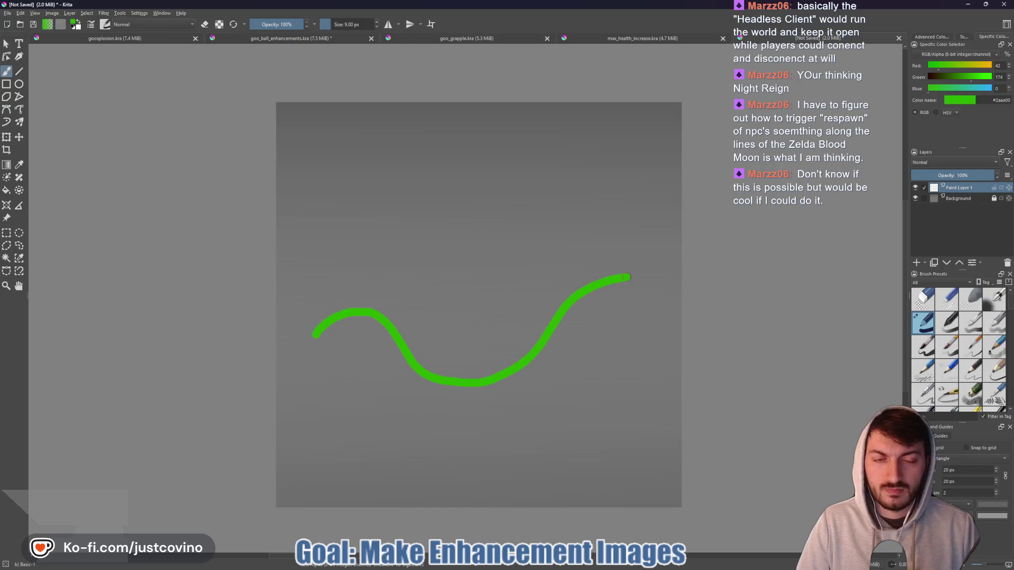
mouse_move(318, 333)
mouse_down()
mouse_move(281, 329)
mouse_move(327, 273)
mouse_up()
mouse_move(539, 302)
mouse_down()
mouse_move(420, 320)
mouse_move(449, 375)
mouse_move(546, 348)
mouse_move(504, 298)
mouse_up()
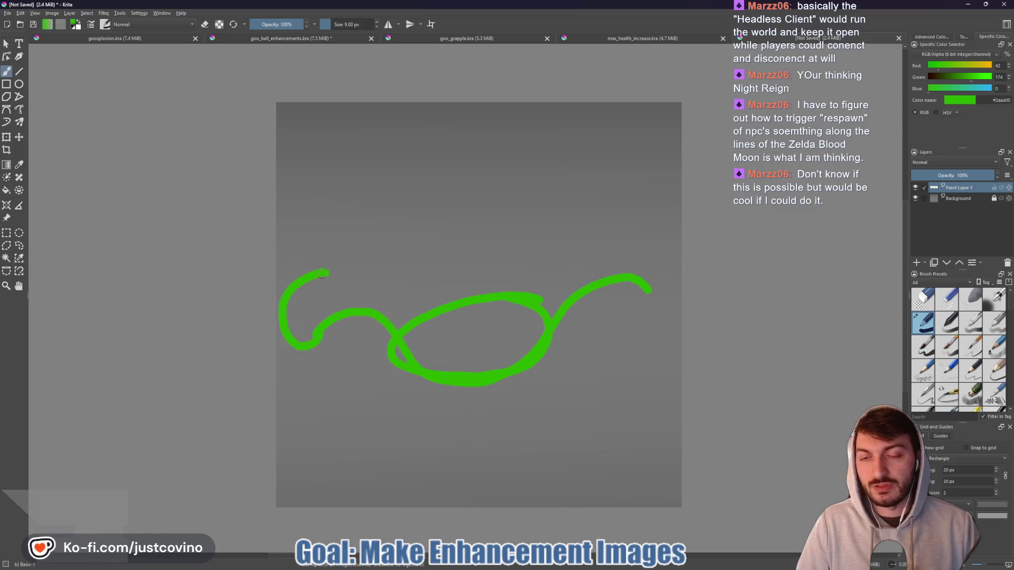
mouse_move(430, 309)
mouse_down()
mouse_move(367, 258)
mouse_move(317, 271)
mouse_up()
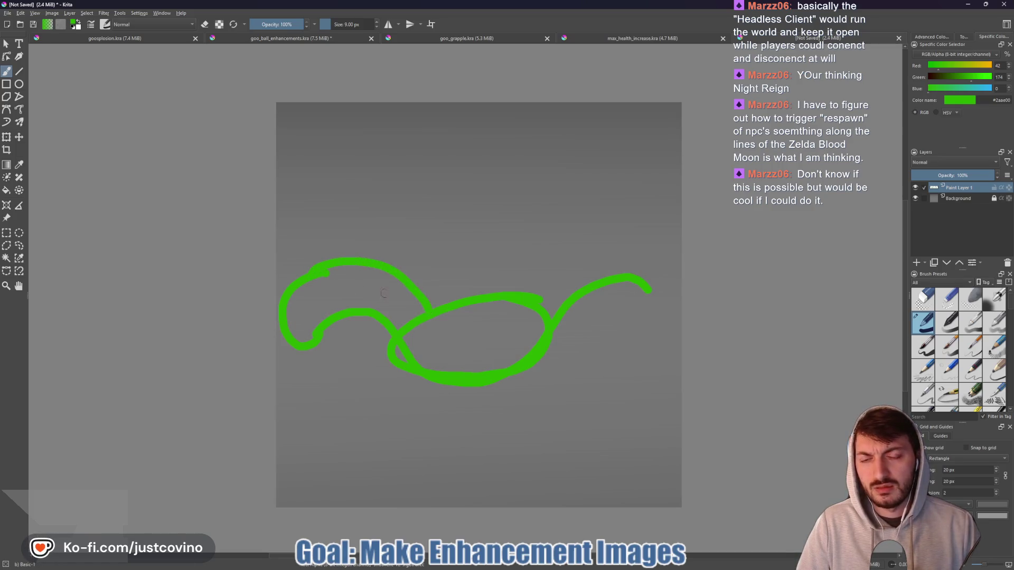
drag(460, 297, 344, 234)
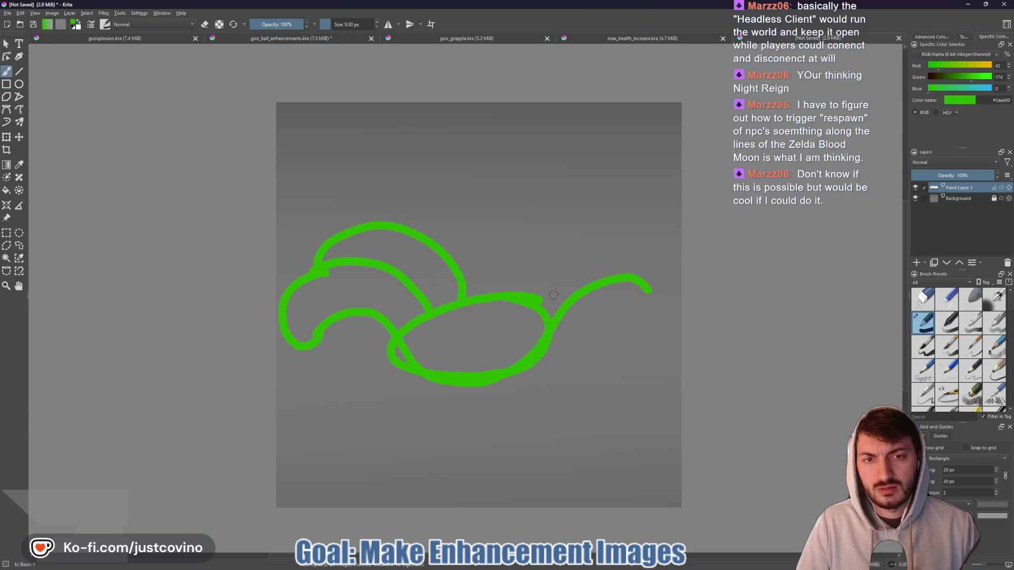
mouse_move(538, 294)
mouse_down()
mouse_move(621, 247)
mouse_move(651, 288)
mouse_up()
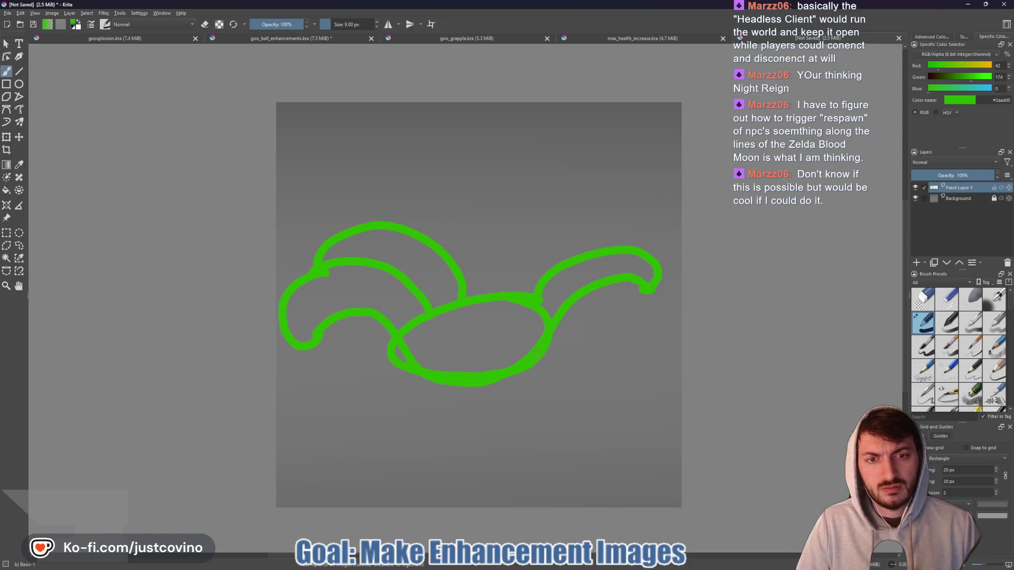
mouse_move(578, 357)
mouse_down()
mouse_move(645, 305)
mouse_move(594, 288)
mouse_move(562, 316)
mouse_up()
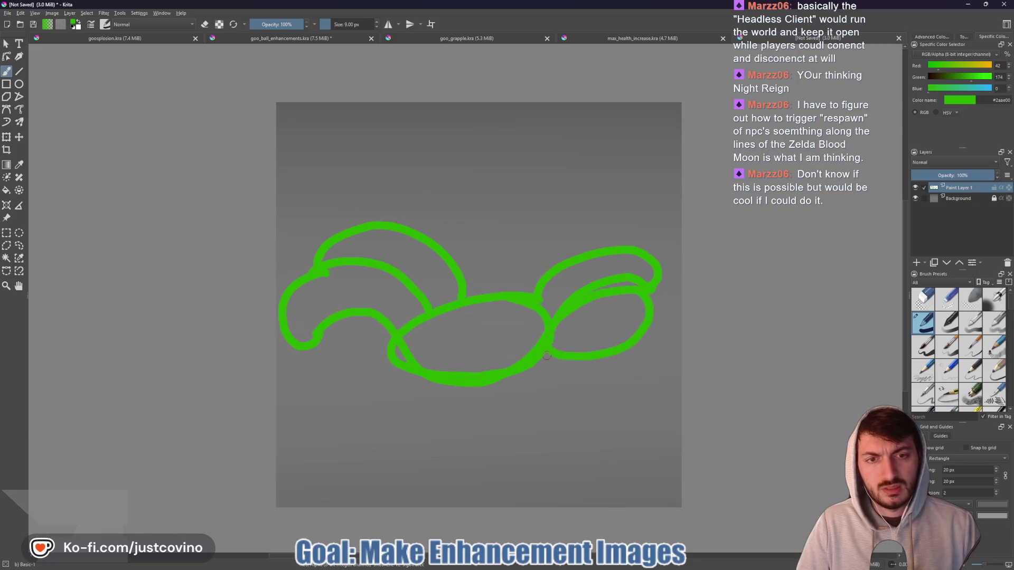
mouse_move(530, 367)
mouse_down()
mouse_move(581, 414)
mouse_move(546, 351)
mouse_up()
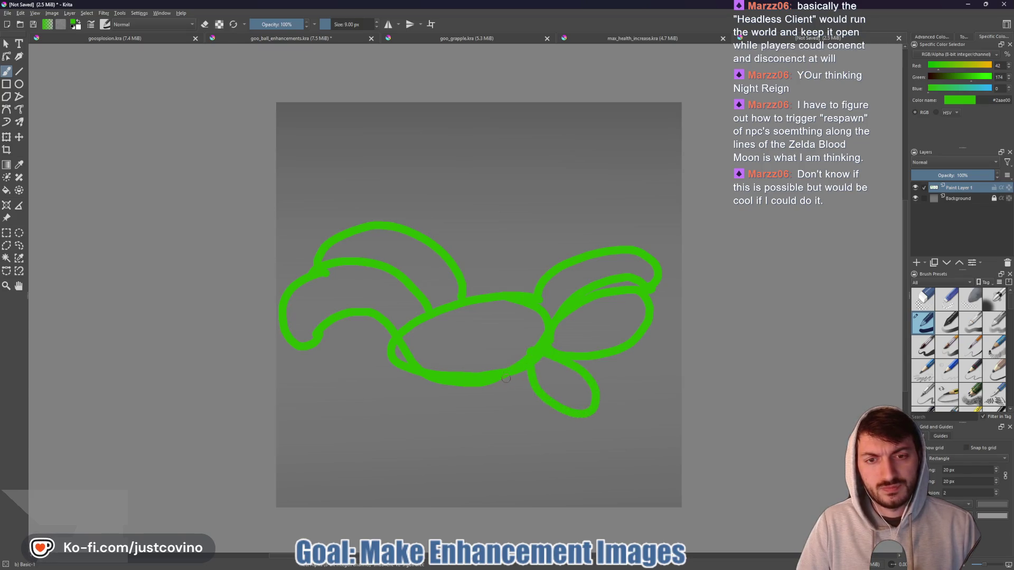
key(ctrl+z)
key(ctrl+z)
key(ctrl+z)
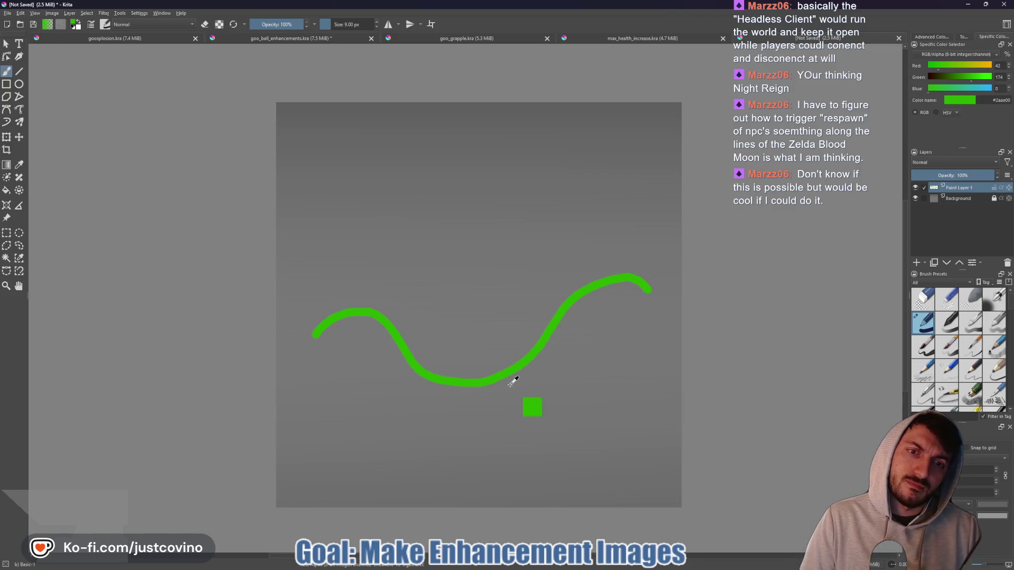
key(ctrl+z)
key(ctrl+z)
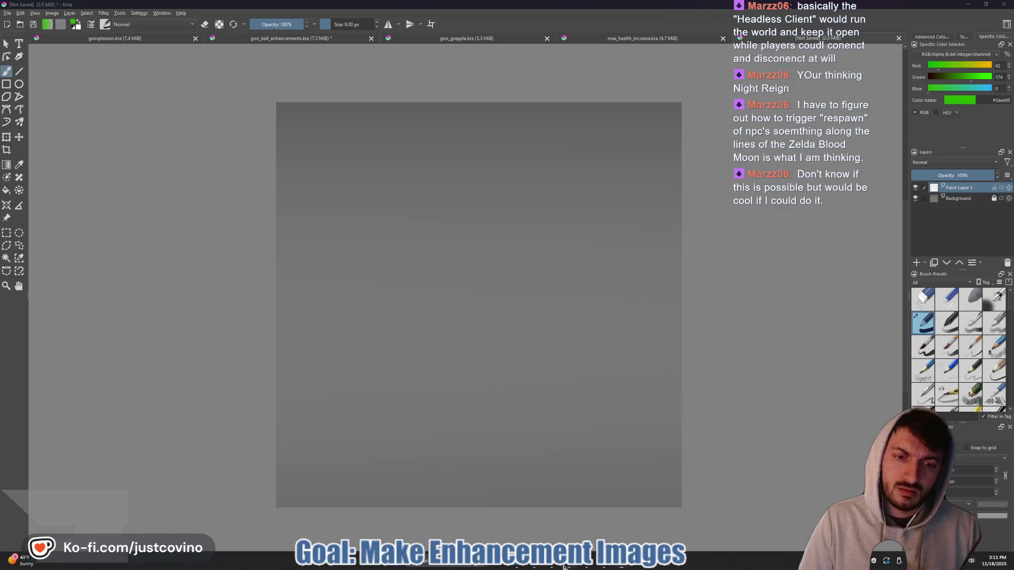
click(563, 568)
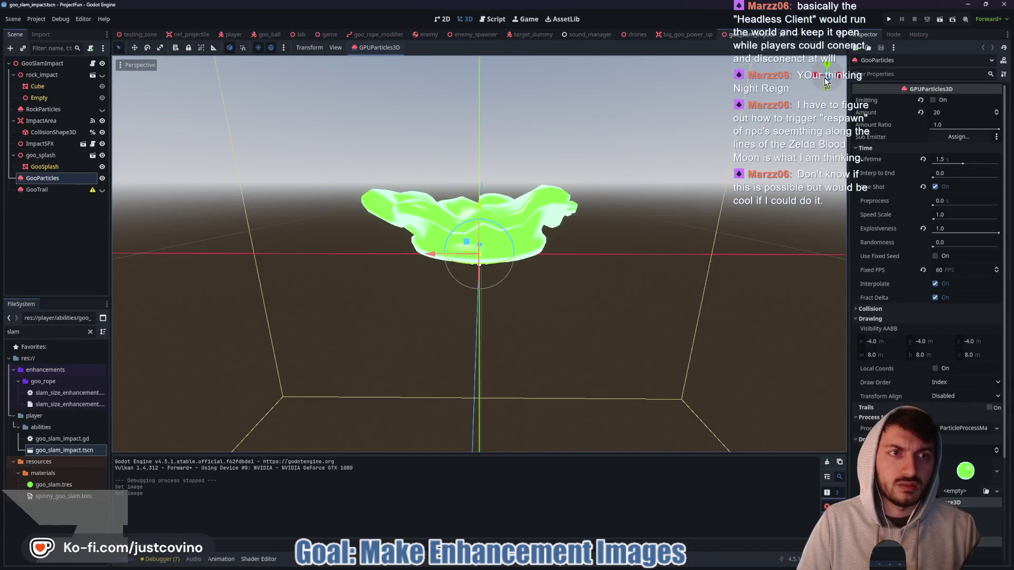
click(825, 81)
drag(589, 243, 572, 289)
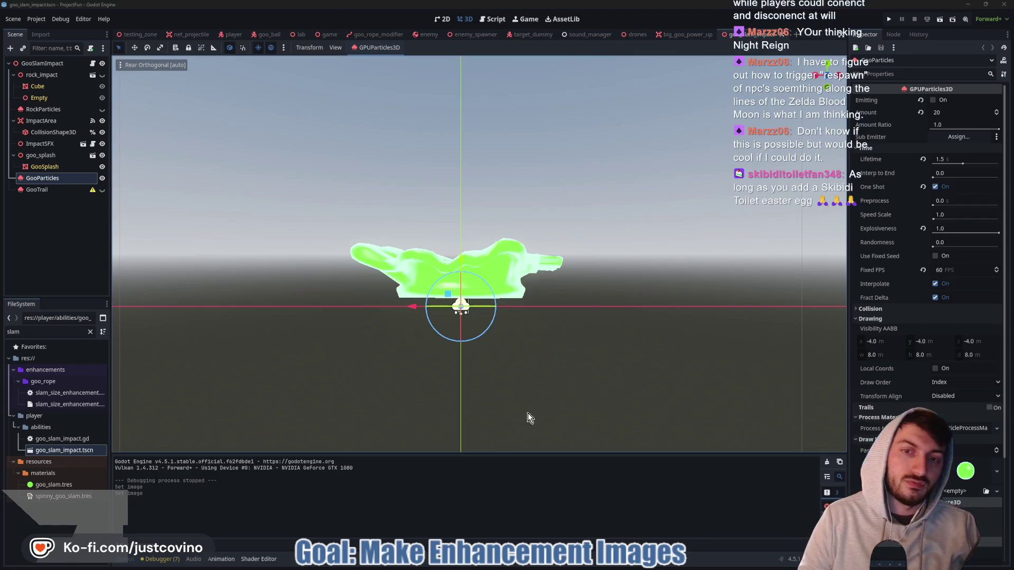
click(620, 568)
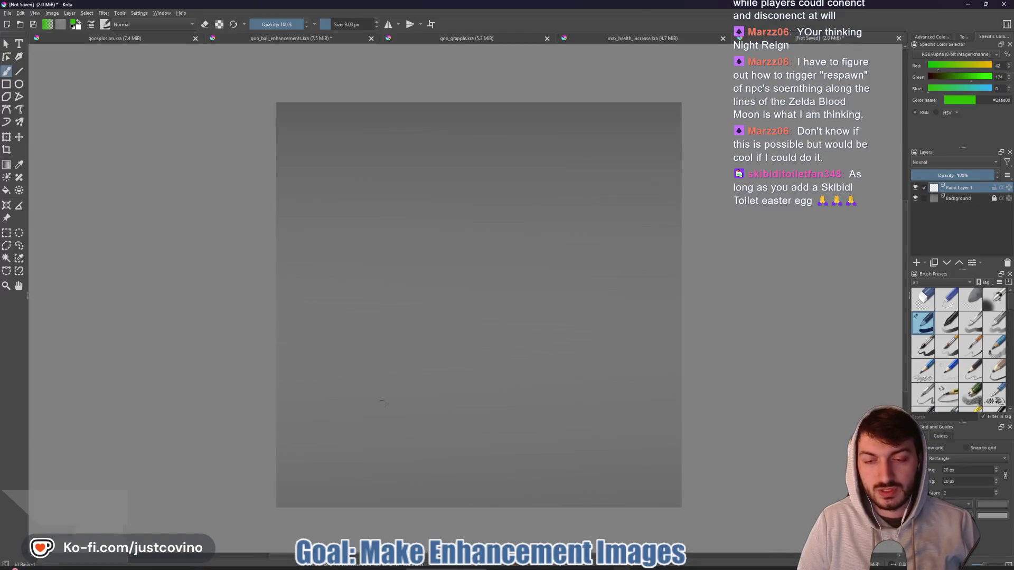
- Paint the splash's flat bottom edge and extend it up to the left, checking the Godot reference
drag(352, 412, 564, 408)
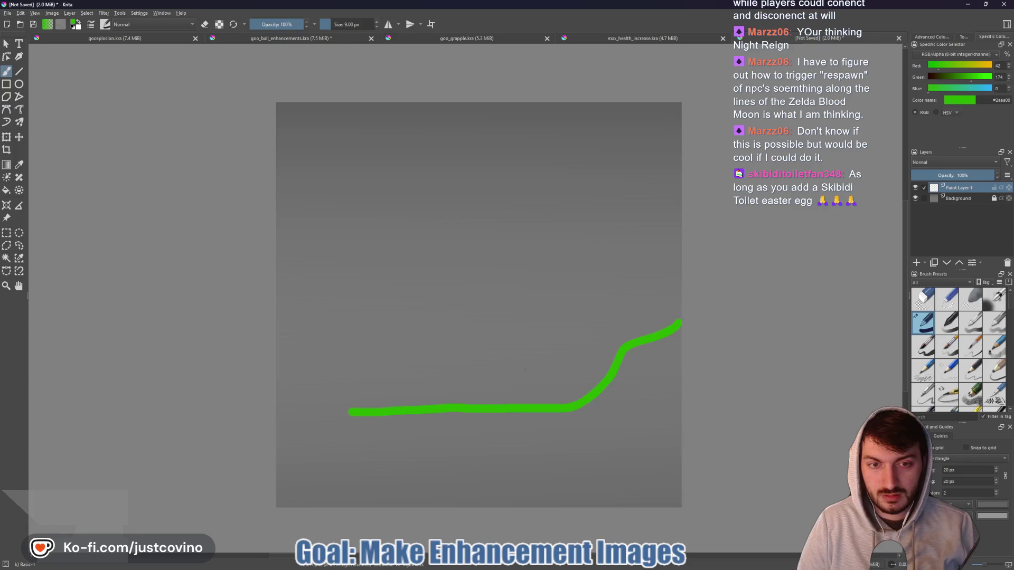
drag(352, 411, 287, 334)
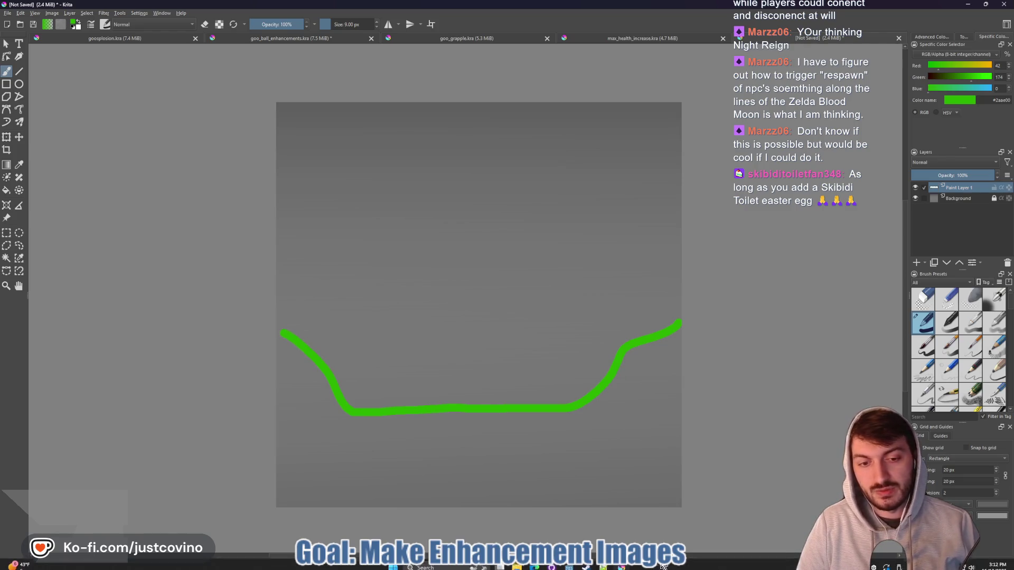
click(569, 567)
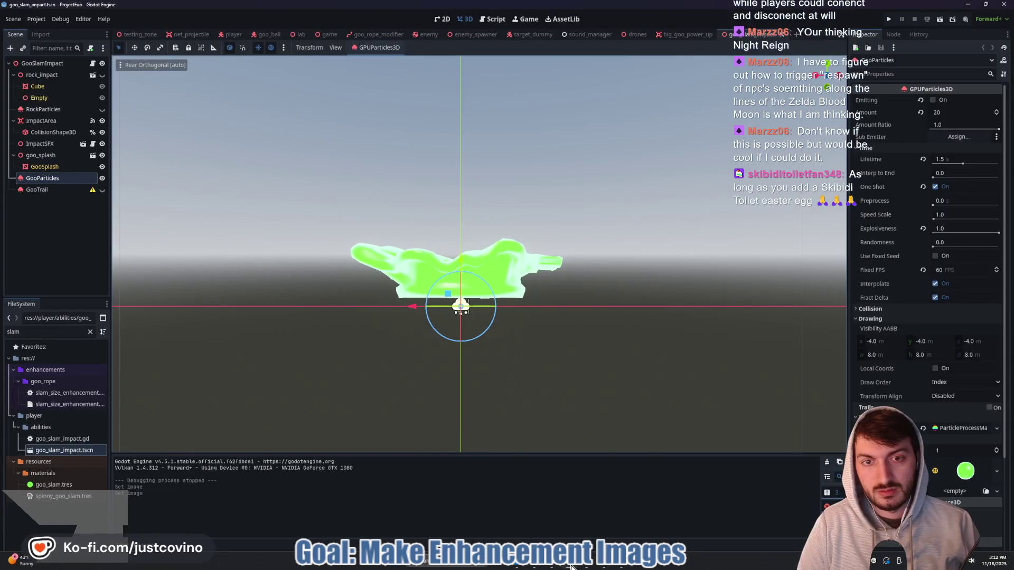
click(624, 566)
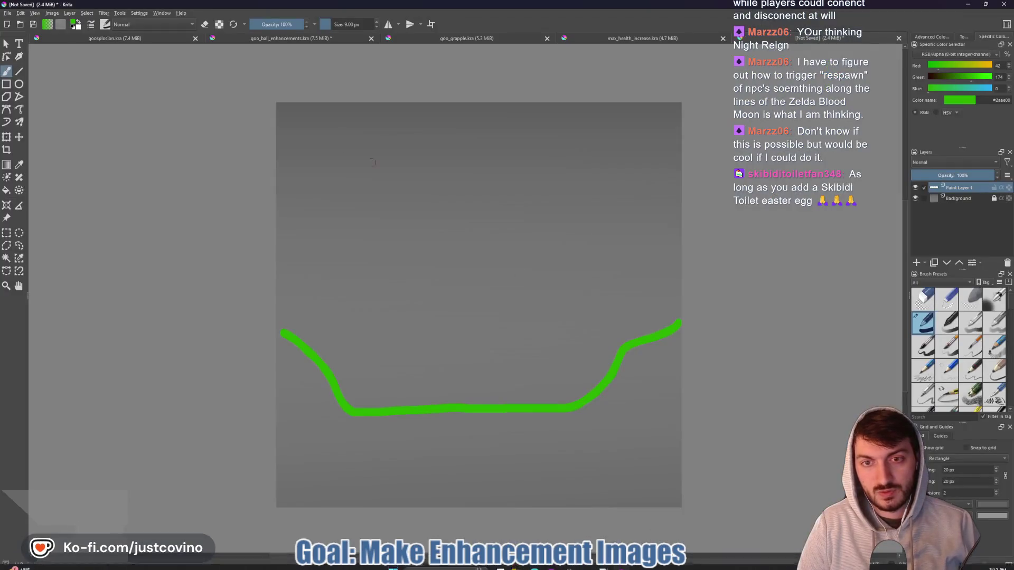
- Add curled hooks at both ends and three rounded bumps along the top
mouse_move(279, 327)
mouse_down()
mouse_move(305, 292)
mouse_move(328, 296)
mouse_up()
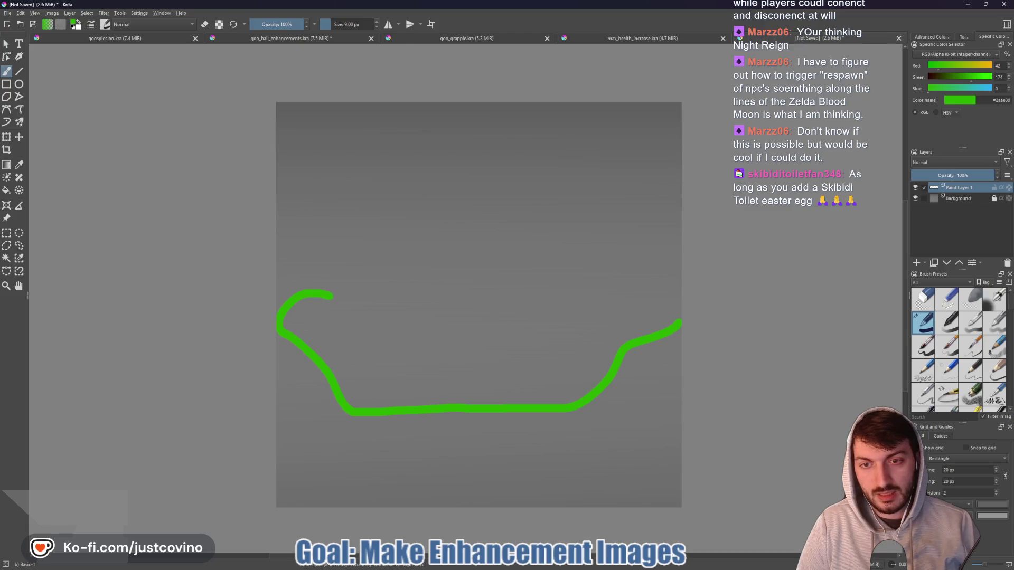
drag(624, 285, 612, 294)
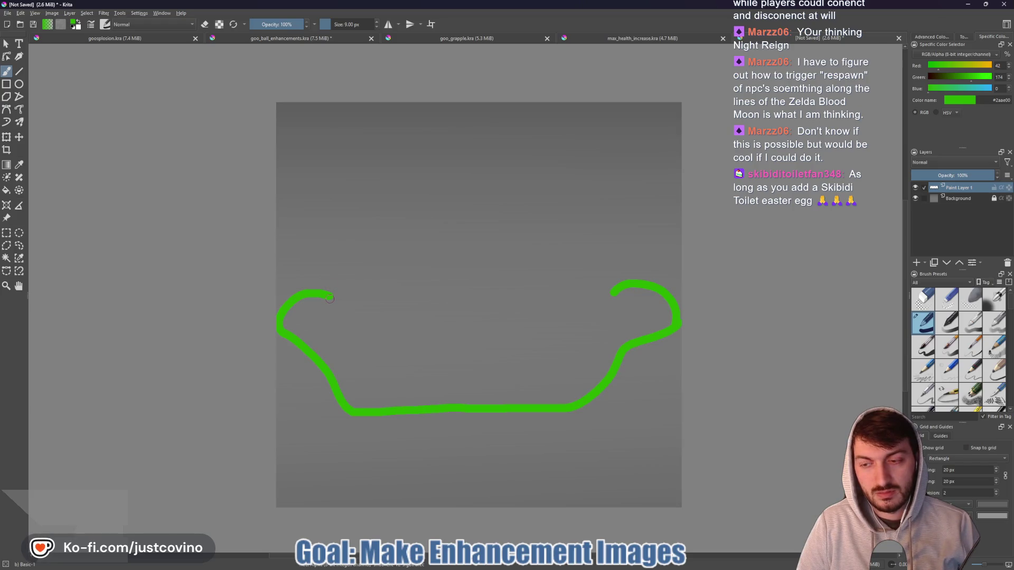
mouse_move(336, 299)
mouse_down()
mouse_move(347, 318)
mouse_move(365, 277)
mouse_move(390, 301)
mouse_up()
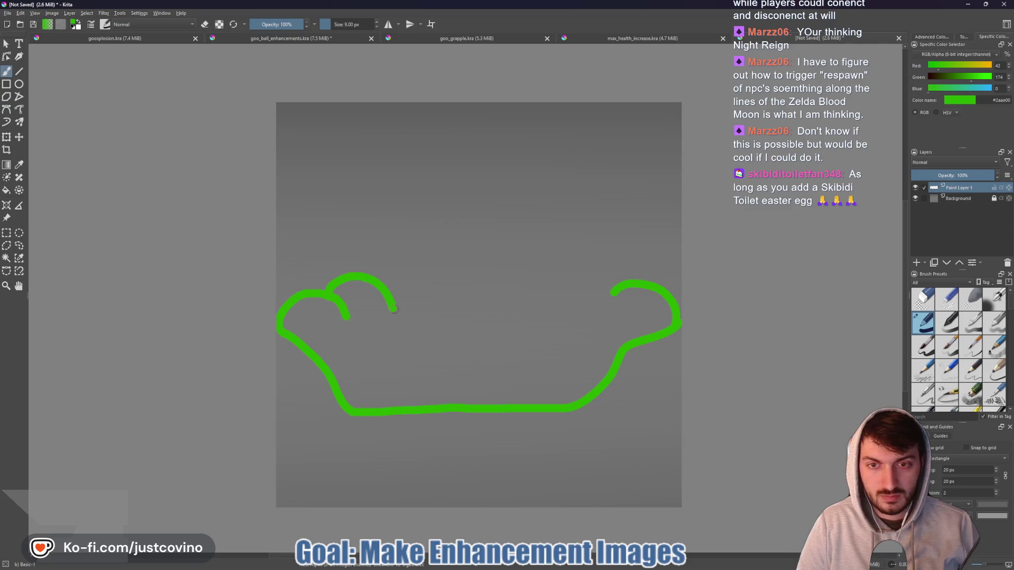
mouse_move(387, 292)
mouse_down()
mouse_move(399, 265)
mouse_move(437, 264)
mouse_move(452, 289)
mouse_up()
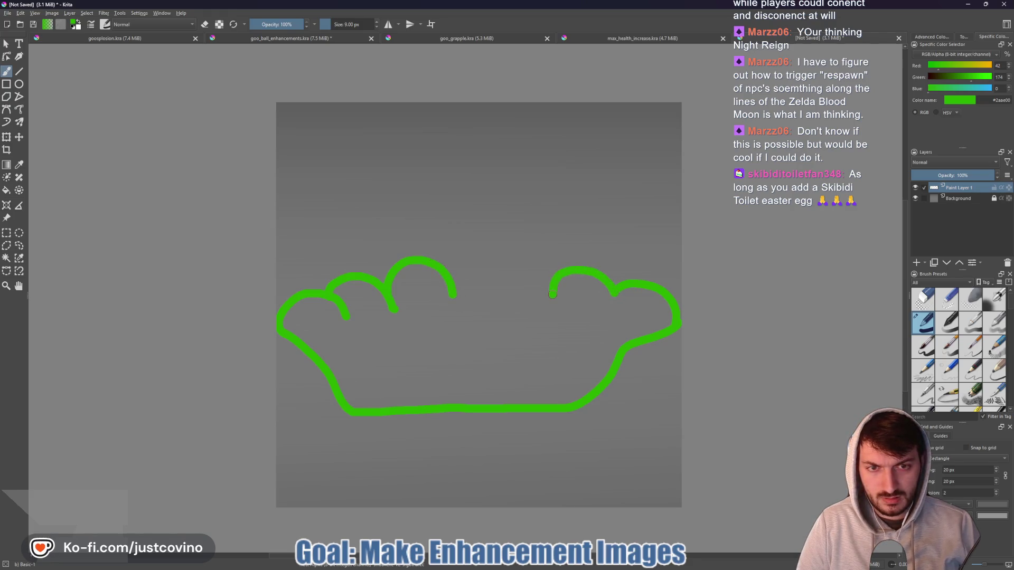
mouse_move(553, 294)
mouse_down()
mouse_move(545, 268)
mouse_move(513, 267)
mouse_move(492, 288)
mouse_up()
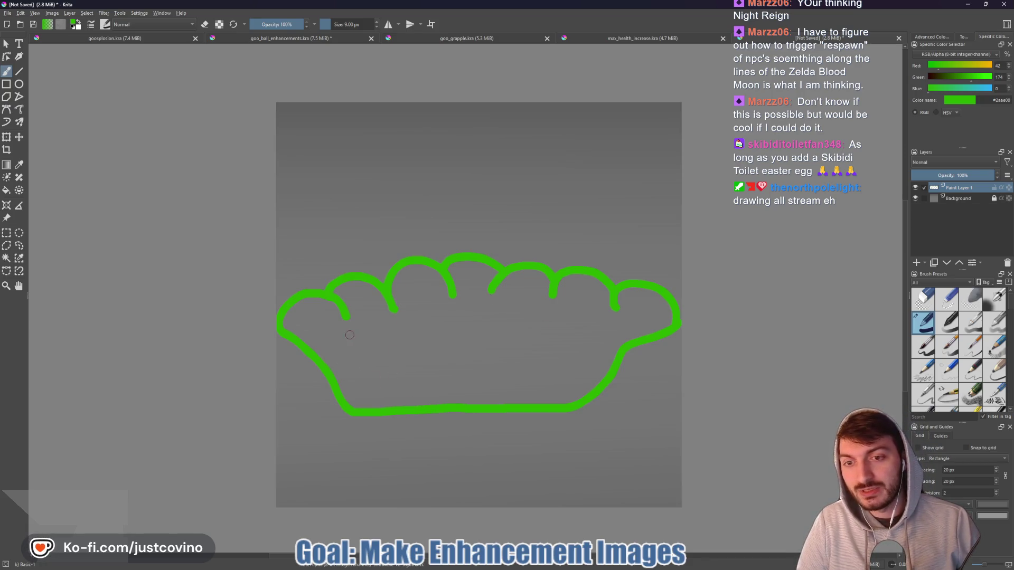
- Shrink the brush to 6 px and add three small curved detail lines inside the shape
key(bracketleft)
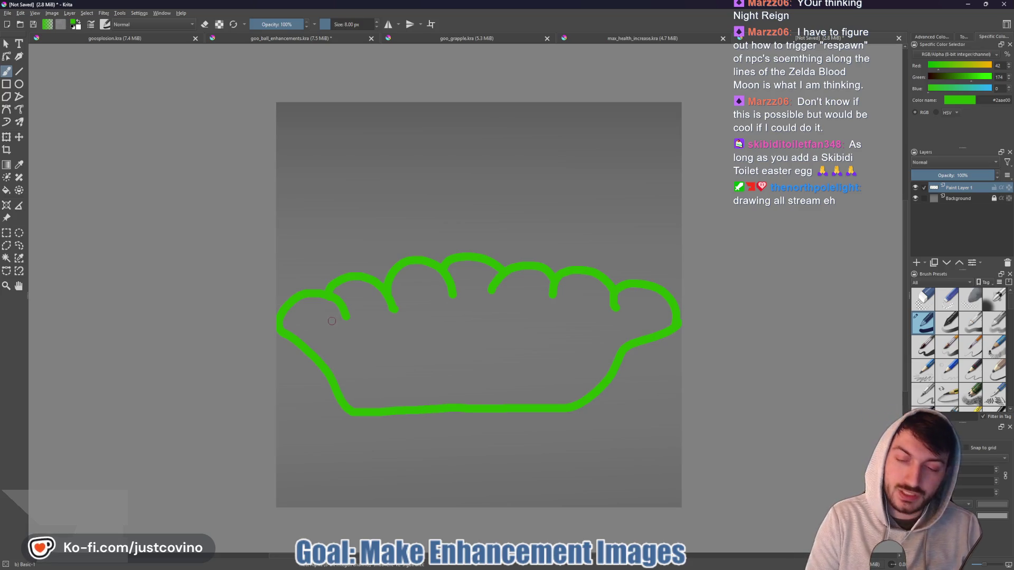
key(bracketleft)
key(bracketleft)
drag(331, 319, 329, 338)
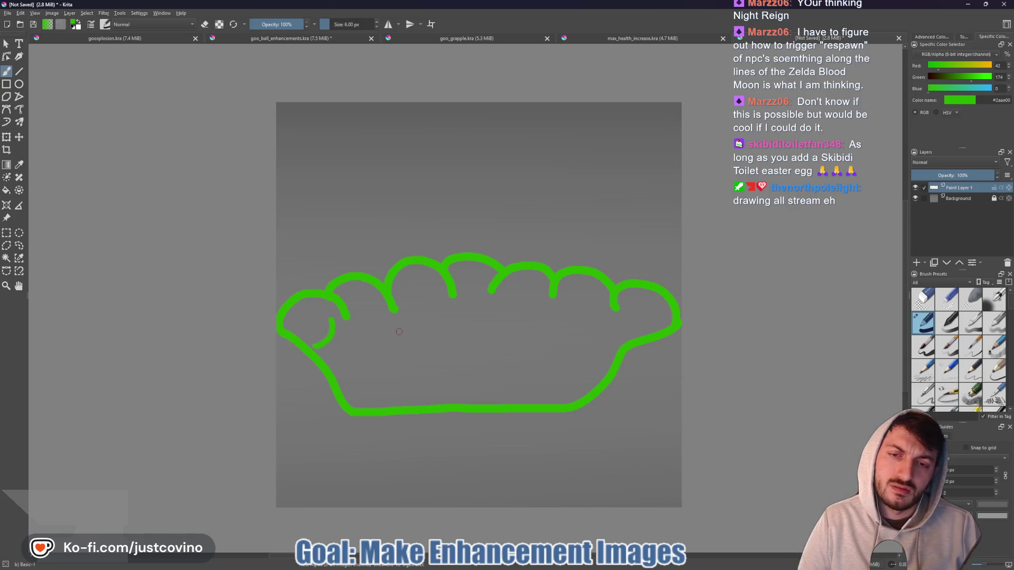
mouse_move(354, 354)
mouse_down()
mouse_move(362, 388)
mouse_move(422, 376)
mouse_up()
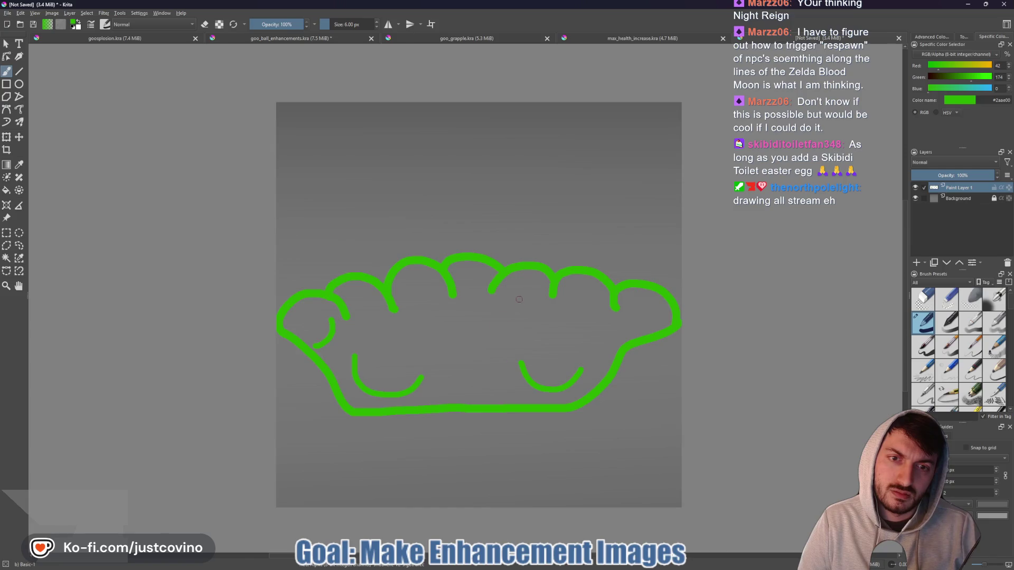
drag(511, 294, 551, 323)
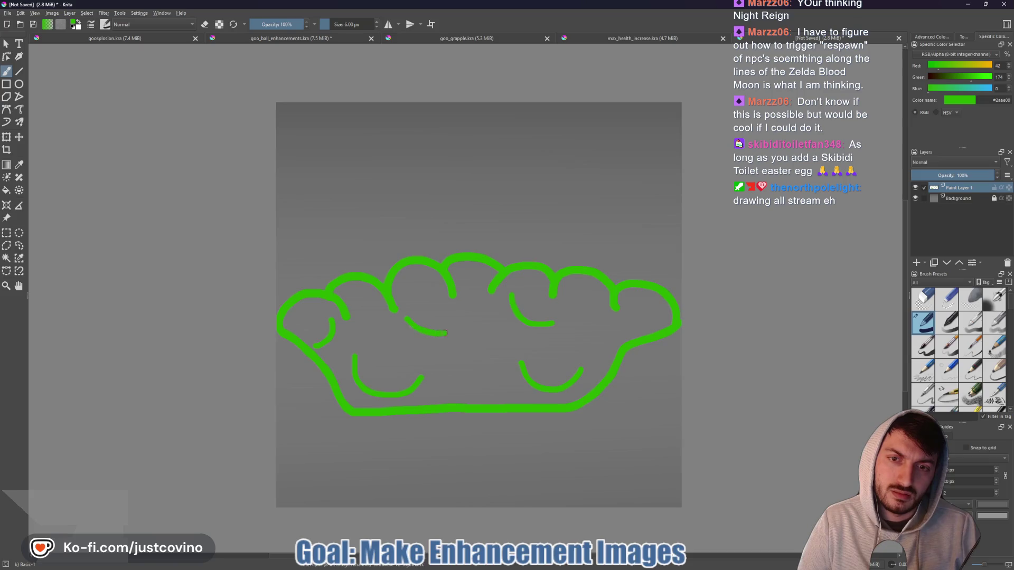
- Add one more curved line on the right, then undo the cloud outline's arcs and curls
drag(603, 317, 614, 345)
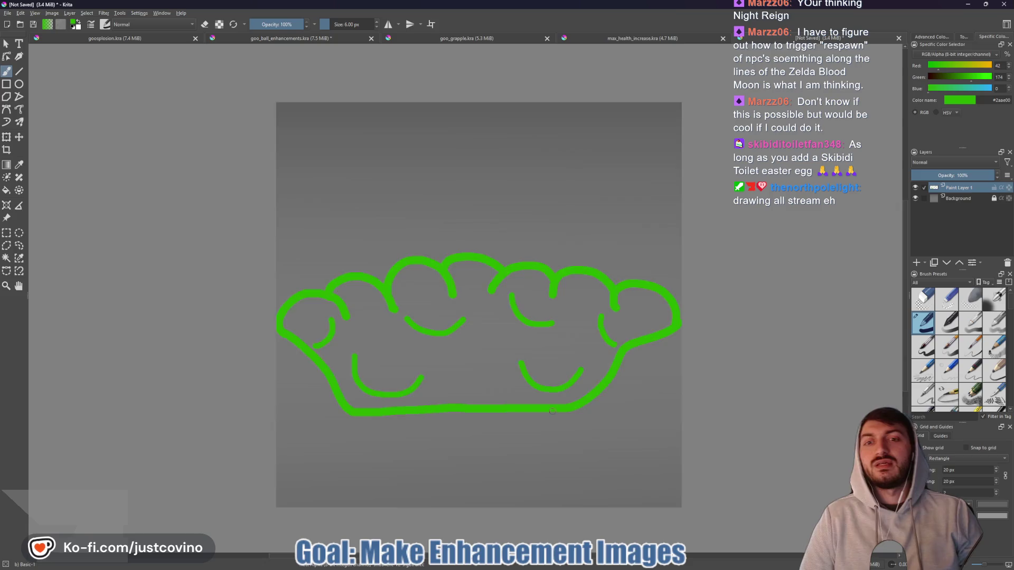
scroll(552, 411, down, 5)
scroll(559, 413, up, 2)
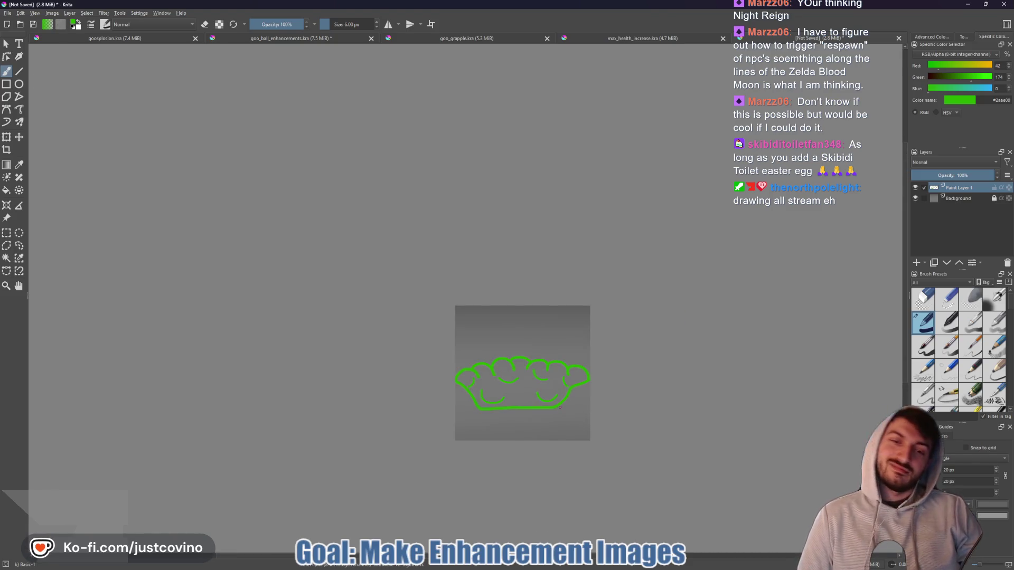
key(ctrl+z)
key(ctrl+z)
key(ctrl+z)
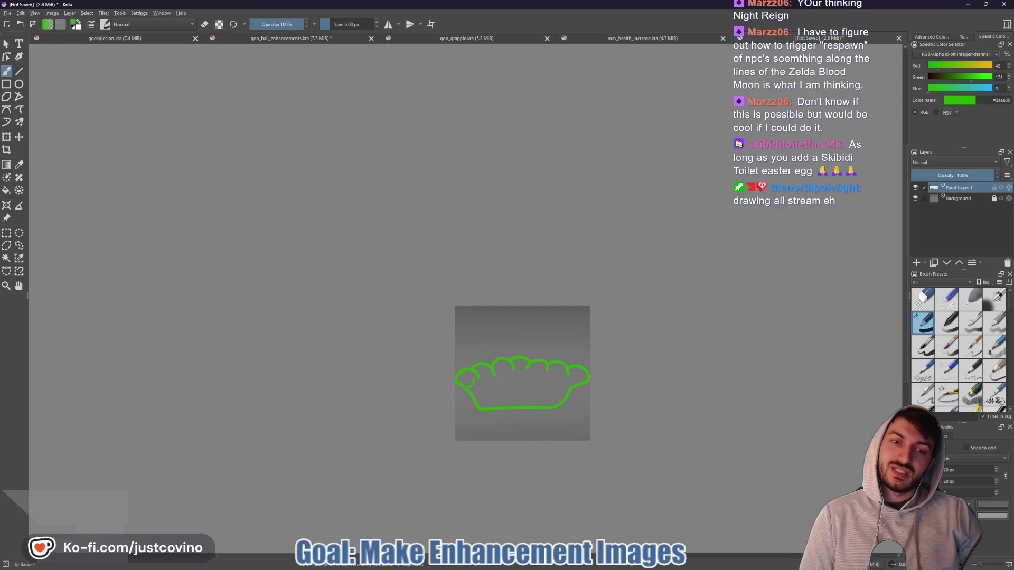
key(ctrl+z)
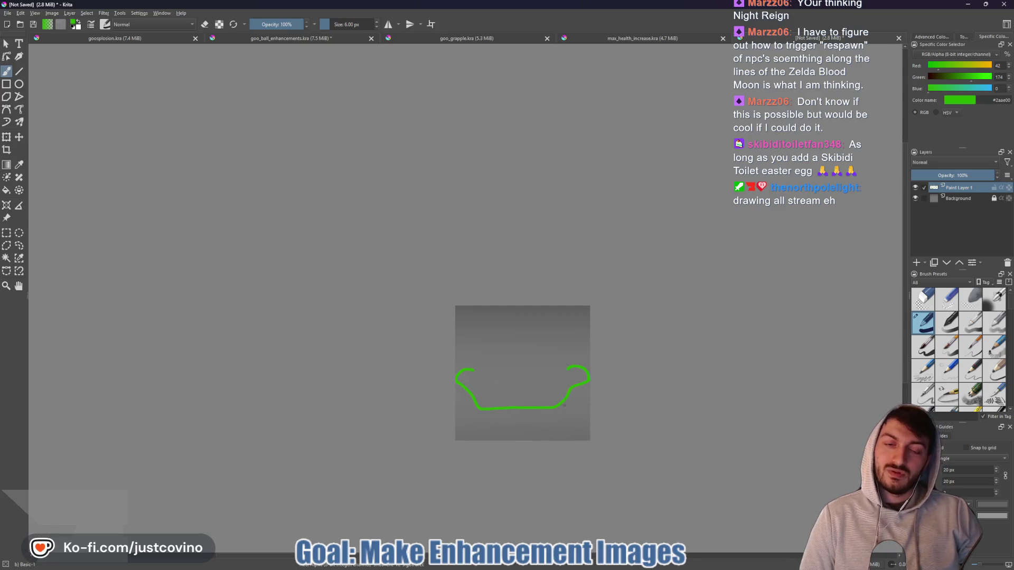
key(ctrl+z)
key(ctrl+z)
key(ctrl+z)
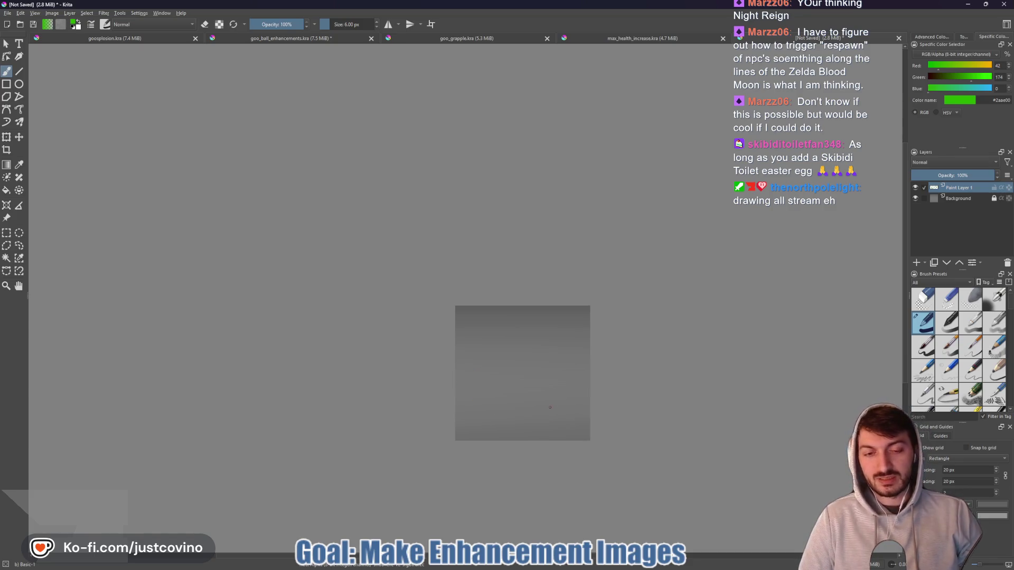
- Enlarge the brush to 12 px and scribble a large green test blob on the canvas
key(bracketright)
key(bracketright)
key(bracketright)
key(bracketright)
key(bracketright)
key(bracketright)
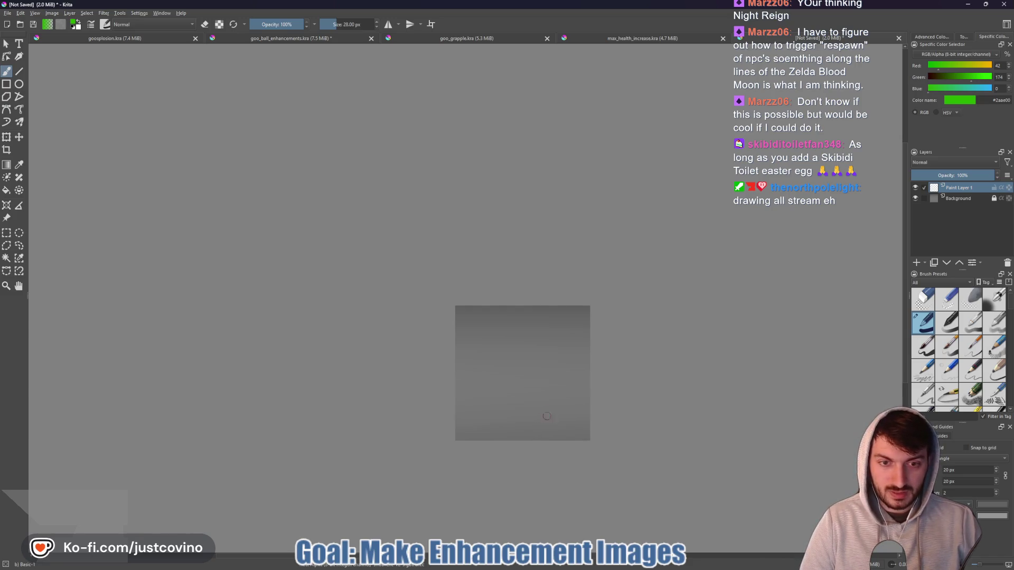
mouse_move(547, 414)
mouse_down()
mouse_move(535, 415)
mouse_move(544, 373)
mouse_move(528, 412)
mouse_move(499, 365)
mouse_move(464, 420)
mouse_up()
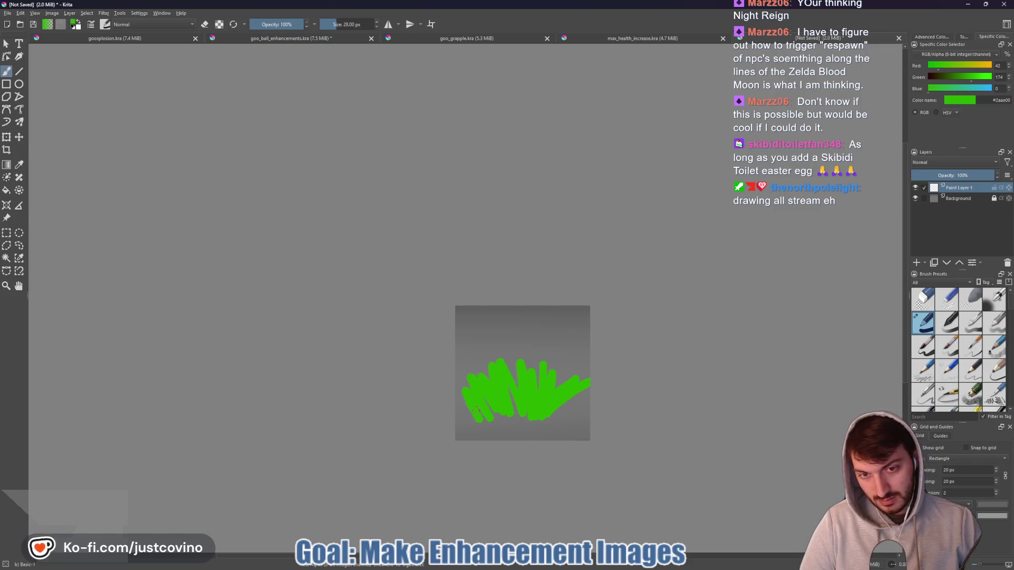
key(ctrl+z)
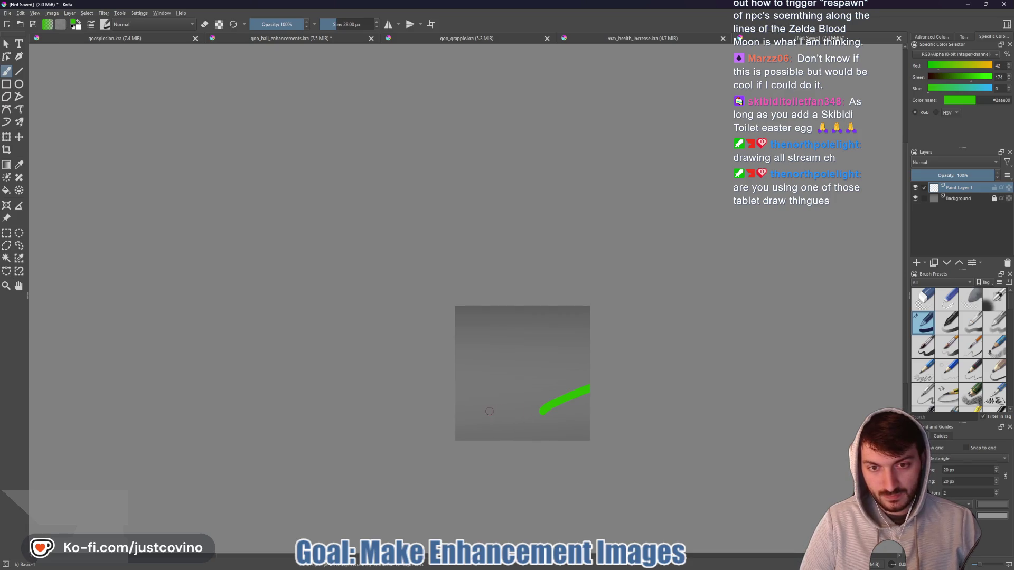
drag(494, 410, 455, 386)
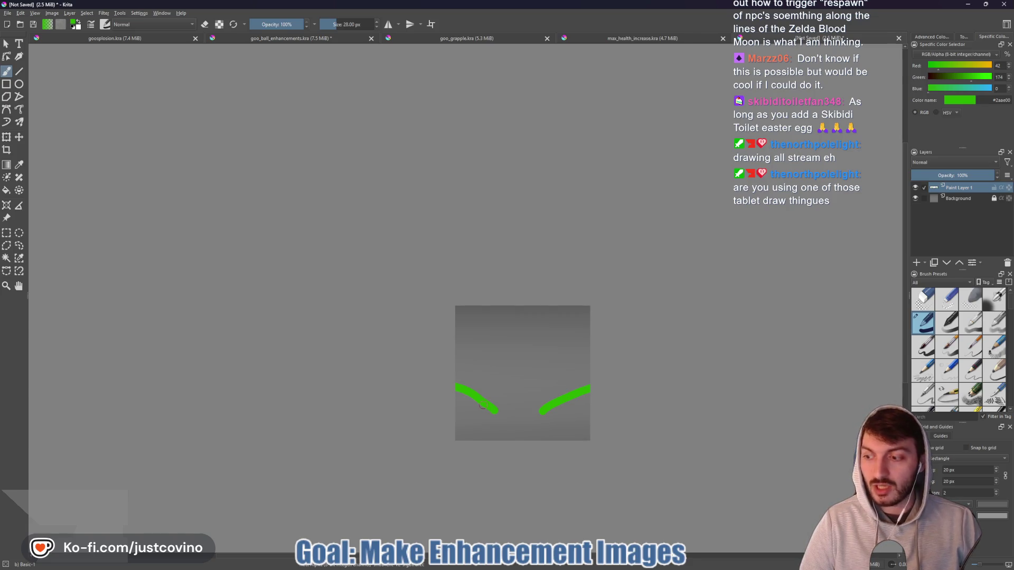
scroll(483, 404, up, 3)
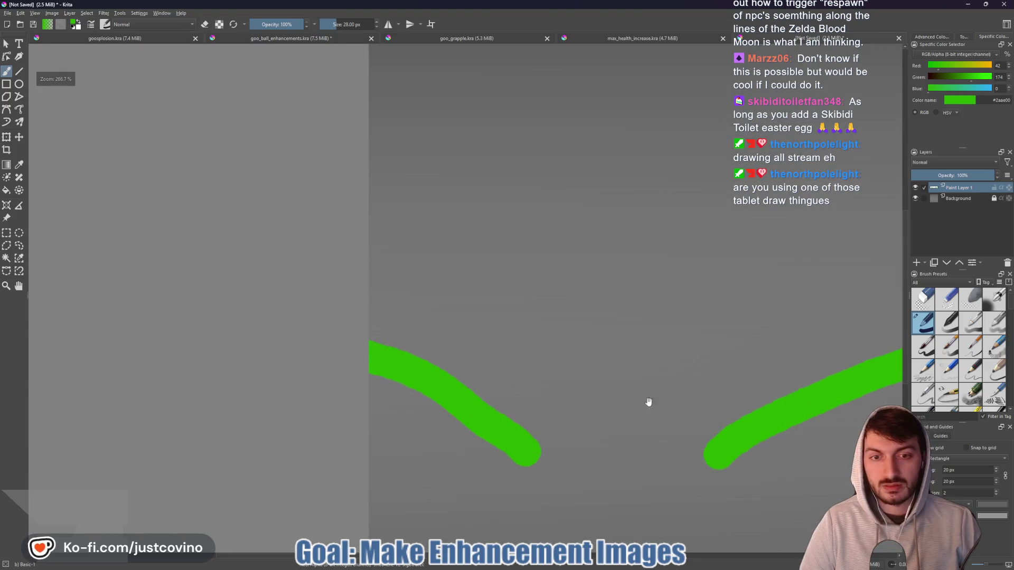
scroll(646, 401, down, 5)
mouse_move(364, 294)
mouse_down()
mouse_move(438, 346)
mouse_move(417, 266)
mouse_move(437, 303)
mouse_move(459, 235)
mouse_move(478, 249)
mouse_move(472, 359)
mouse_move(503, 300)
mouse_move(531, 285)
mouse_move(522, 301)
mouse_up()
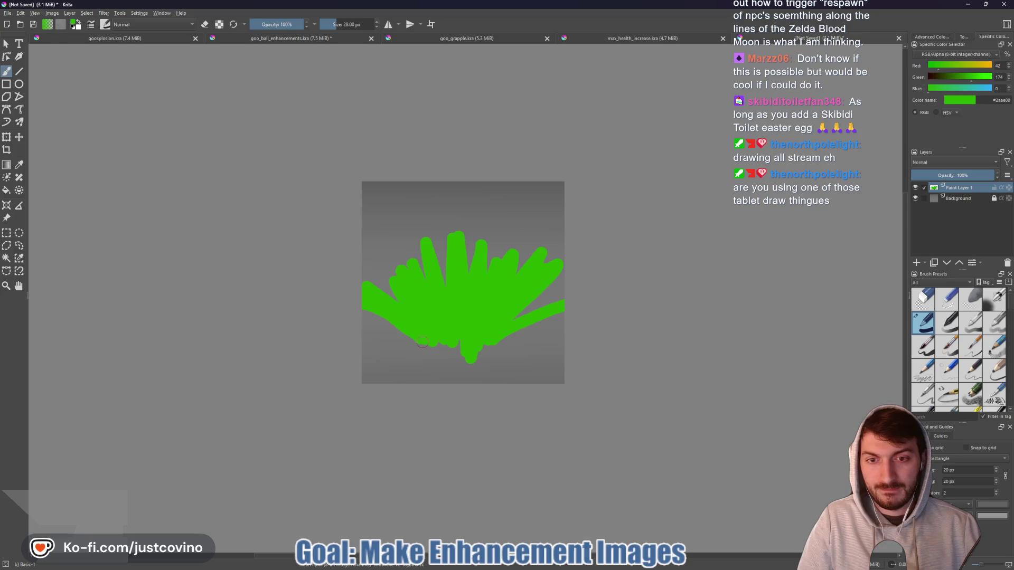
- Fill the blob's lower gaps, then undo every remaining green stroke to blank the canvas
drag(482, 347, 377, 334)
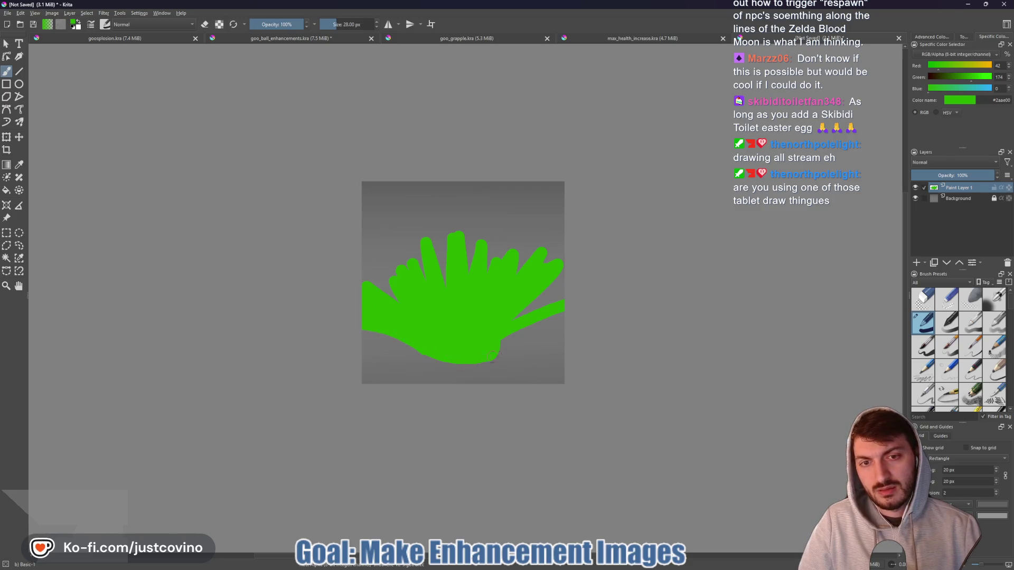
drag(492, 350, 562, 330)
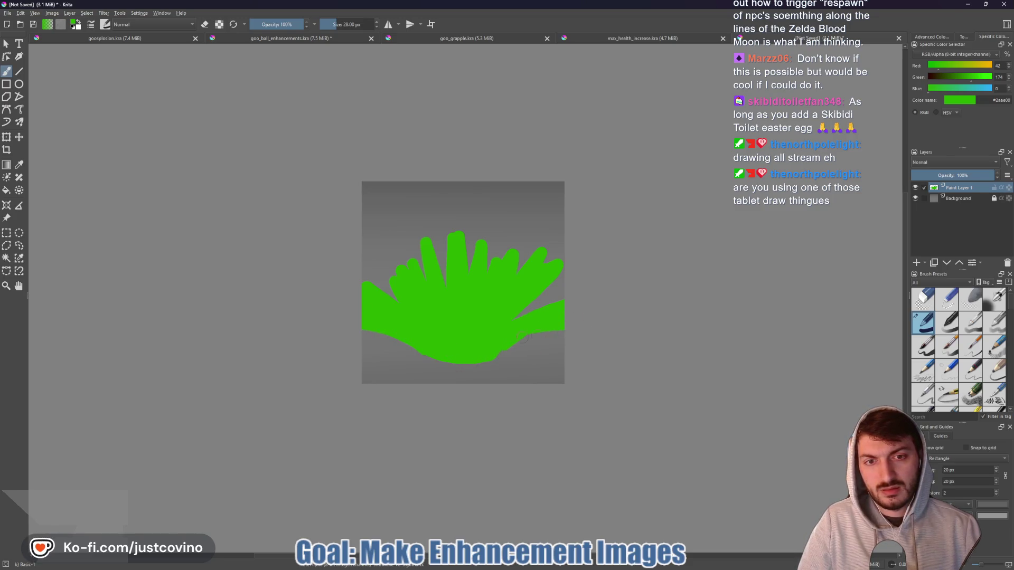
drag(499, 356, 561, 333)
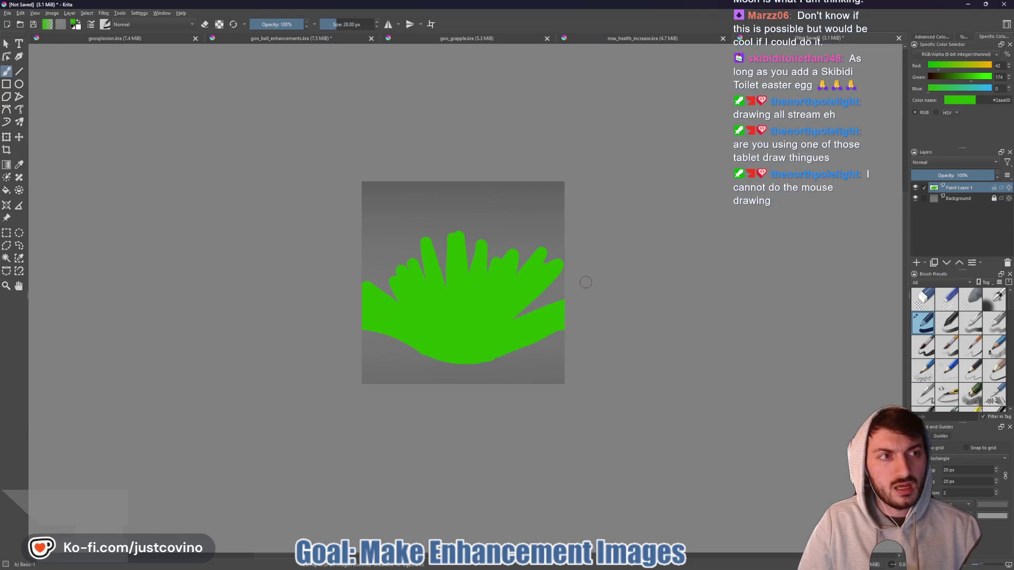
key(ctrl+z)
key(ctrl+z)
key(ctrl+z)
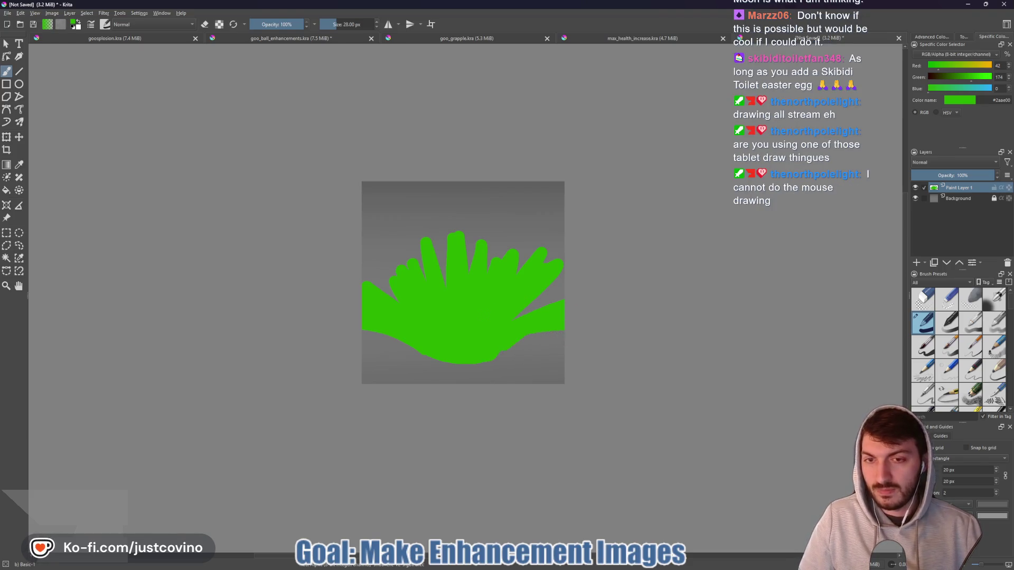
key(ctrl+z)
key(ctrl+z)
key(ctrl+z)
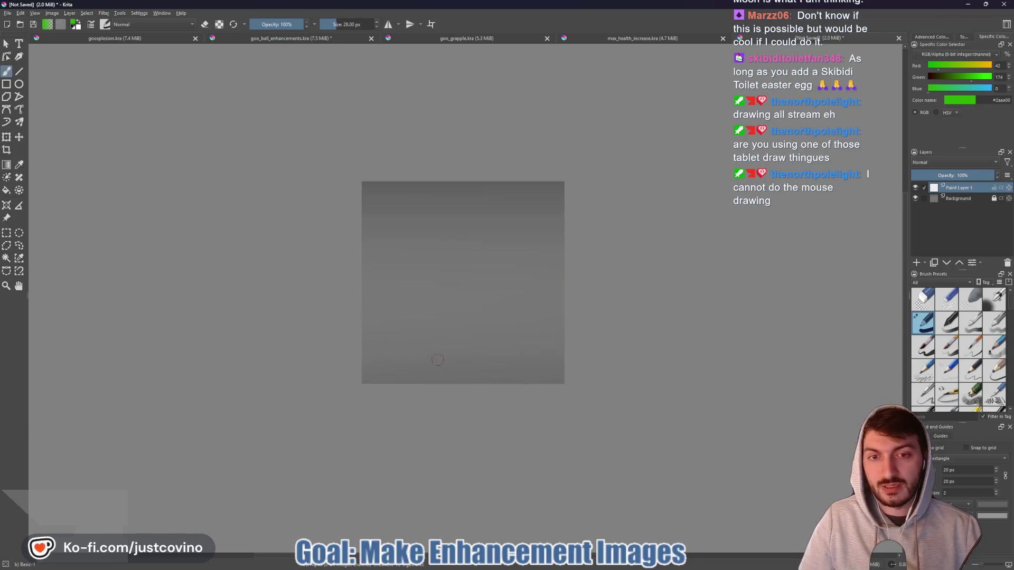
- Copy #3eff00 from the notes and apply it as the paint colour with a 20 px brush
click(604, 567)
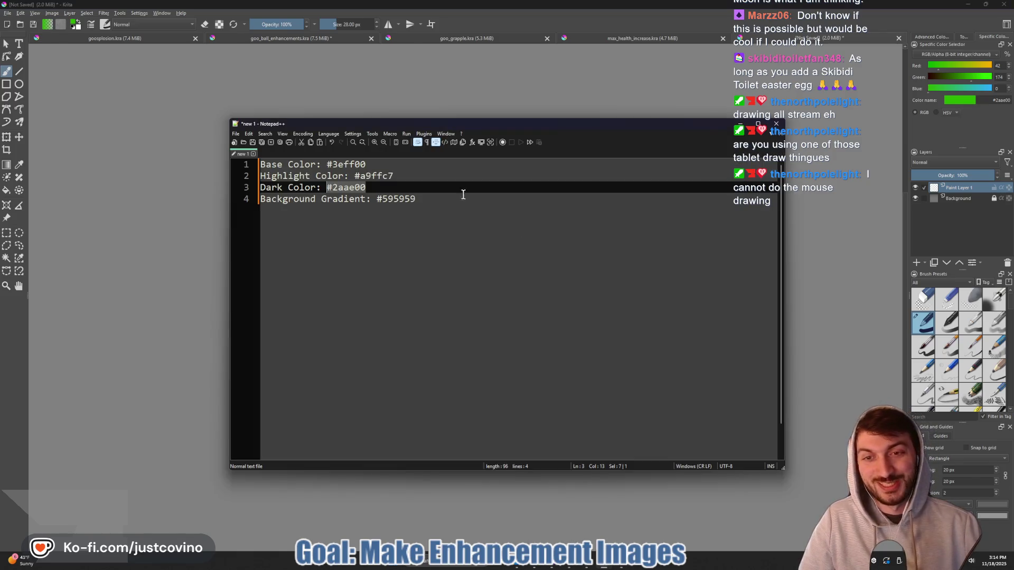
drag(375, 165, 327, 164)
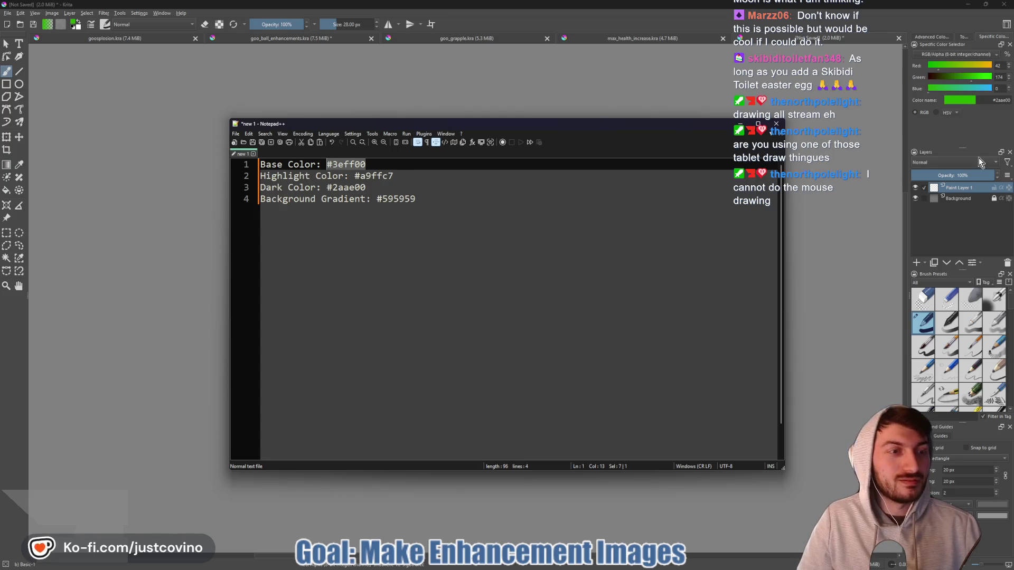
click(988, 99)
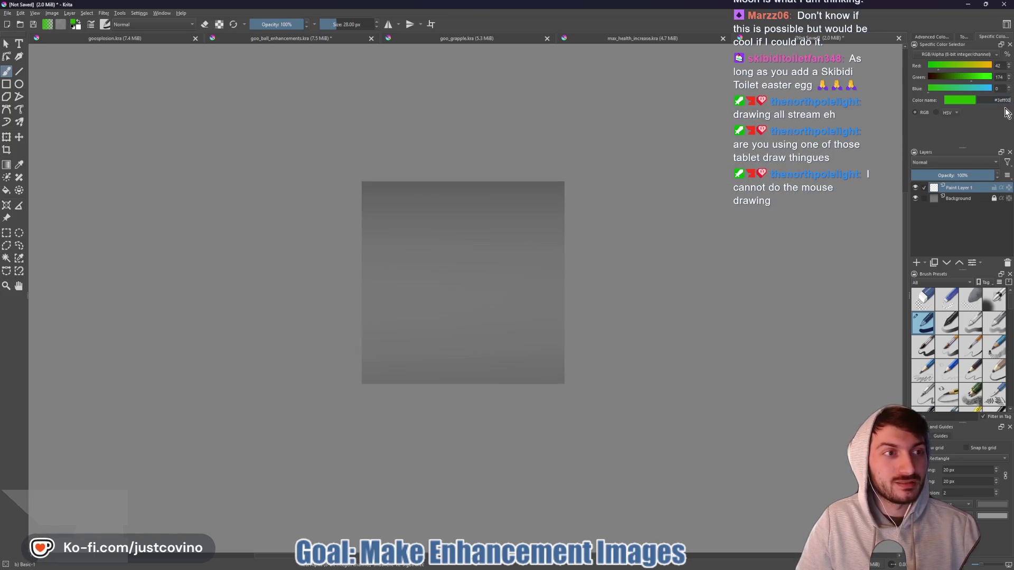
key(Return)
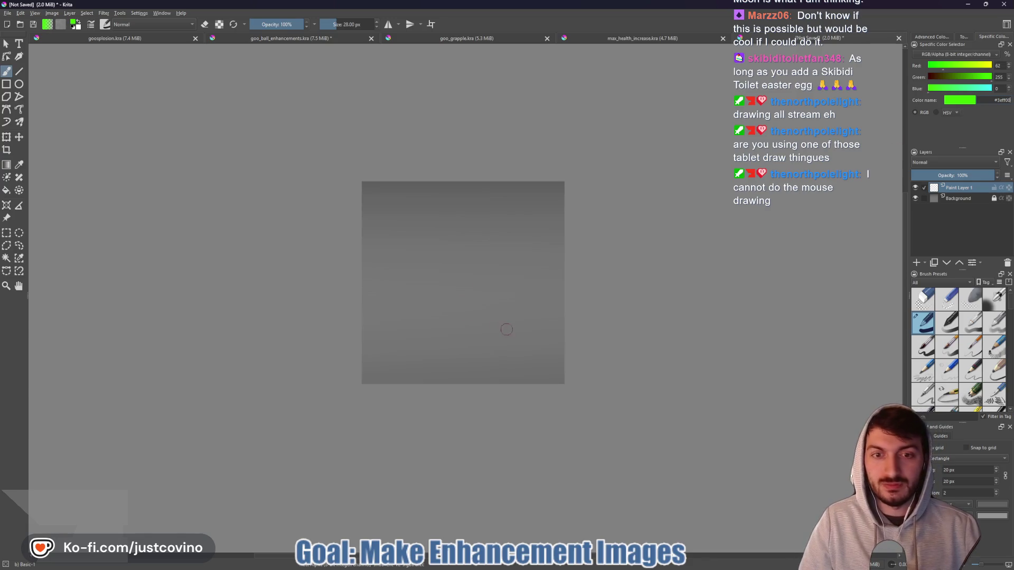
key(bracketleft)
key(bracketleft)
key(bracketleft)
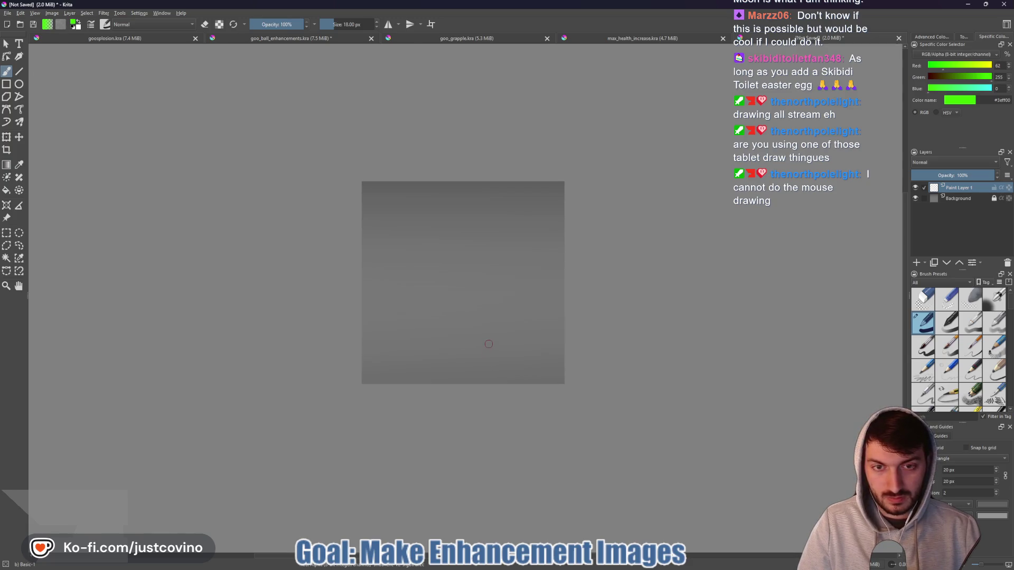
- Paint the large bright green spiky fan-shaped blob, then add an empty Paint Layer 2
drag(487, 345, 563, 299)
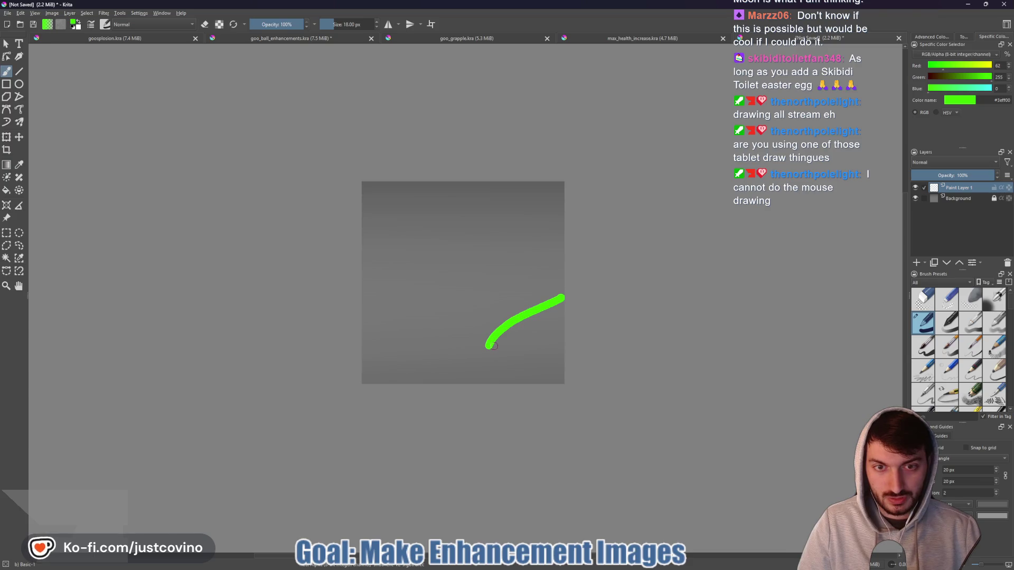
drag(415, 342, 356, 296)
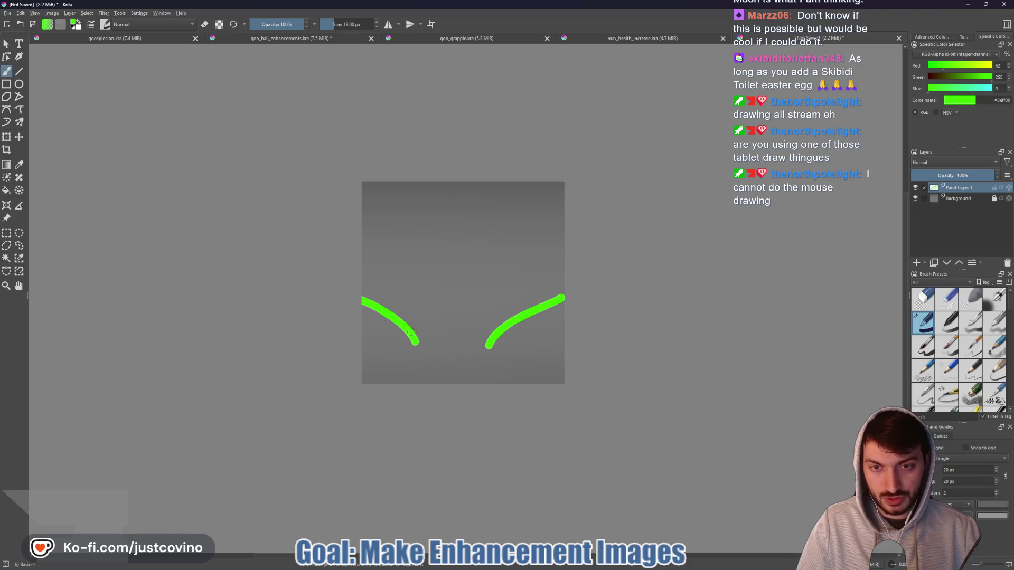
mouse_move(420, 340)
mouse_down()
mouse_move(372, 296)
mouse_move(422, 290)
mouse_move(406, 273)
mouse_move(434, 335)
mouse_move(449, 270)
mouse_move(473, 261)
mouse_move(520, 276)
mouse_move(483, 341)
mouse_move(562, 292)
mouse_move(535, 261)
mouse_up()
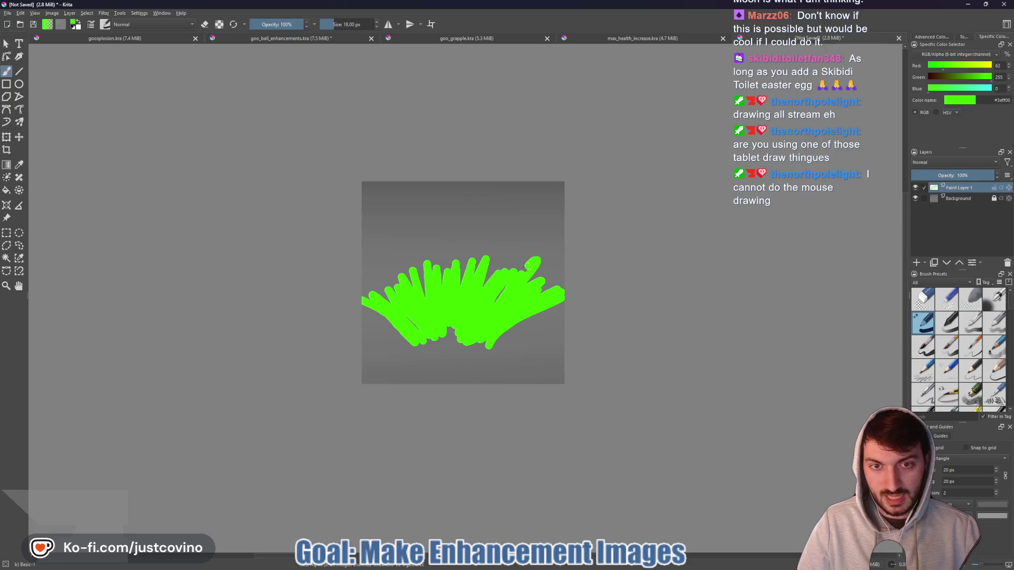
mouse_move(488, 300)
mouse_down()
mouse_move(478, 272)
mouse_move(378, 293)
mouse_move(400, 299)
mouse_move(430, 231)
mouse_up()
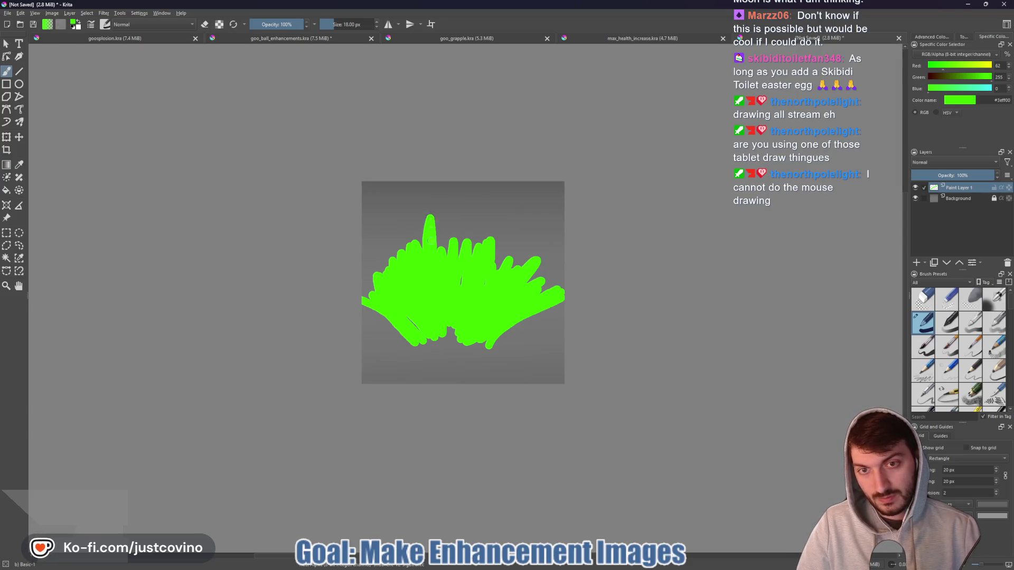
mouse_move(413, 345)
mouse_down()
mouse_move(491, 346)
mouse_move(426, 339)
mouse_move(464, 347)
mouse_up()
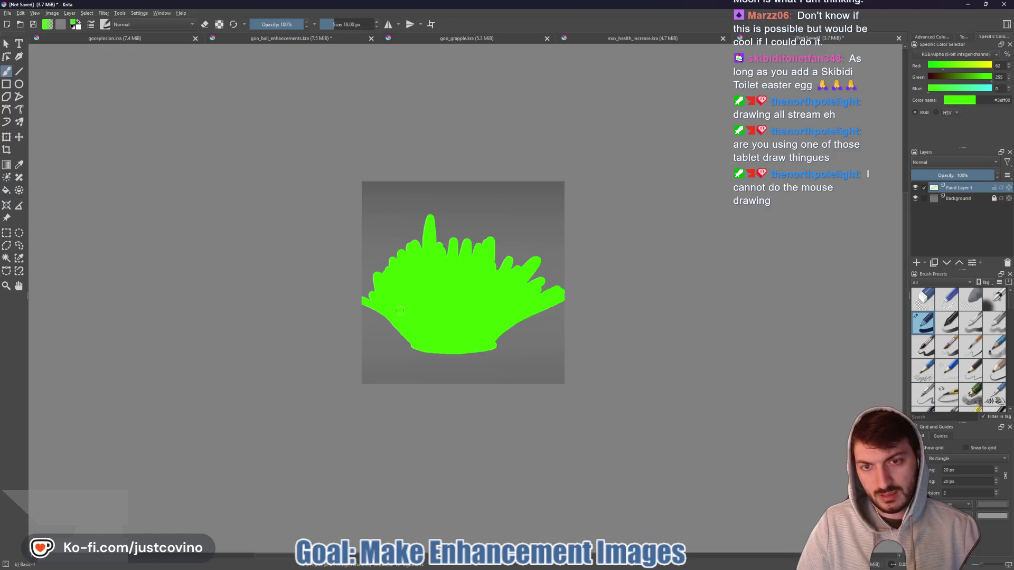
mouse_move(499, 346)
mouse_down()
mouse_move(560, 314)
mouse_move(369, 315)
mouse_up()
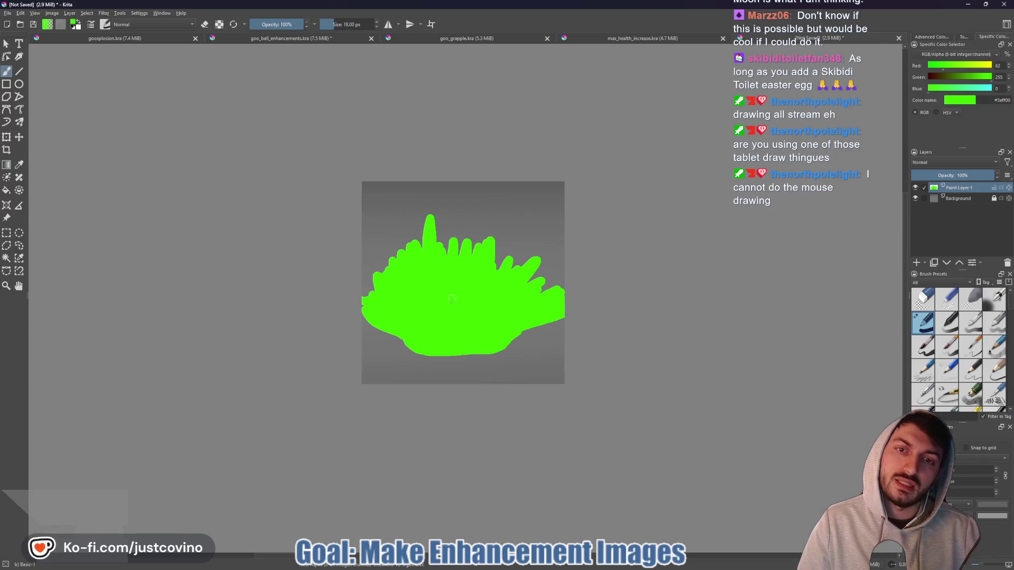
mouse_move(499, 242)
mouse_down()
mouse_move(510, 219)
mouse_move(528, 224)
mouse_move(518, 244)
mouse_up()
mouse_move(495, 279)
mouse_down()
mouse_move(536, 232)
mouse_move(546, 249)
mouse_move(543, 288)
mouse_up()
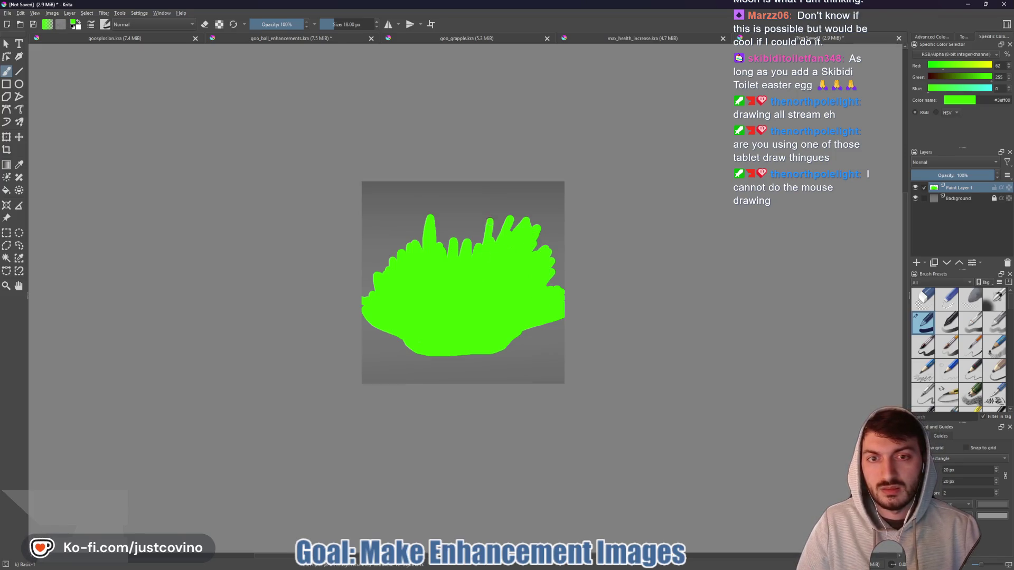
mouse_move(457, 245)
mouse_down()
mouse_move(406, 243)
mouse_move(397, 261)
mouse_move(375, 262)
mouse_move(366, 293)
mouse_up()
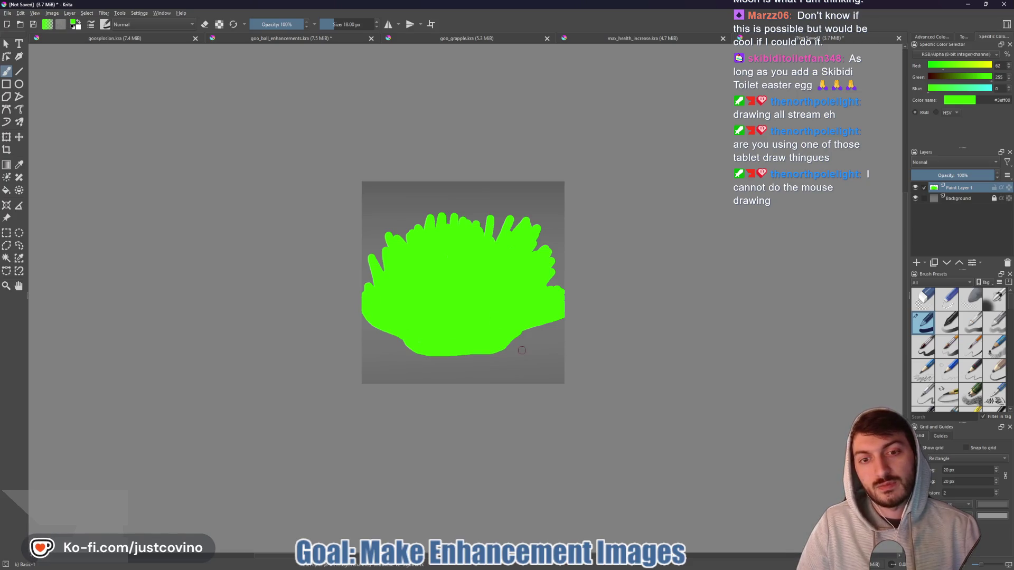
click(916, 263)
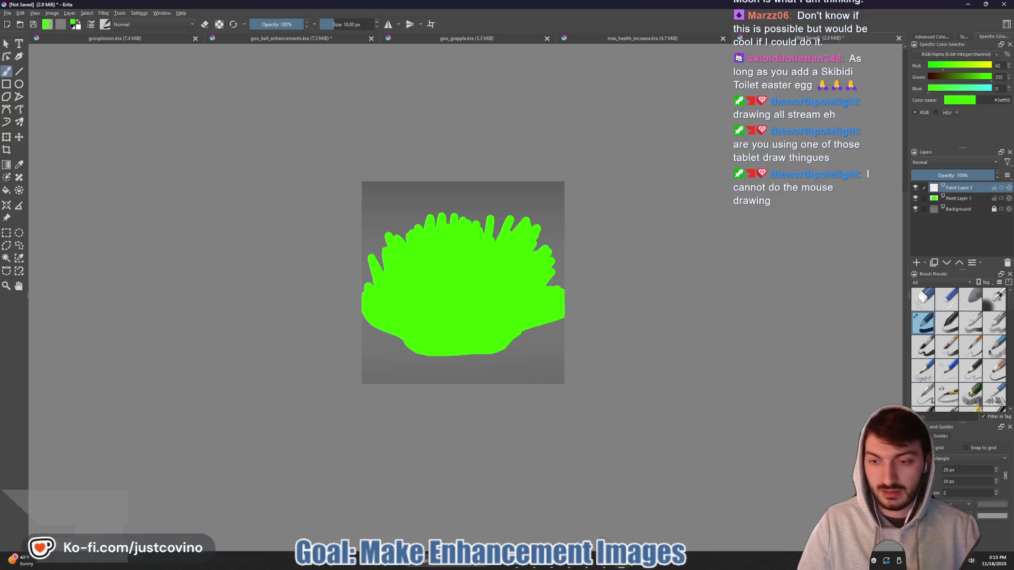
- Copy dark green #2aae00 from the notes, apply it as the paint colour, and shrink the brush to 11 px
click(610, 565)
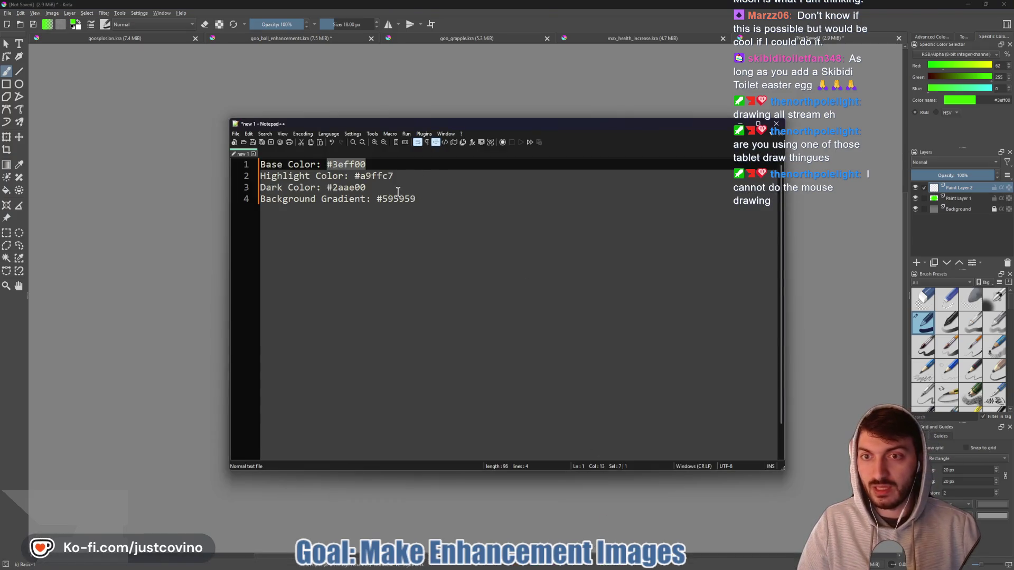
drag(370, 188, 326, 188)
key(ctrl+c)
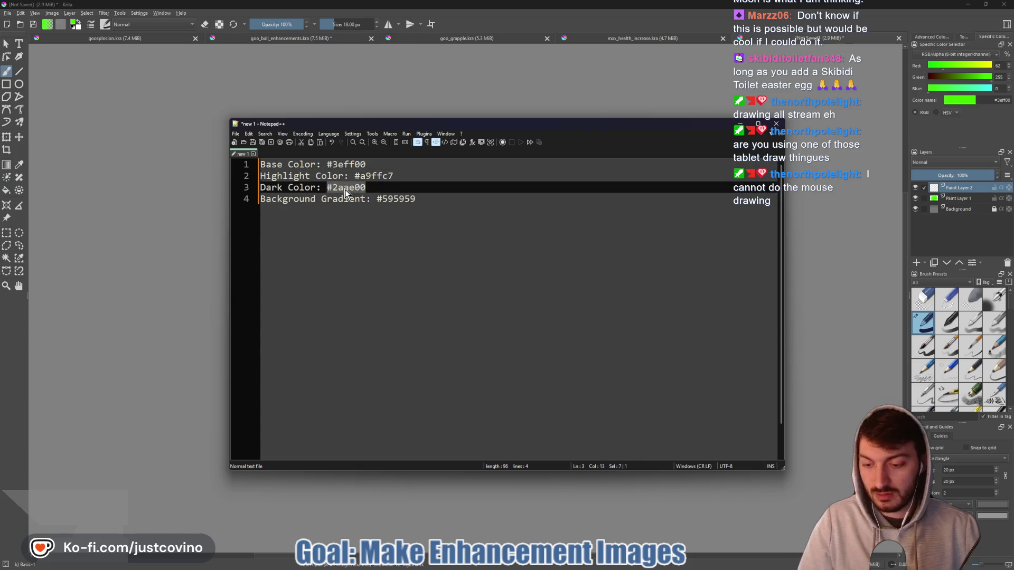
double_click(1007, 102)
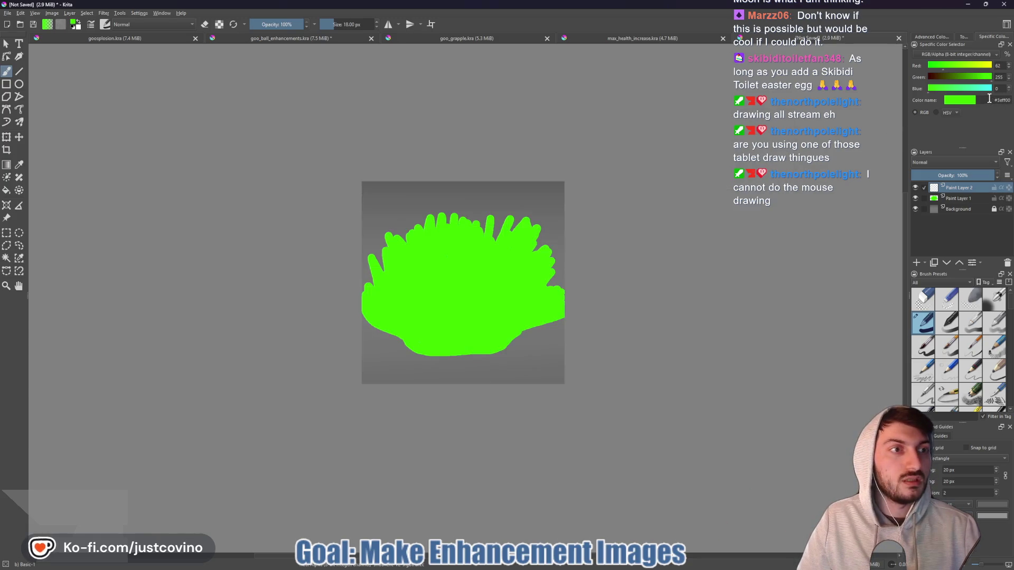
key(ctrl+v)
key(Return)
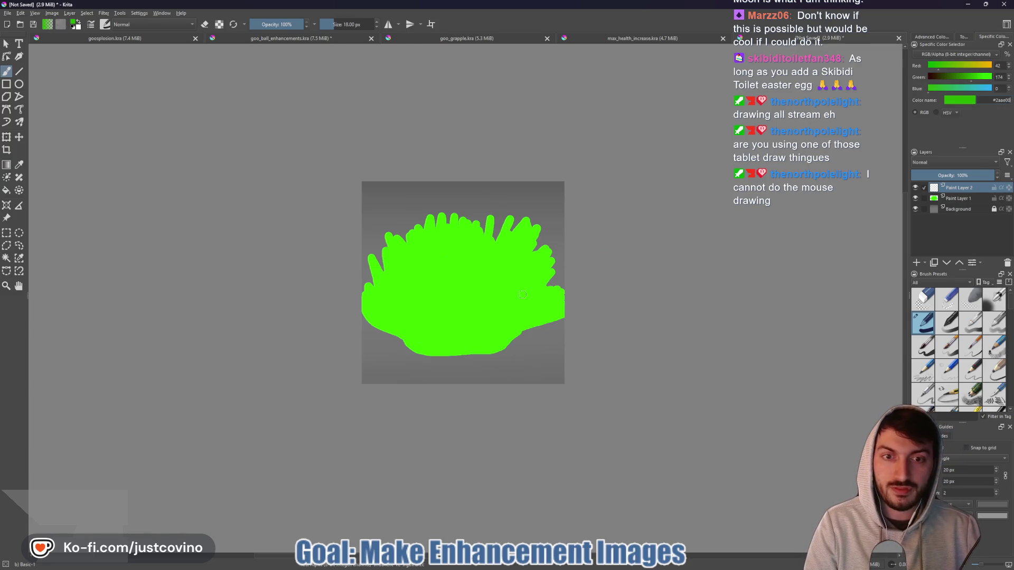
key(bracketleft)
key(bracketleft)
key(bracketleft)
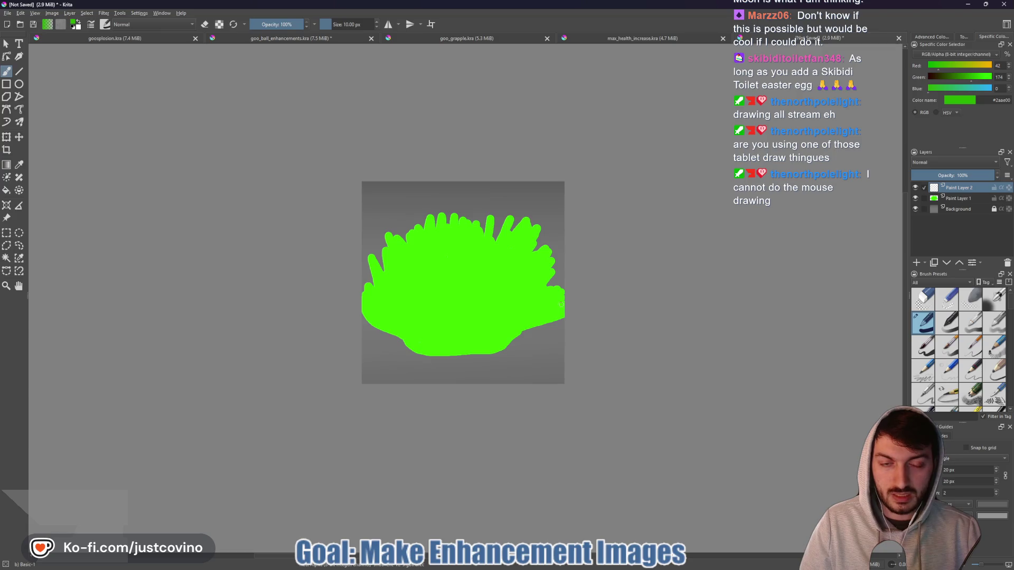
- Paint dark green shading strokes, undo them, and paint a zigzag across the left side
drag(560, 303, 504, 322)
drag(558, 291, 499, 317)
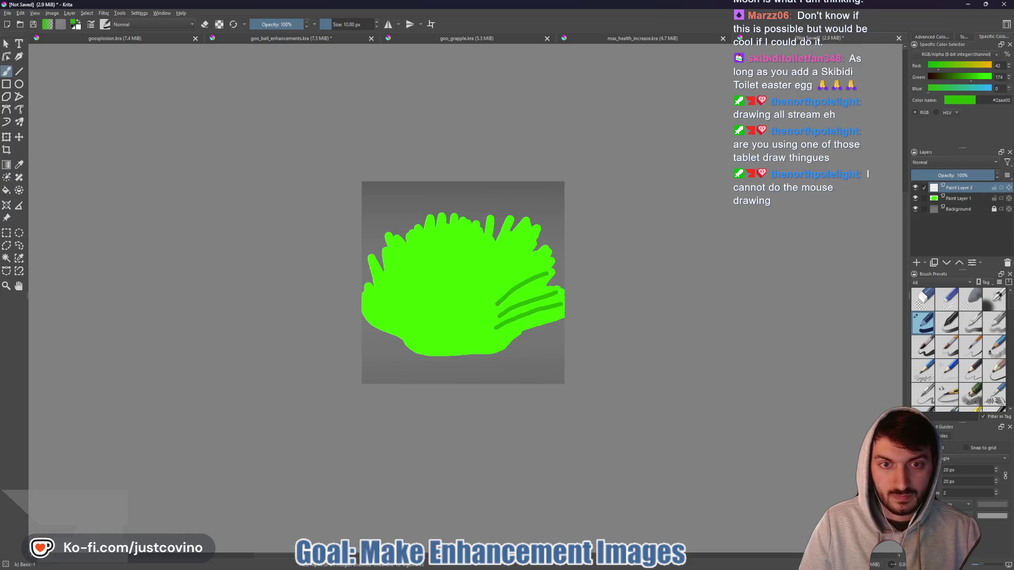
drag(533, 255, 477, 286)
drag(511, 235, 479, 273)
key(ctrl+z)
key(ctrl+z)
key(ctrl+z)
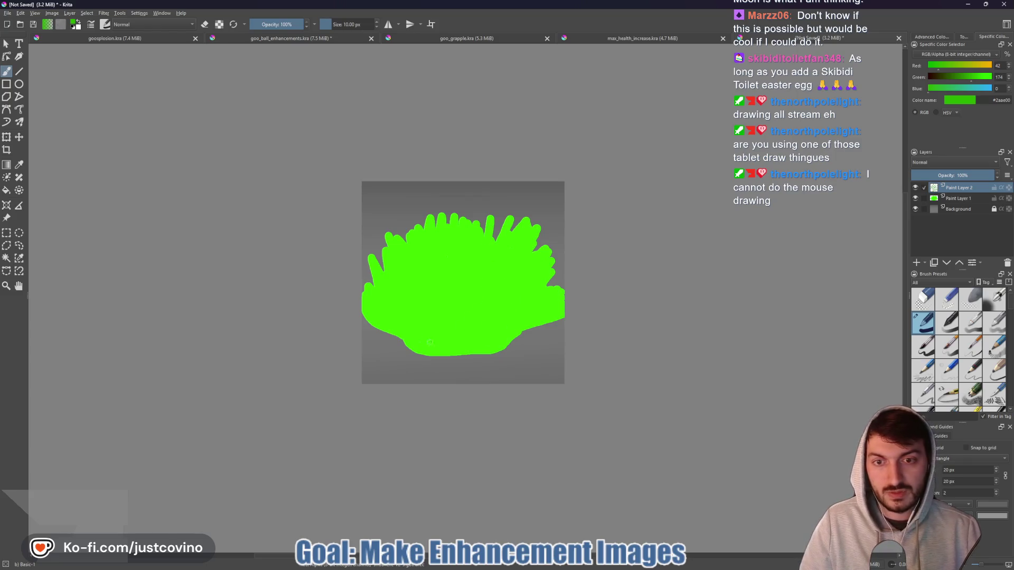
mouse_move(417, 340)
mouse_down()
mouse_move(376, 292)
mouse_move(421, 303)
mouse_move(446, 240)
mouse_move(478, 277)
mouse_move(512, 248)
mouse_move(533, 276)
mouse_move(528, 311)
mouse_move(485, 340)
mouse_up()
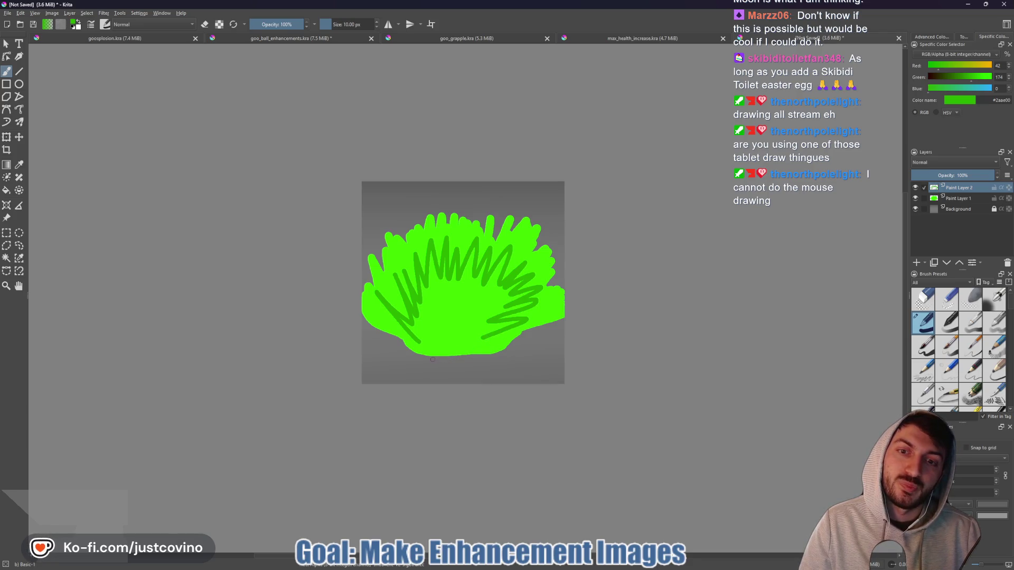
key(bracketright)
key(bracketright)
key(bracketright)
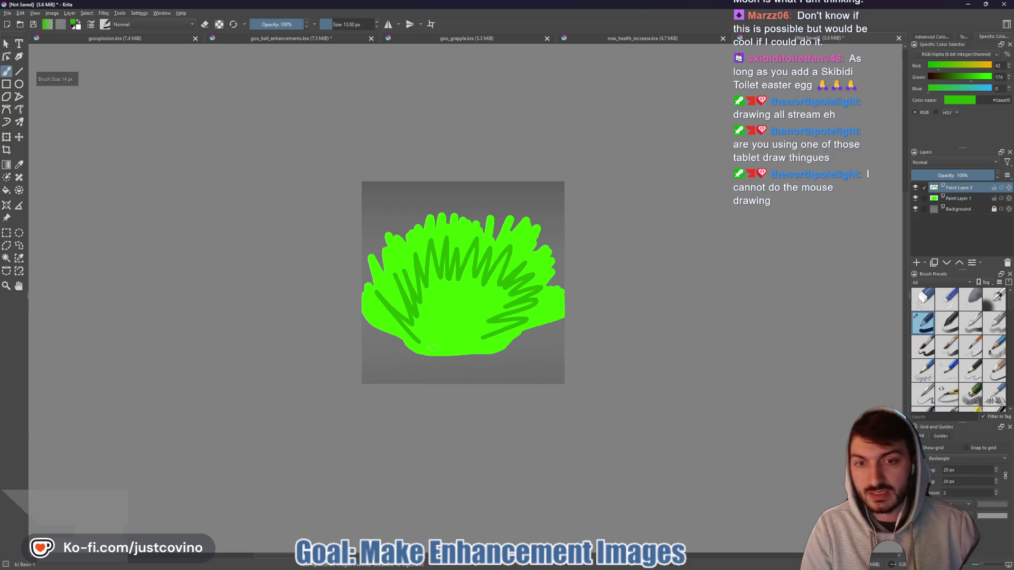
- Start the dark green outline at the left edge and trace the splash's right edge with a smaller brush
scroll(454, 350, up, 5)
scroll(417, 355, down, 5)
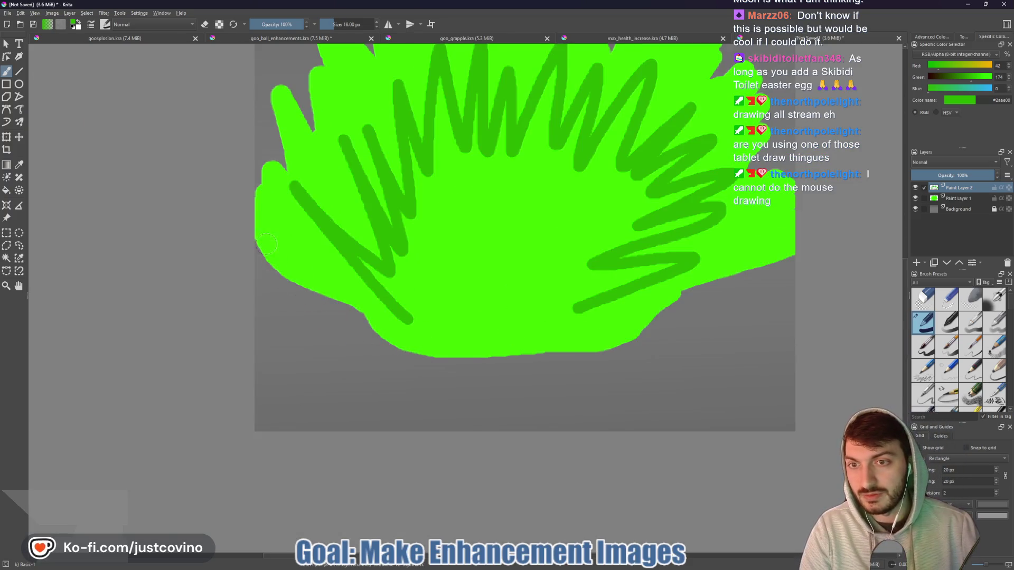
mouse_move(258, 239)
mouse_down()
mouse_move(282, 278)
mouse_move(377, 336)
mouse_move(465, 355)
mouse_move(618, 347)
mouse_move(787, 248)
mouse_up()
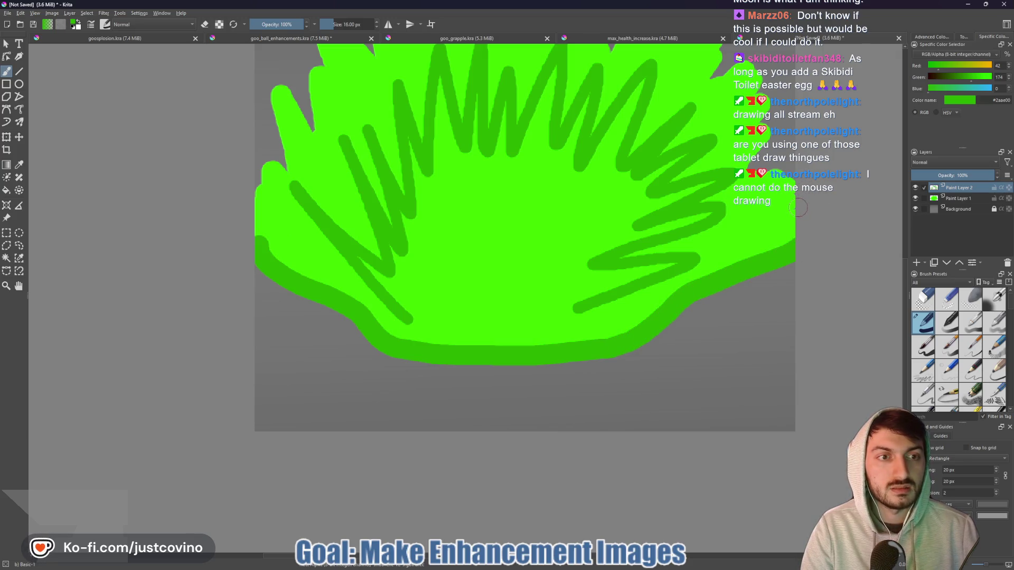
key(bracketleft)
mouse_move(797, 210)
mouse_down()
mouse_move(779, 220)
mouse_move(789, 180)
mouse_move(782, 175)
mouse_up()
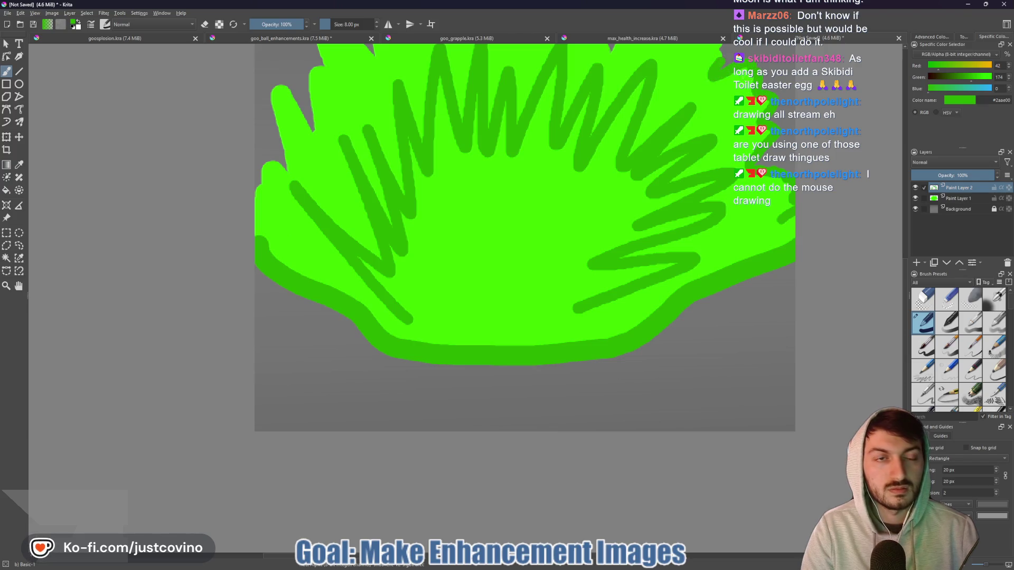
- Continue the dark green outline along the top bumps and down the left edge
mouse_move(707, 78)
mouse_down()
mouse_move(621, 334)
mouse_move(627, 285)
mouse_move(586, 252)
mouse_move(540, 290)
mouse_move(536, 251)
mouse_move(515, 294)
mouse_up()
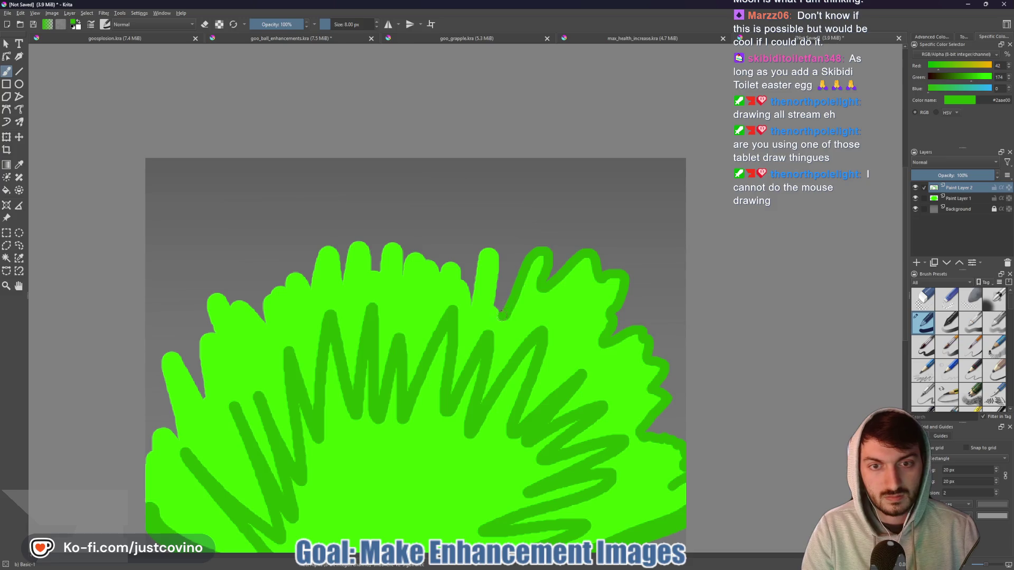
mouse_move(471, 299)
mouse_down()
mouse_move(454, 260)
mouse_move(441, 269)
mouse_move(437, 244)
mouse_move(421, 256)
mouse_up()
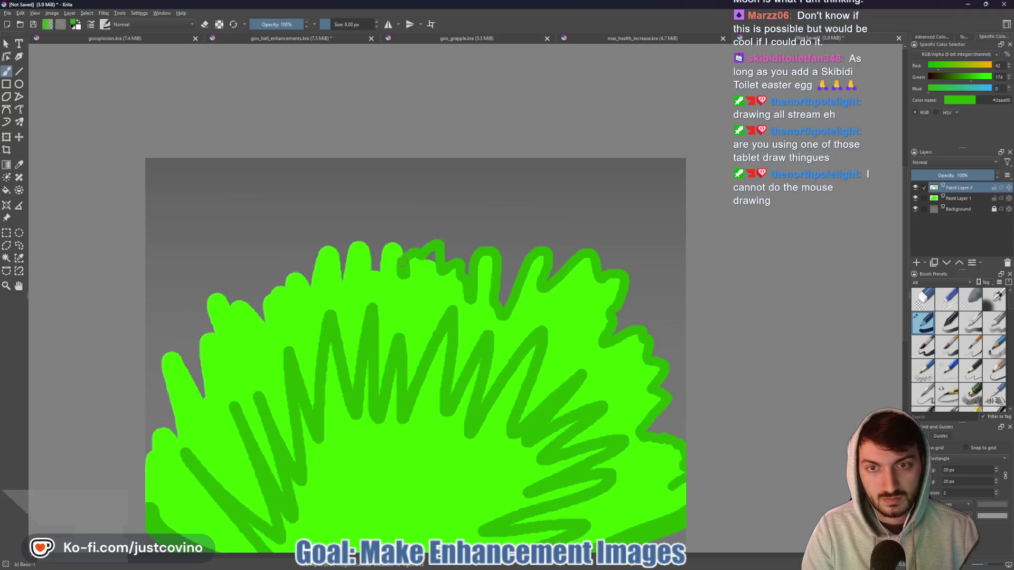
mouse_move(350, 246)
mouse_down()
mouse_move(341, 278)
mouse_move(334, 248)
mouse_move(313, 252)
mouse_up()
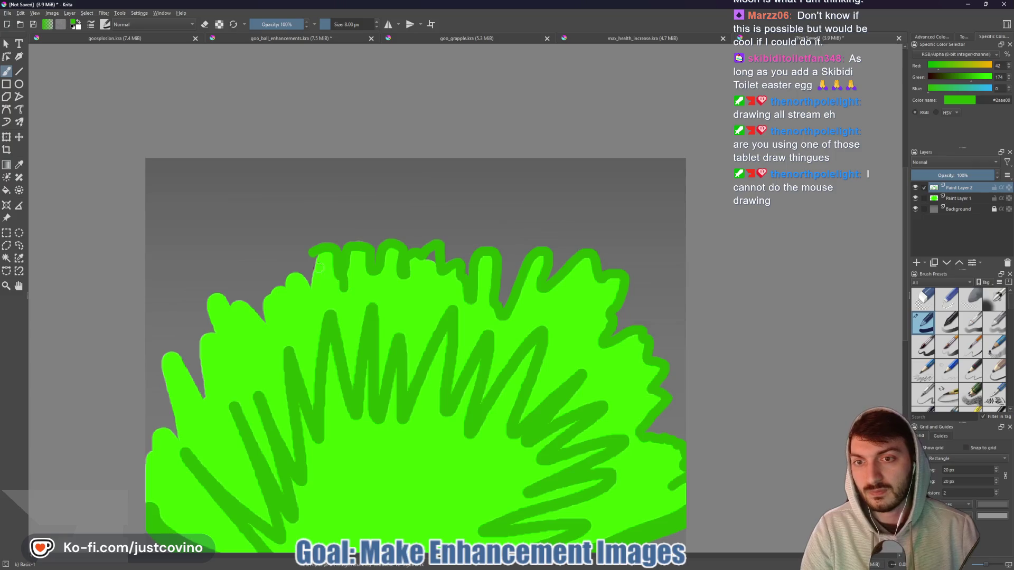
mouse_move(295, 274)
mouse_down()
mouse_move(272, 294)
mouse_move(266, 320)
mouse_move(228, 299)
mouse_up()
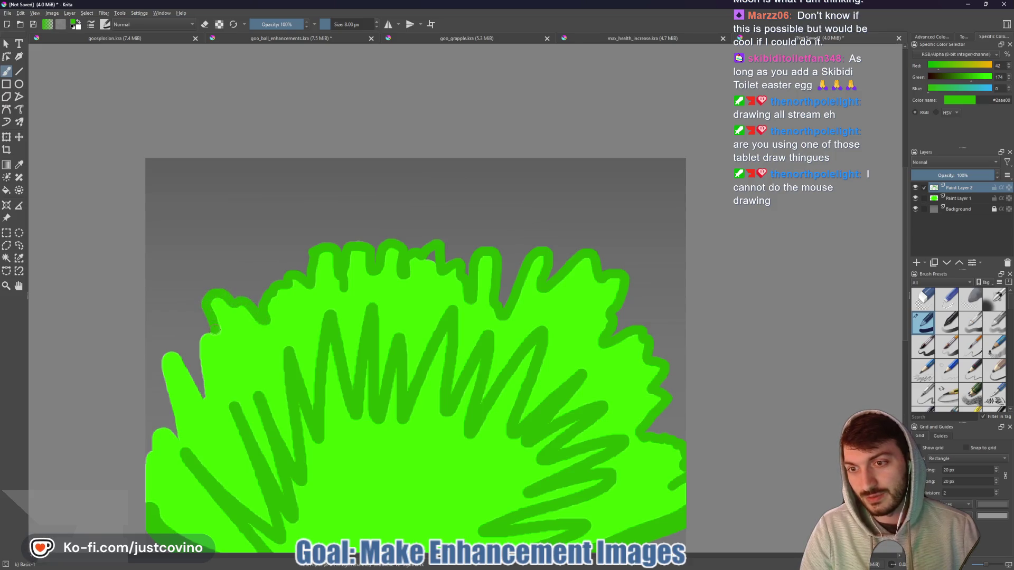
mouse_move(205, 339)
mouse_down()
mouse_move(203, 395)
mouse_move(166, 349)
mouse_move(162, 377)
mouse_up()
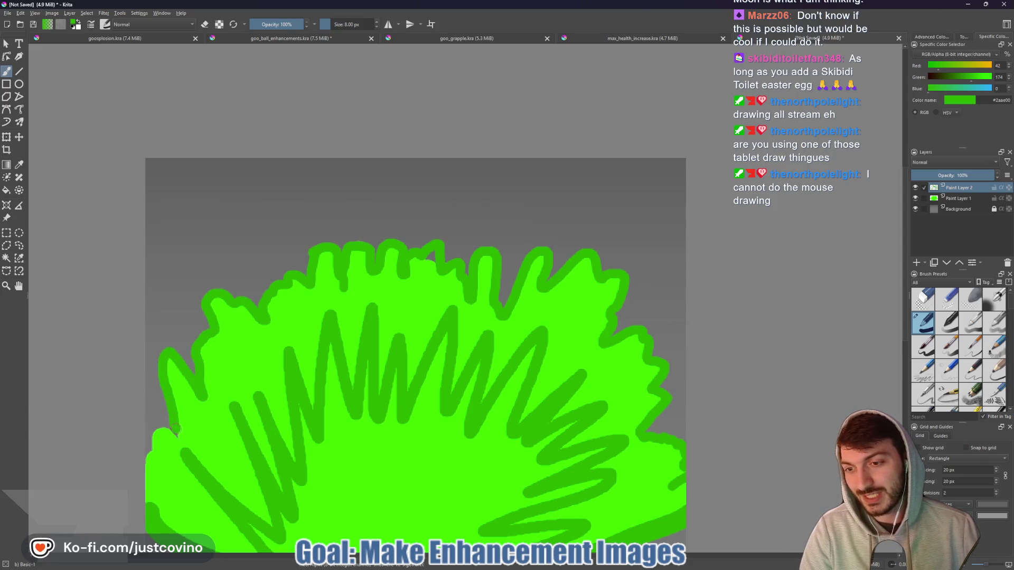
drag(155, 450, 141, 475)
scroll(392, 362, down, 1)
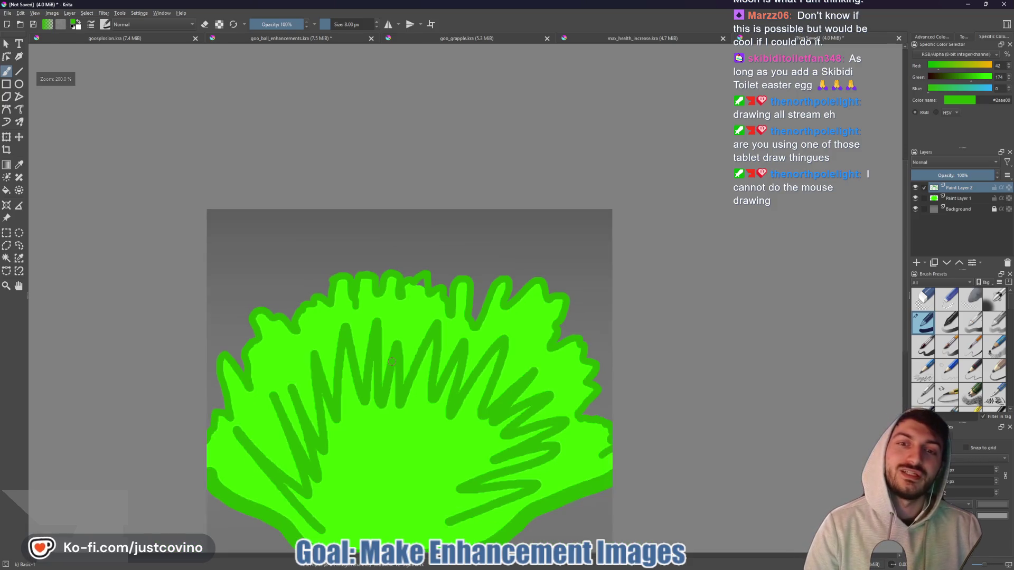
- Sample the greens from the canvas and touch up the shape's left edge in dark green
click(954, 198)
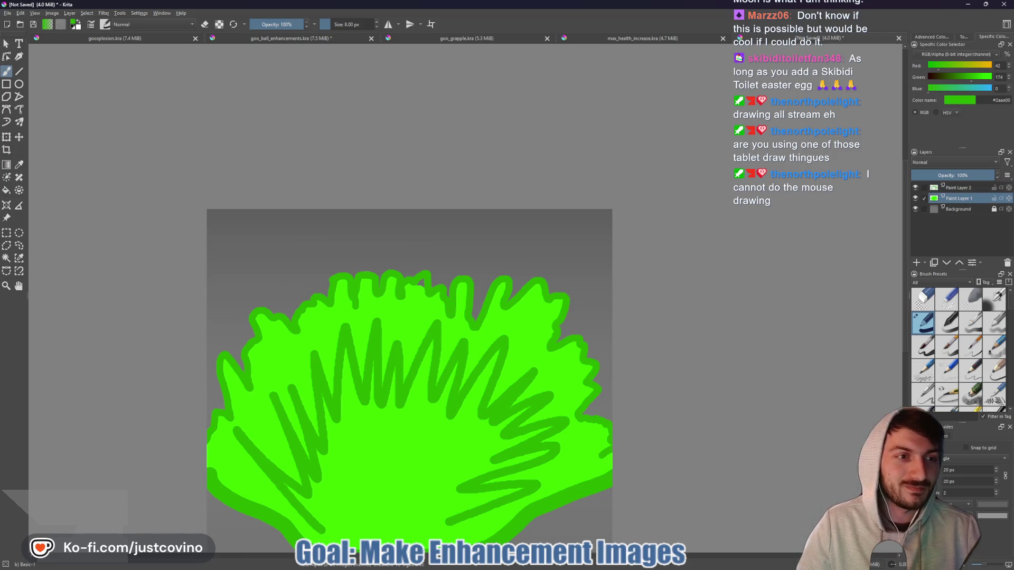
ctrl+click(417, 307)
scroll(418, 297, up, 2)
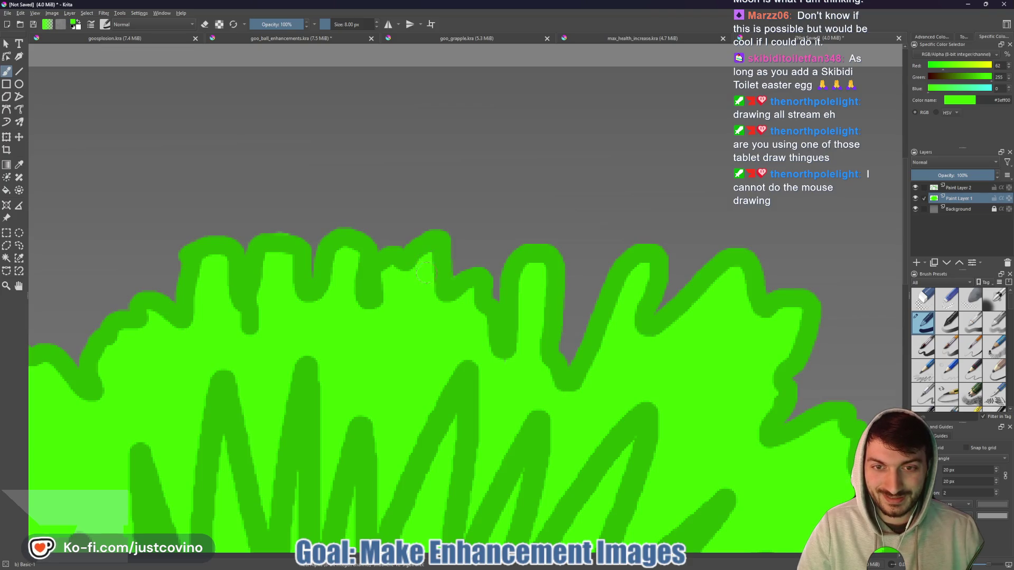
key(1)
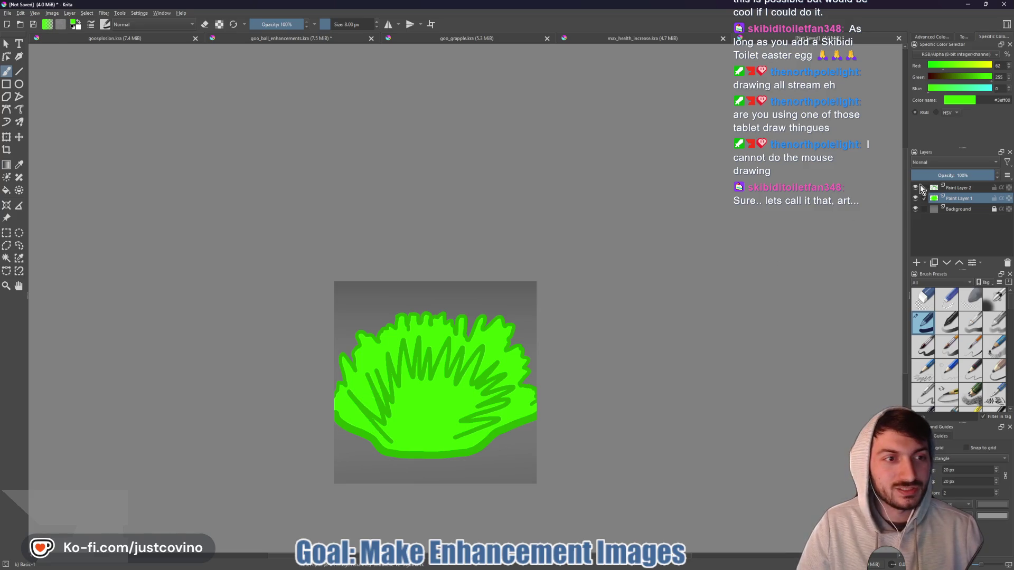
click(923, 188)
scroll(430, 388, up, 5)
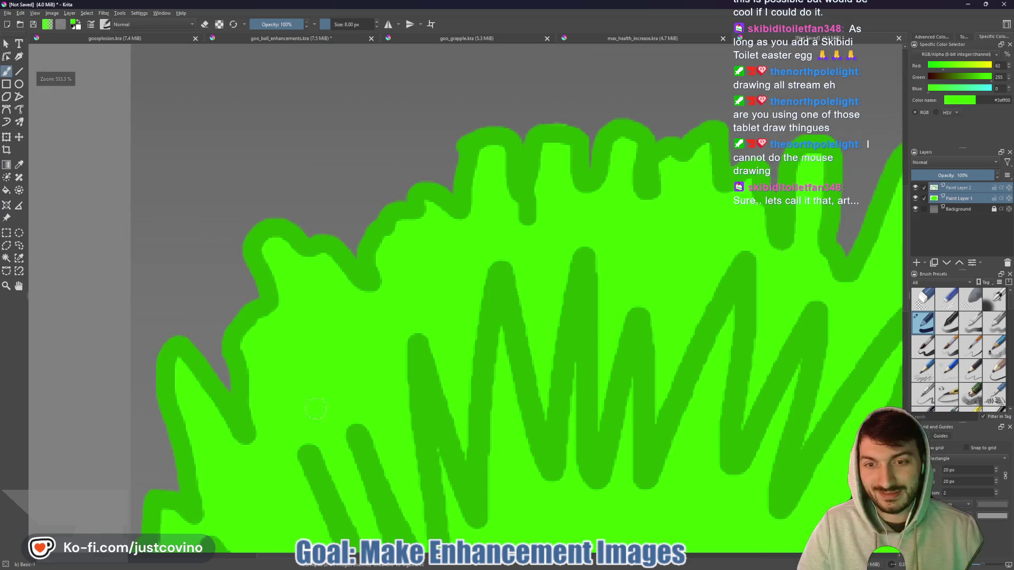
ctrl+click(429, 389)
scroll(198, 394, left, 3)
drag(191, 385, 193, 442)
drag(190, 407, 203, 359)
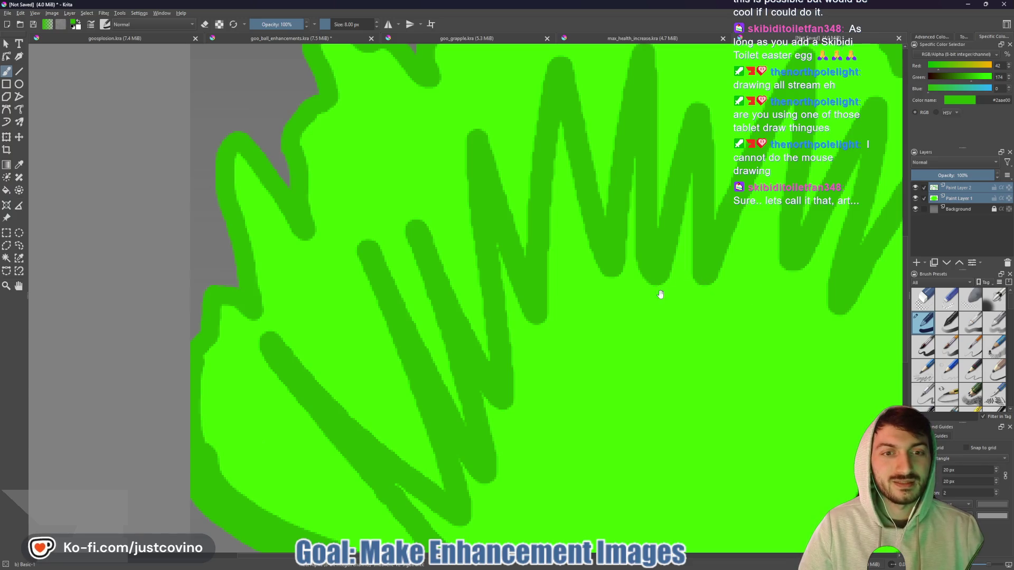
scroll(661, 294, down, 3)
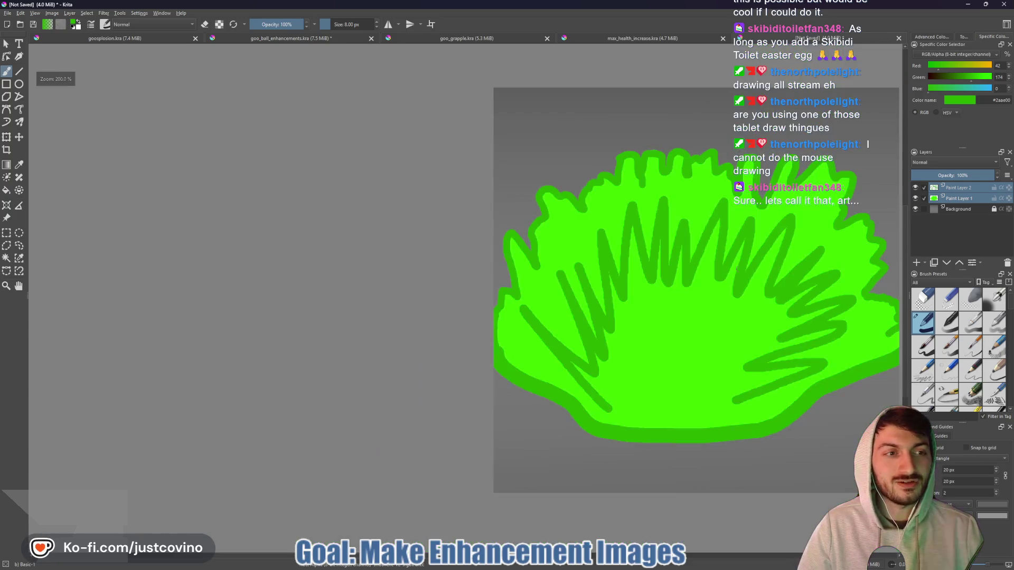
ctrl+click(950, 198)
- Add Paint Layer 3 and copy the #a9ffc7 highlight colour code from the notes
click(916, 263)
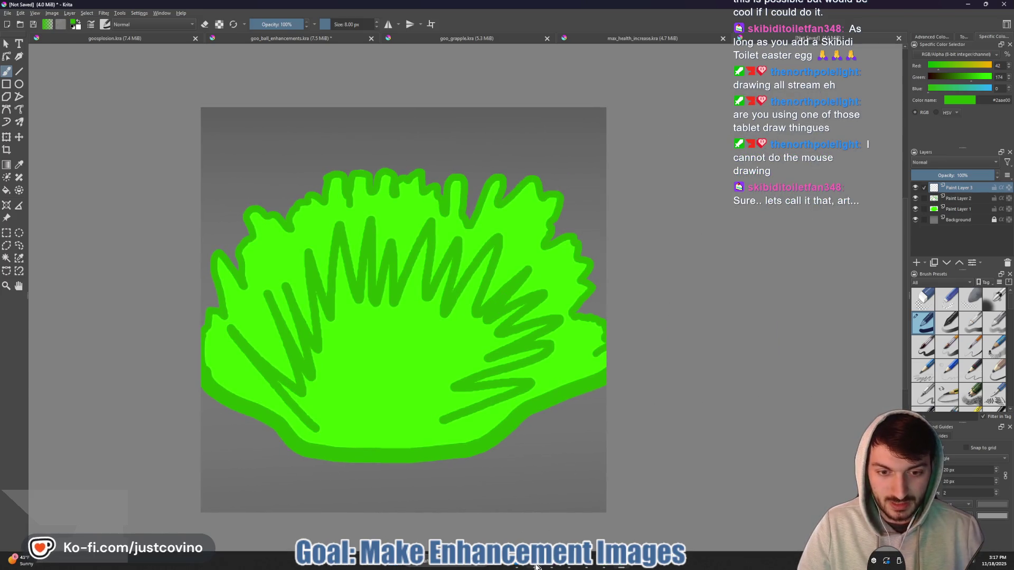
mouse_move(535, 566)
click(614, 566)
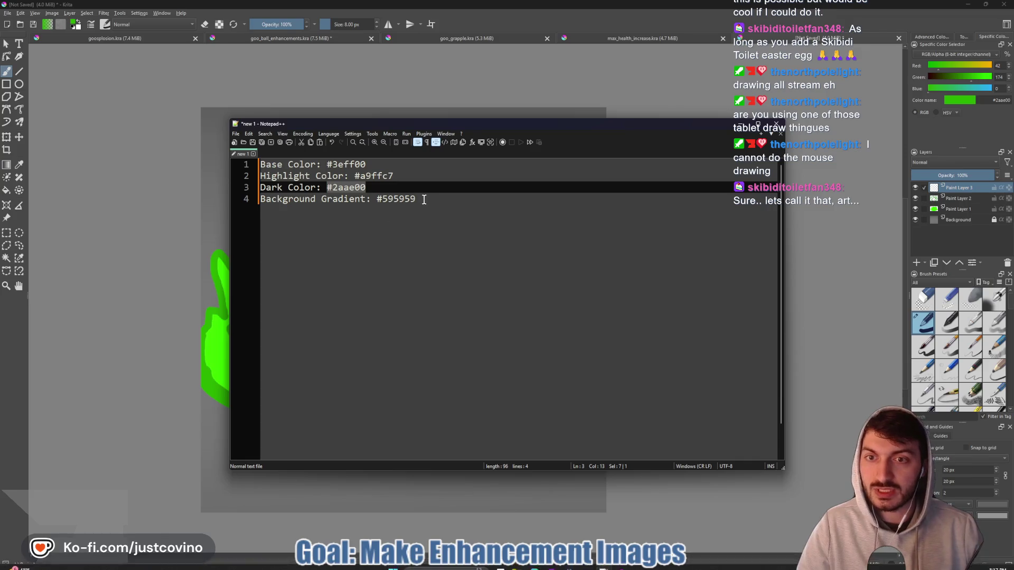
click(396, 176)
drag(396, 176, 356, 176)
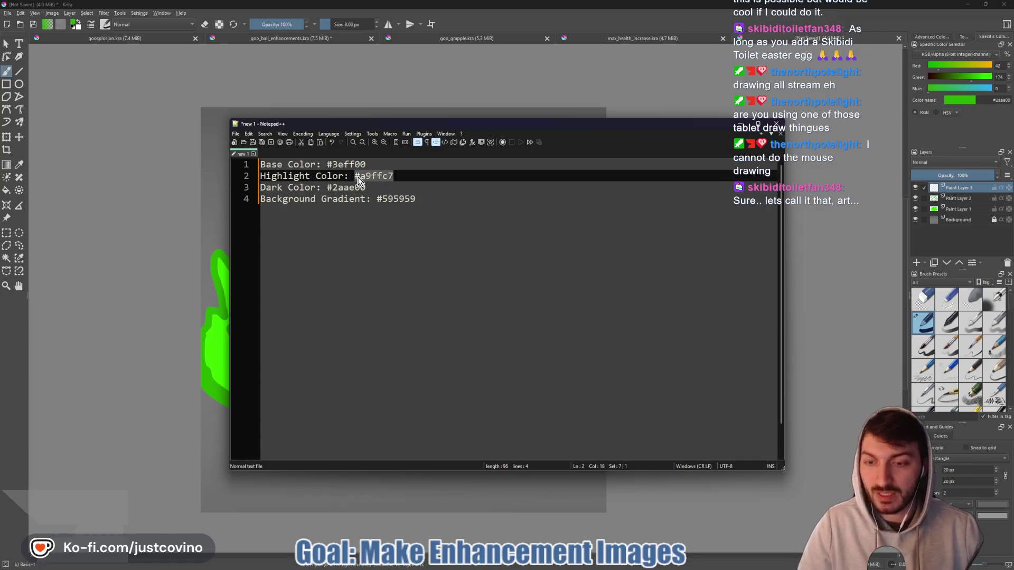
click(970, 130)
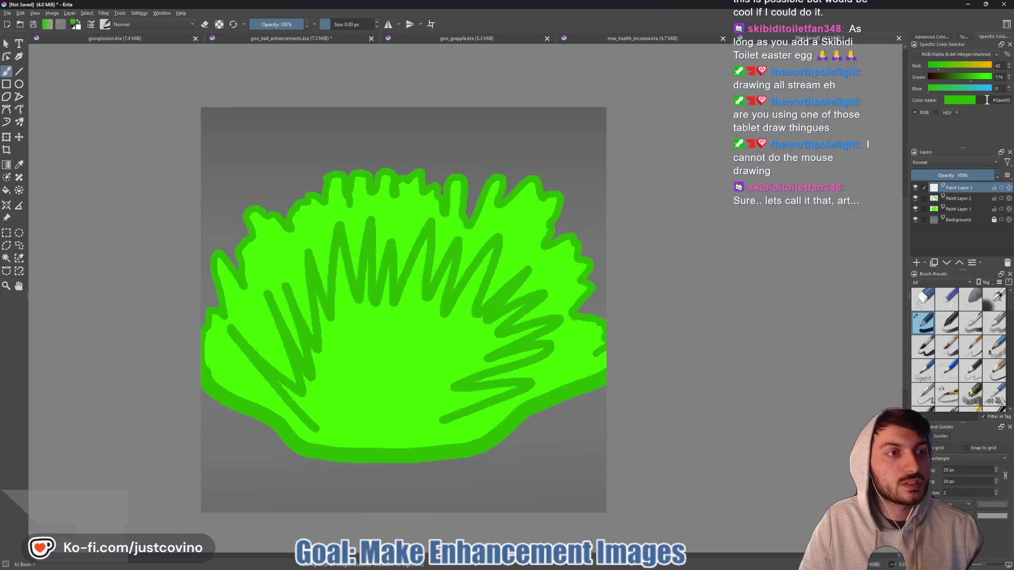
- Apply mint #a9ffc7 as the paint colour and enlarge the brush to 9 px
triple_click(1003, 100)
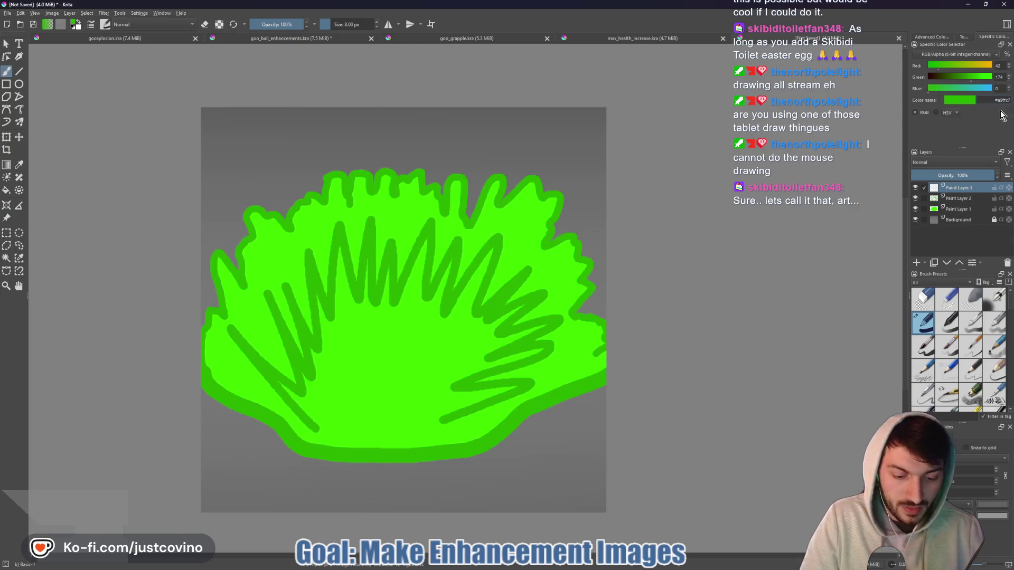
key(Return)
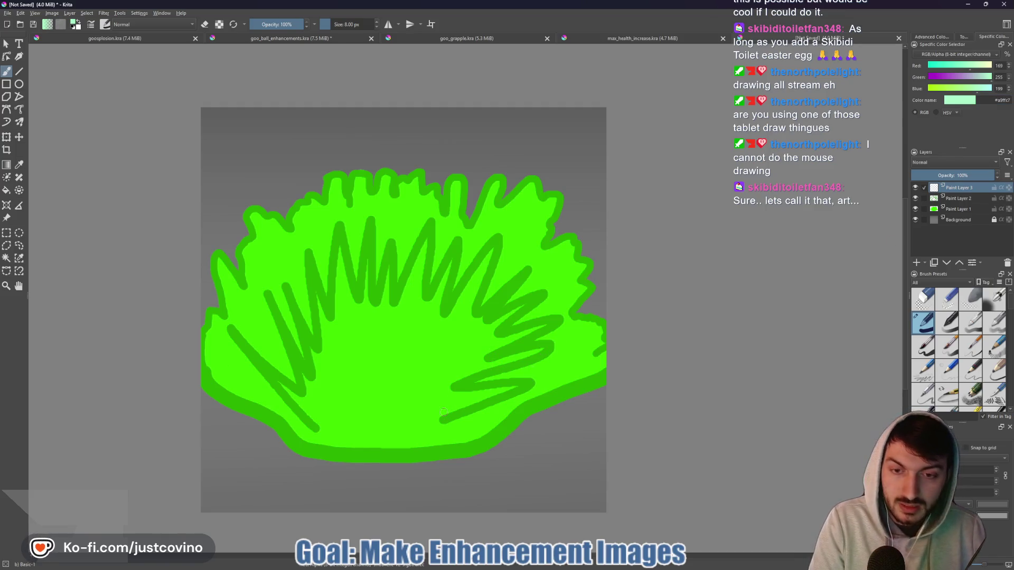
key(bracketright)
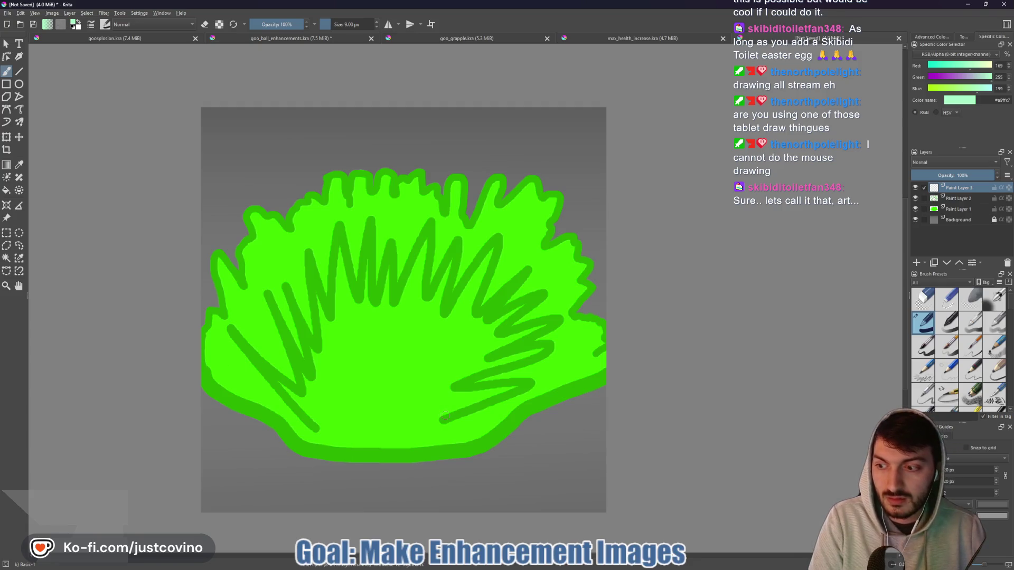
- Paint mint along the inner rim, then fill the bush's centre with a 35 px brush
scroll(445, 417, up, 3)
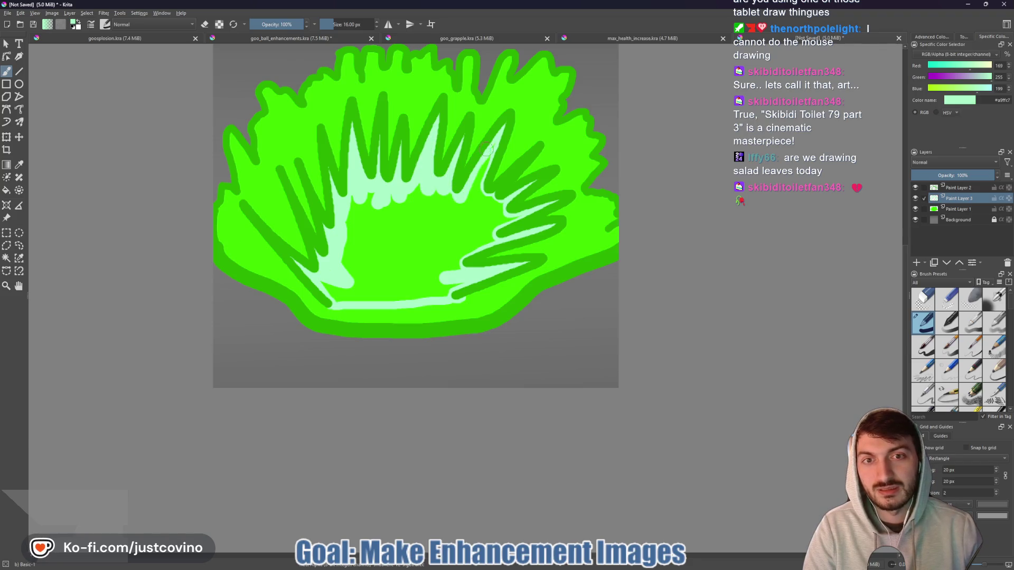
drag(479, 186, 496, 210)
key(bracketright)
key(bracketright)
key(bracketright)
mouse_move(491, 232)
mouse_down()
mouse_move(370, 214)
mouse_move(347, 291)
mouse_move(457, 280)
mouse_move(453, 226)
mouse_move(448, 273)
mouse_move(470, 210)
mouse_move(368, 236)
mouse_up()
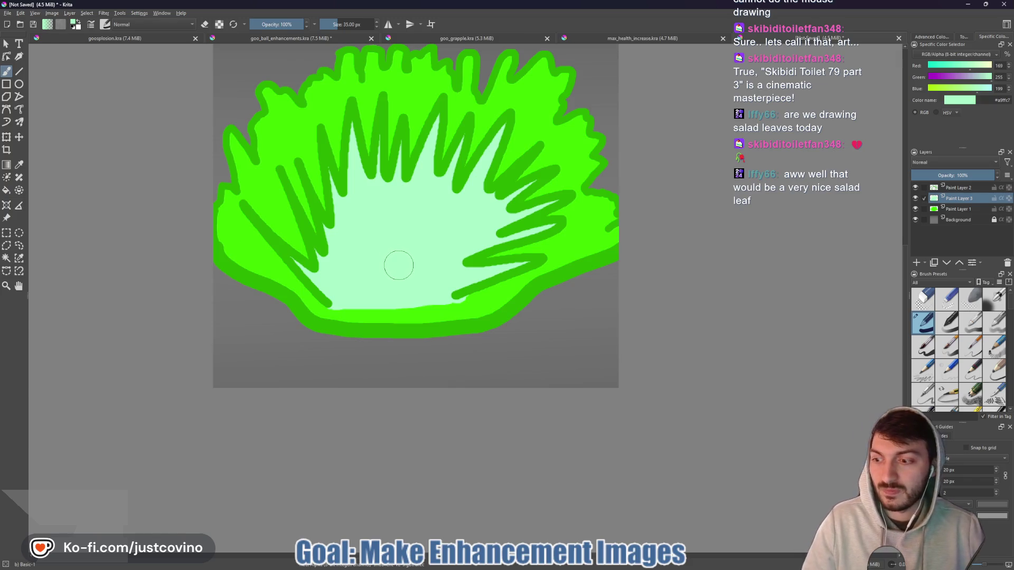
scroll(401, 266, down, 1)
scroll(401, 265, down, 1)
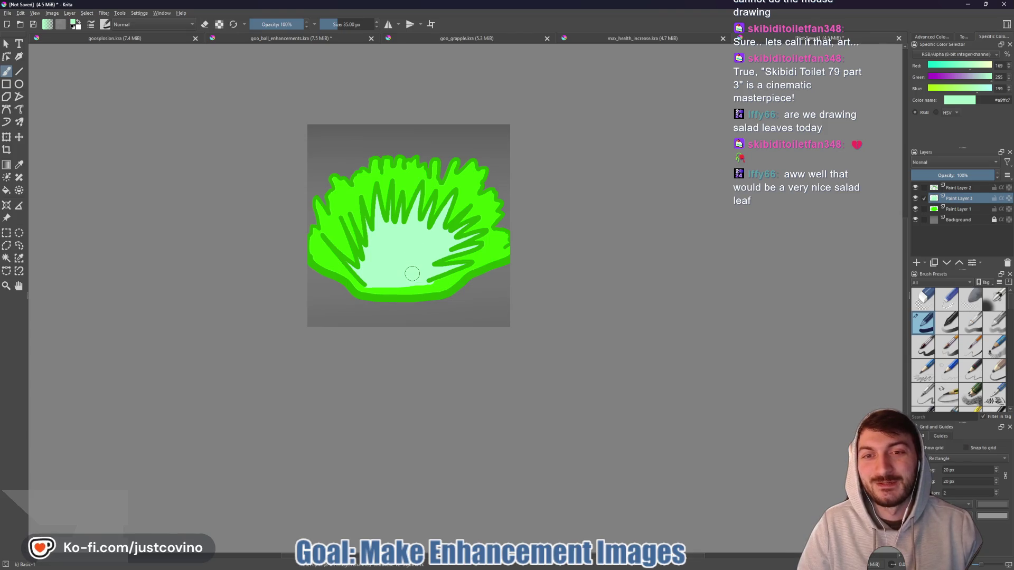
ctrl+click(467, 259)
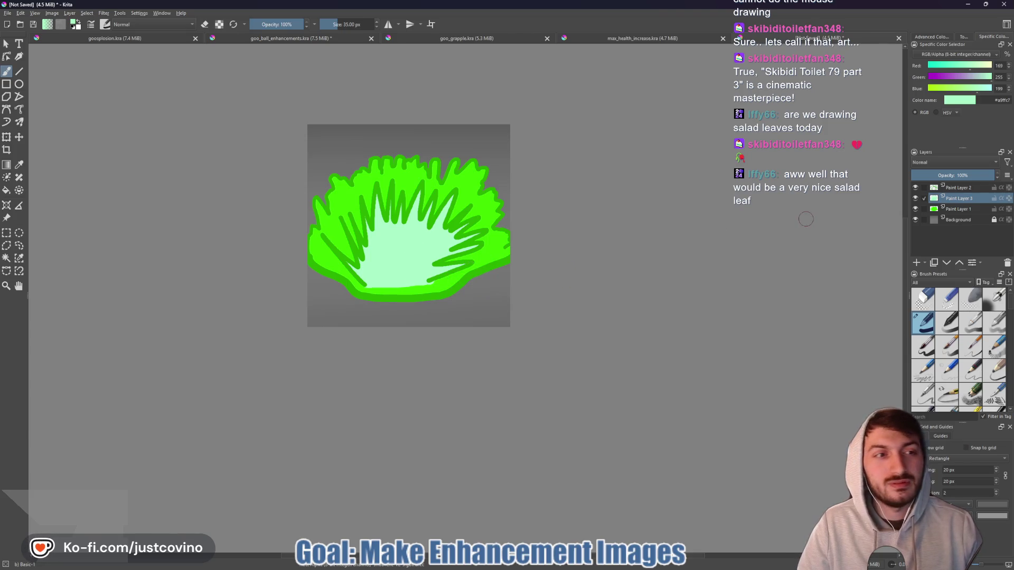
- Rename Paint Layer 3 to 'Highlight' and briefly toggle layer visibility to check the layers
double_click(963, 199)
text(H)
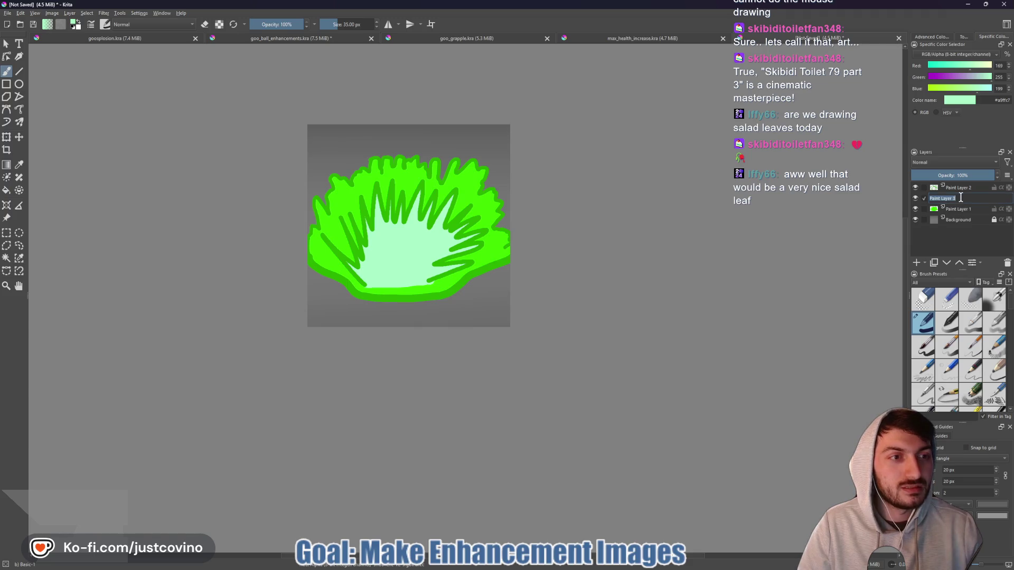
text(ighlight)
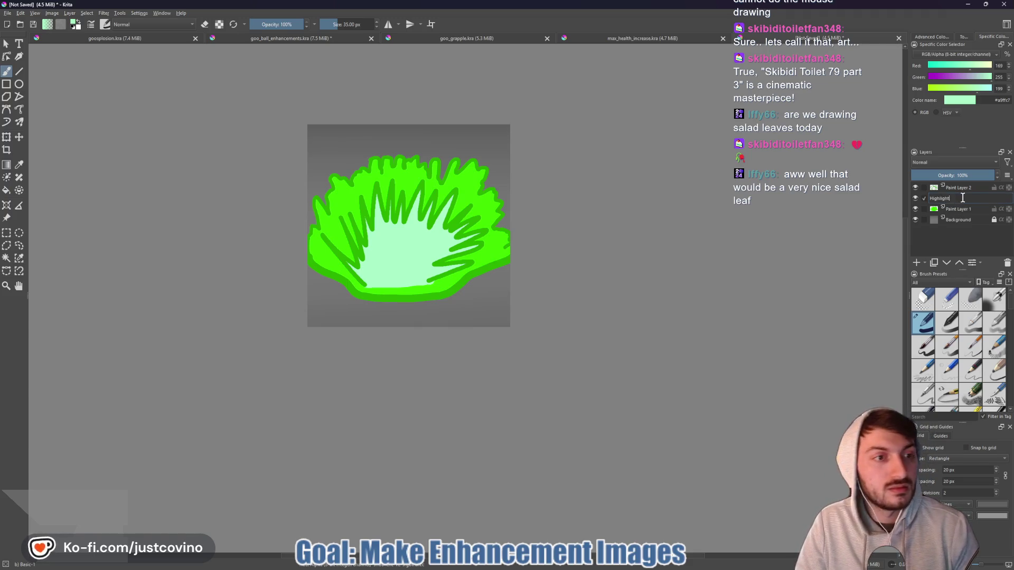
key(Return)
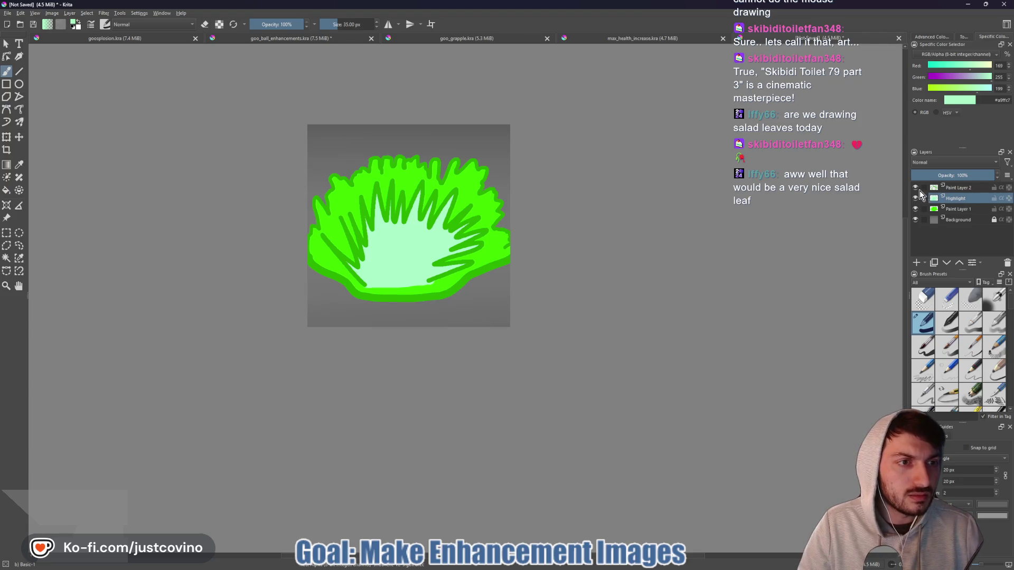
click(916, 198)
click(916, 188)
click(916, 188)
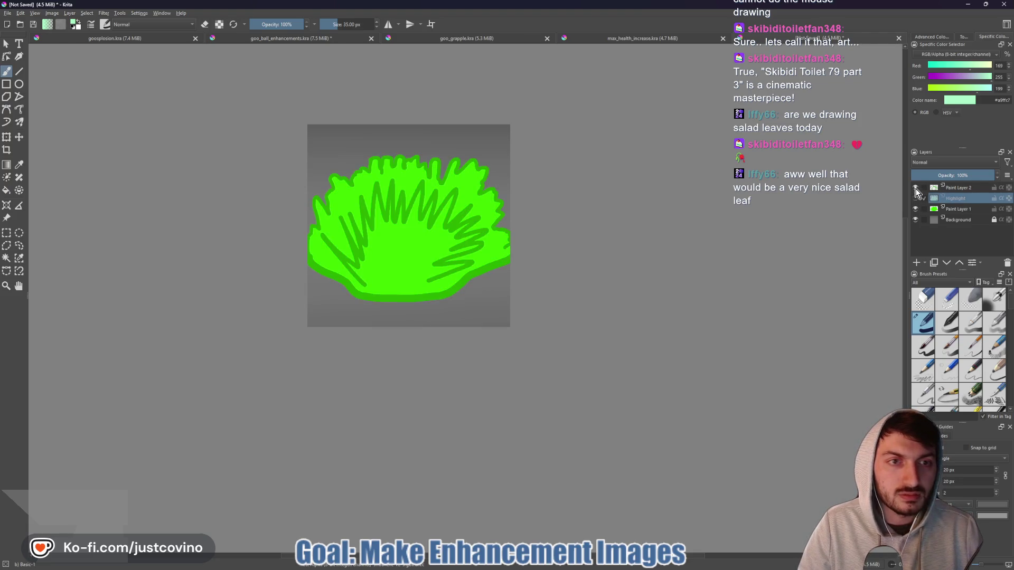
- Rename Paint Layer 2 to 'DarkOutline' and Paint Layer 1 to 'BaseColor', then show Highlight again
double_click(960, 188)
text(DarkOutline)
key(Return)
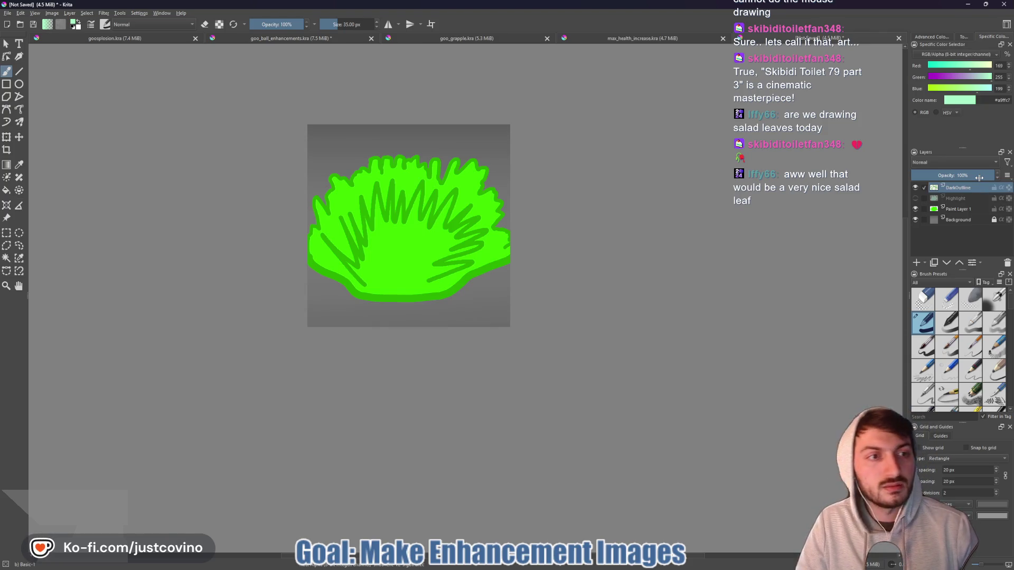
double_click(965, 211)
text(Ba)
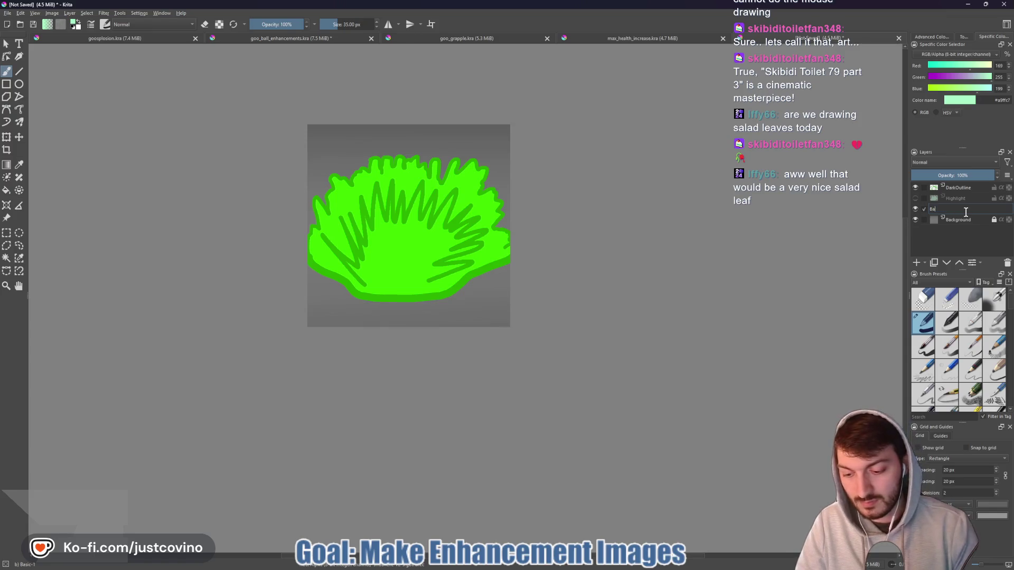
text(seColor)
key(Return)
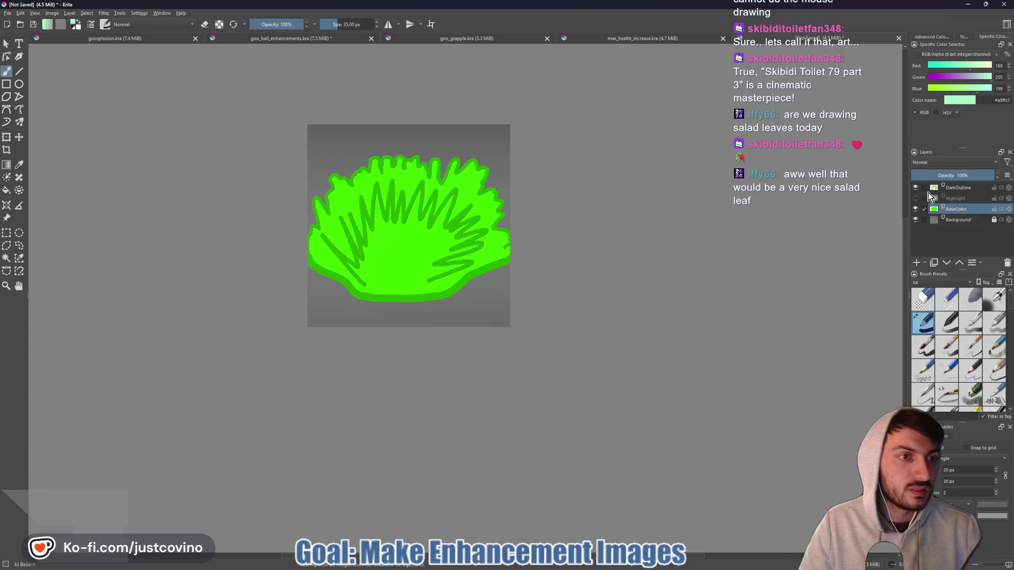
click(916, 199)
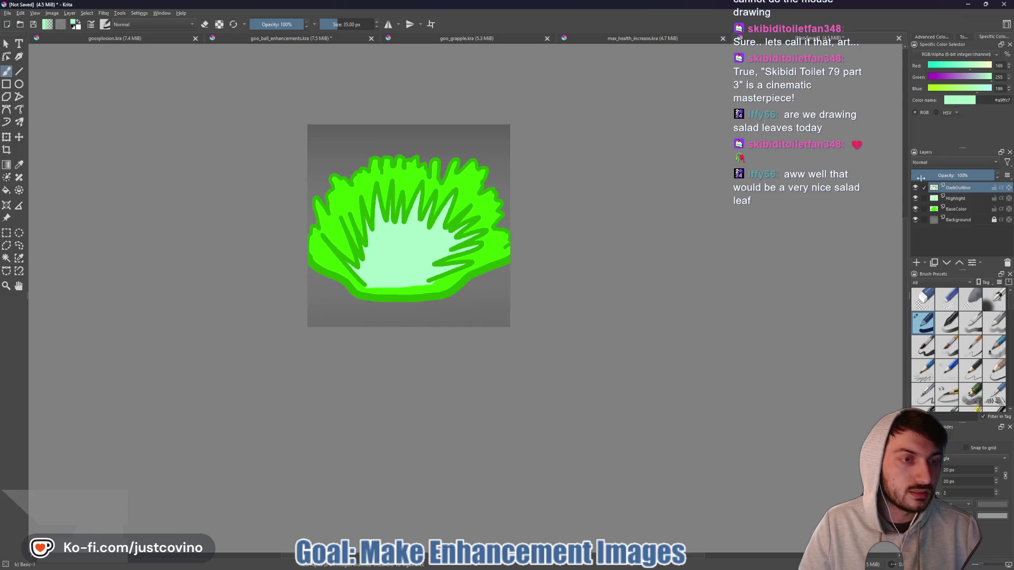
- Pick the dark outline green from the canvas and shrink the brush to about 7 px
scroll(467, 226, up, 5)
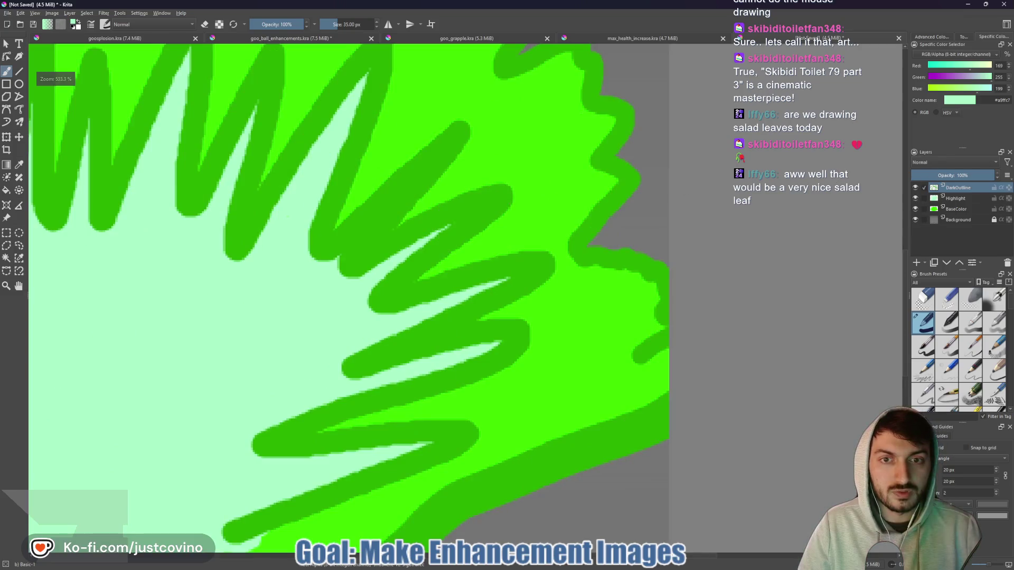
ctrl+click(442, 264)
scroll(443, 264, down, 5)
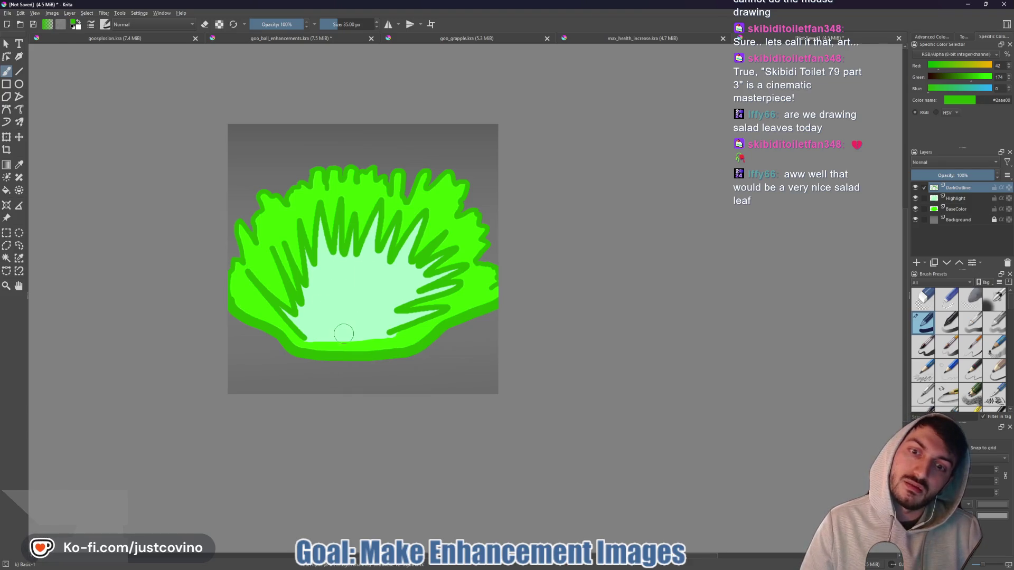
key(bracketleft)
key(bracketleft)
key(bracketleft)
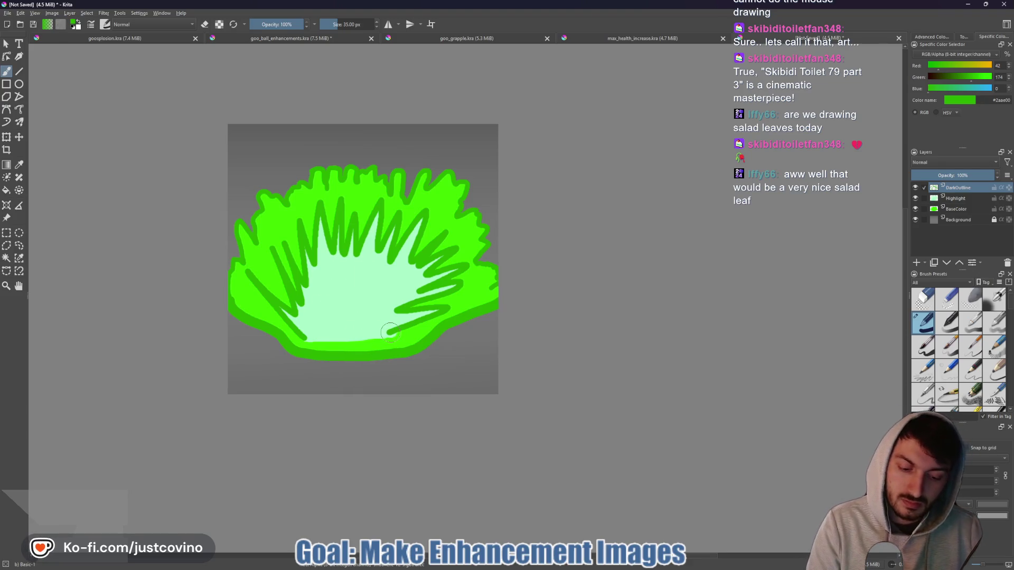
scroll(393, 336, up, 3)
key(bracketleft)
key(bracketleft)
key(bracketleft)
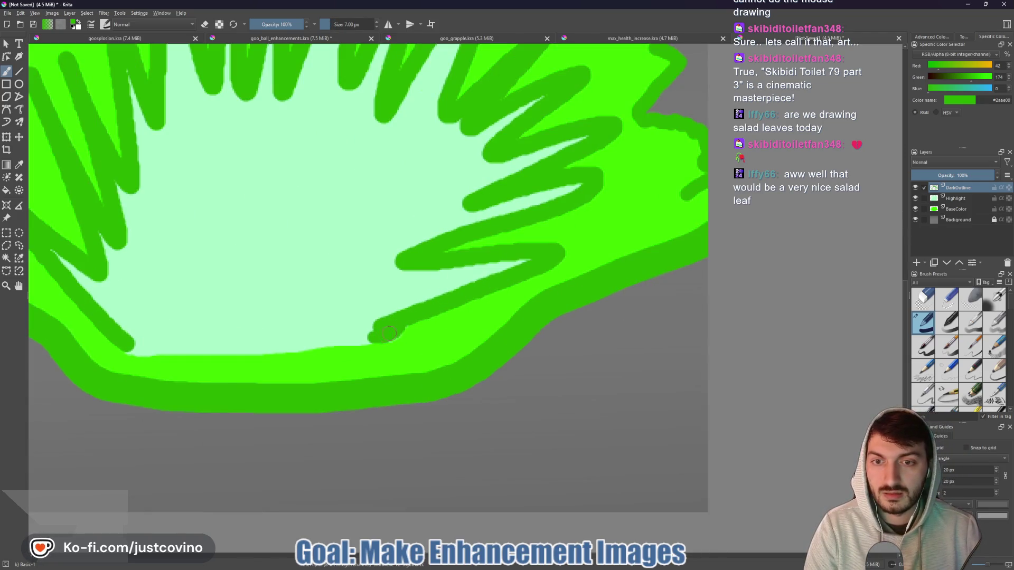
- Paint a thin outline along the lettuce's bottom edge and two curved veins in the centre
drag(373, 339, 134, 351)
scroll(382, 337, down, 4)
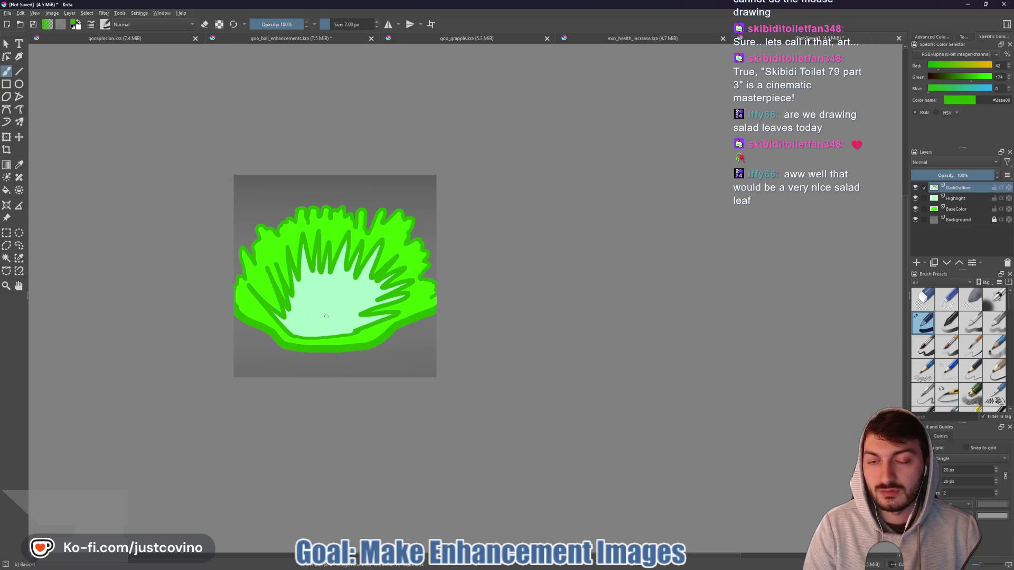
drag(315, 324, 286, 317)
drag(348, 278, 329, 309)
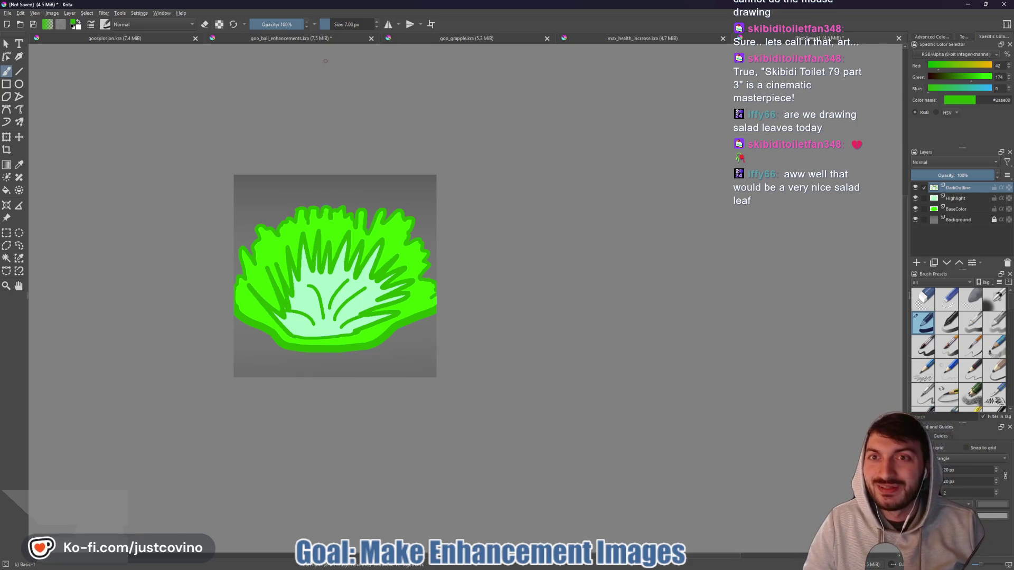
- Copy the GooBall layer from the goo_ball_enhancements.kra document
click(294, 39)
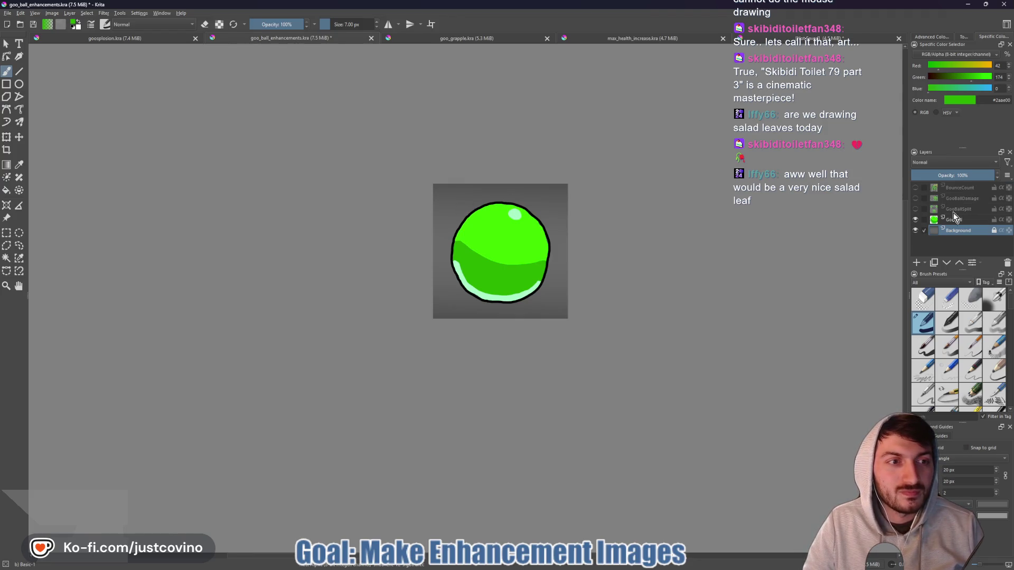
click(6, 137)
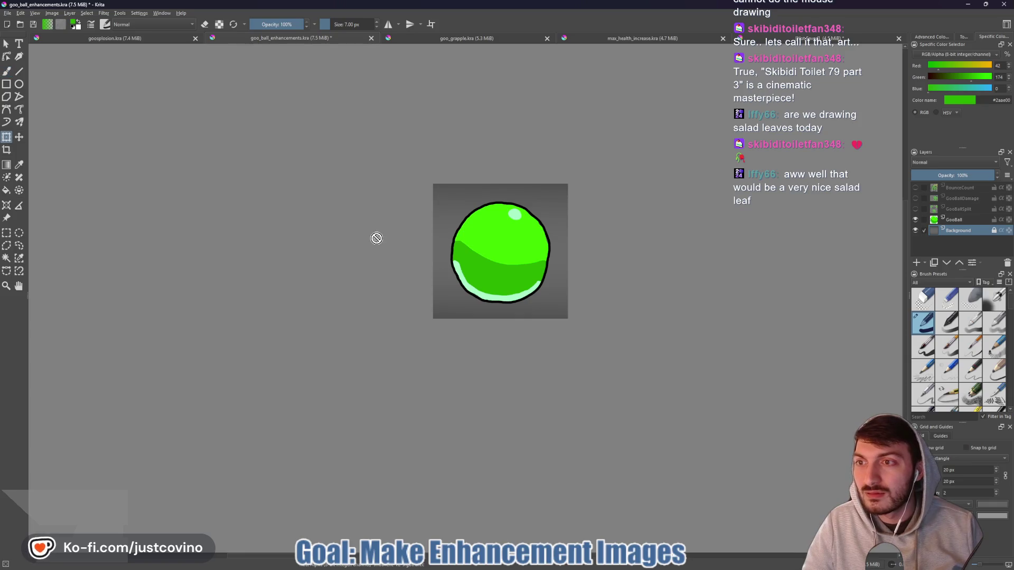
click(6, 43)
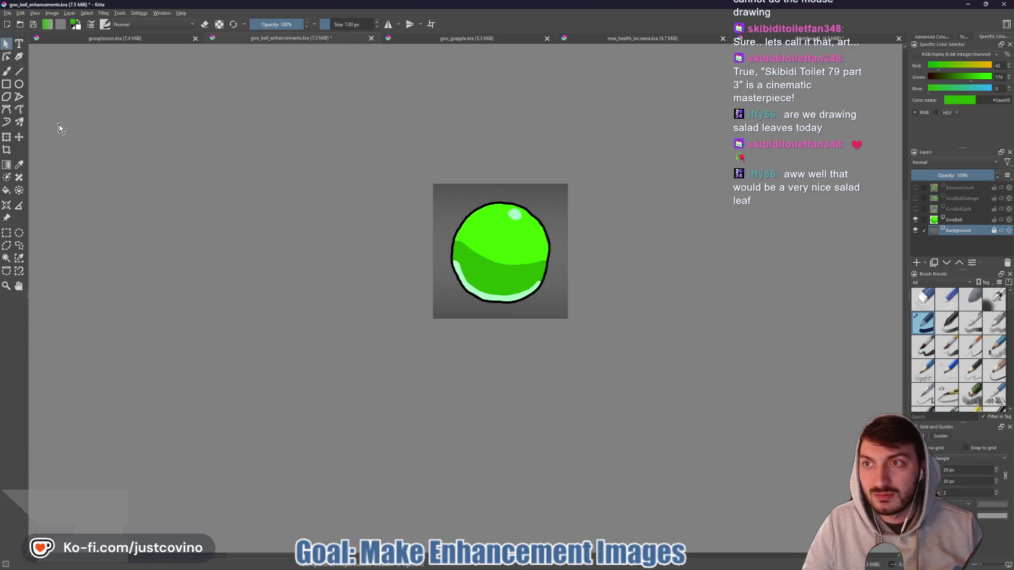
click(7, 137)
click(952, 221)
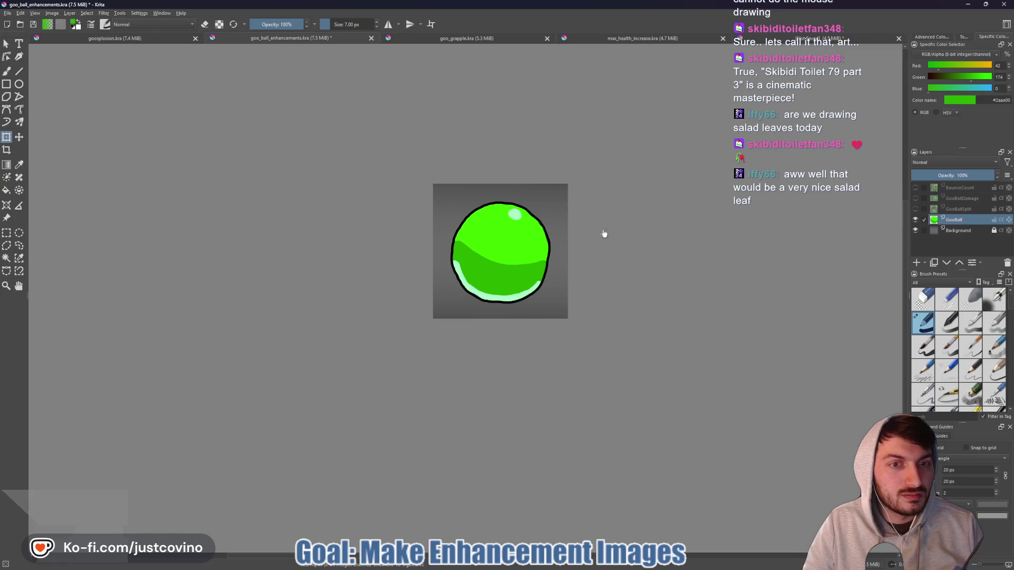
key(Escape)
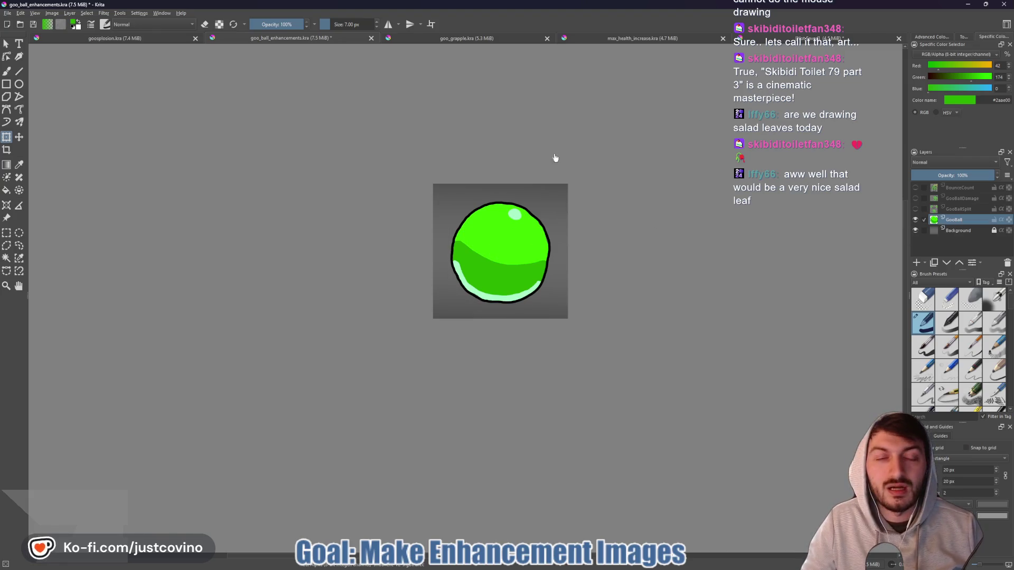
click(482, 261)
key(Escape)
- Paste the goo ball into the lettuce image, scale it down, and place it top-left
click(761, 39)
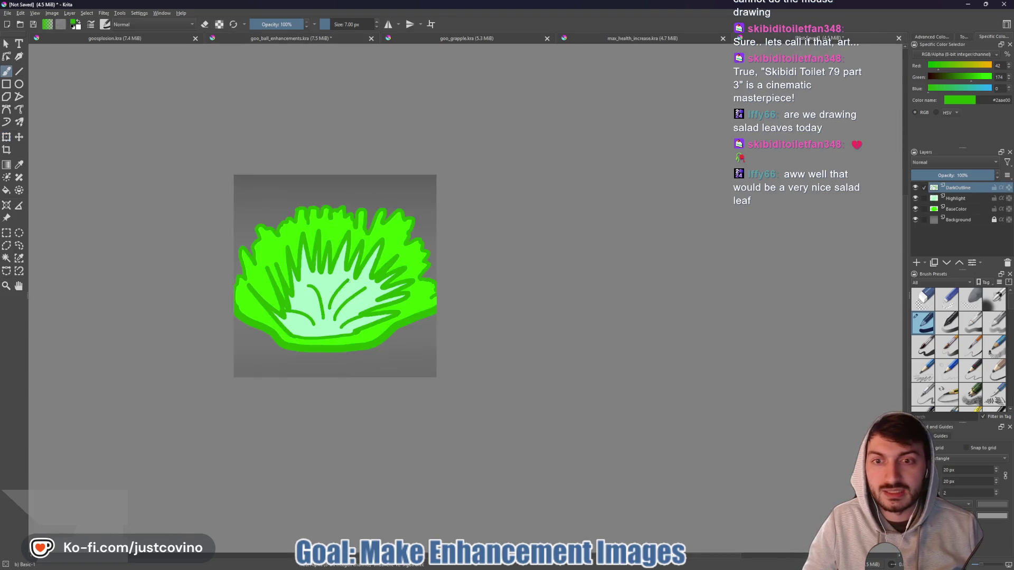
key(ctrl+v)
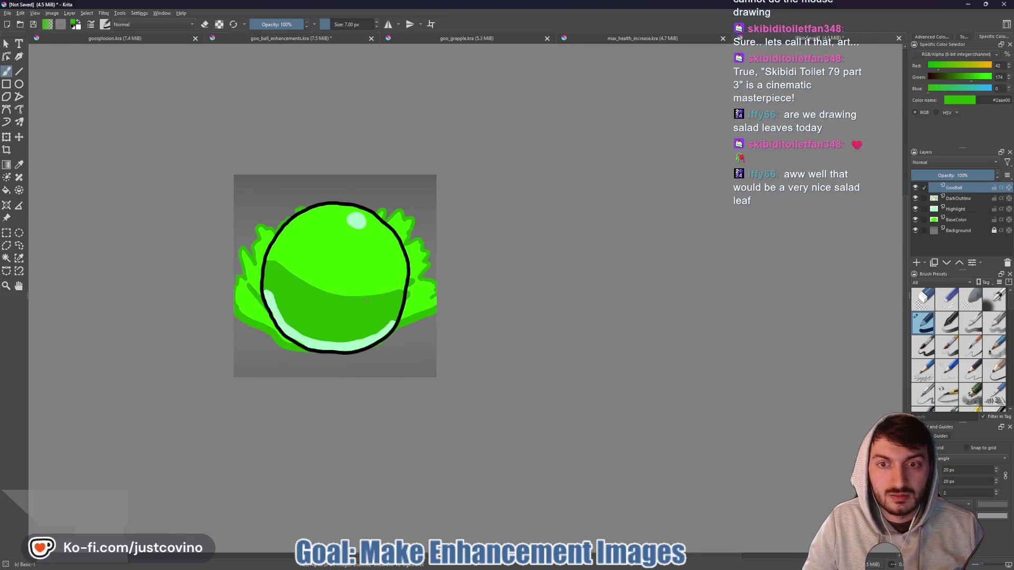
click(6, 138)
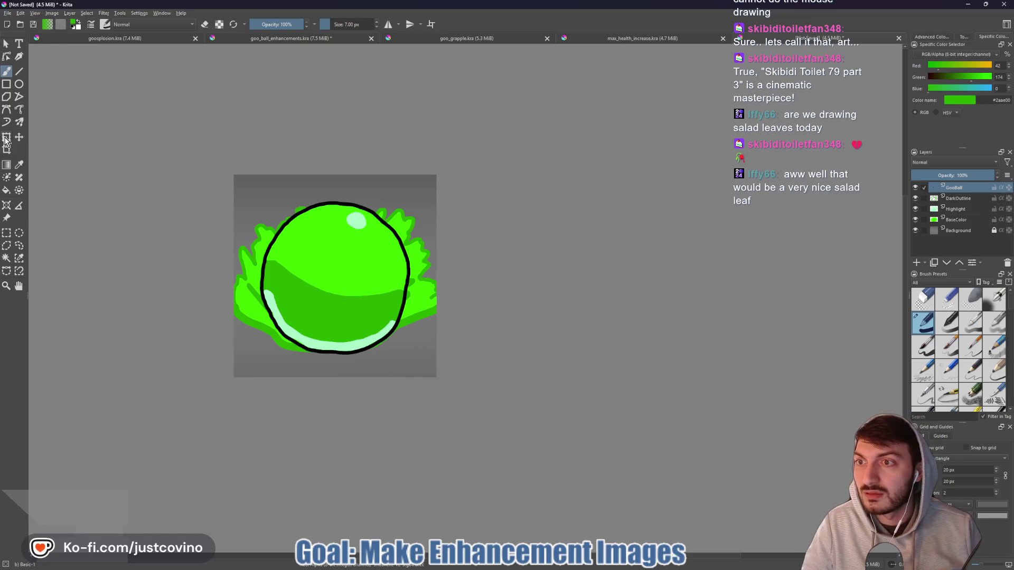
mouse_move(258, 199)
mouse_down()
mouse_move(319, 247)
mouse_move(353, 301)
mouse_move(397, 340)
mouse_up()
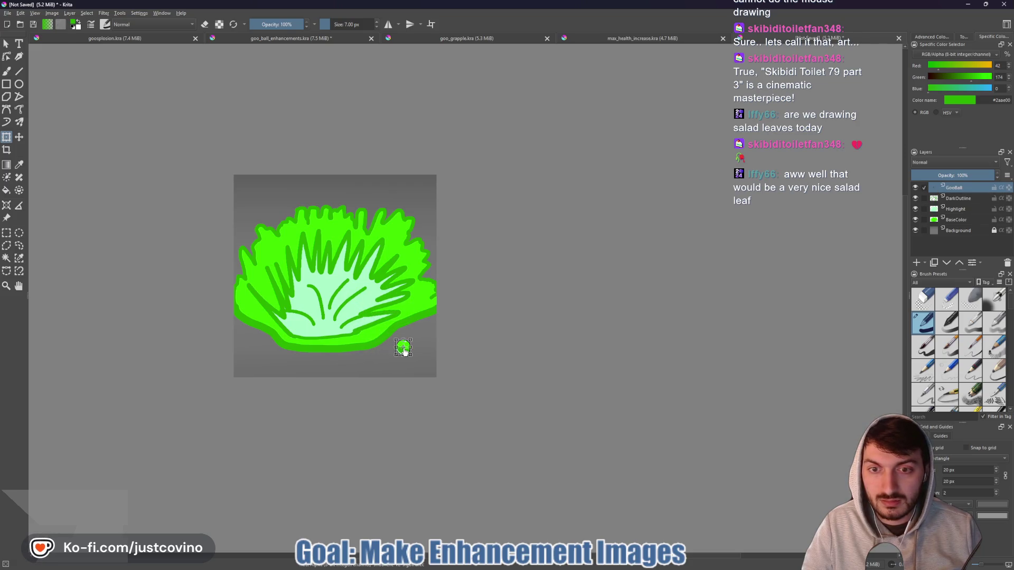
key(Return)
mouse_move(404, 351)
mouse_down()
mouse_move(342, 267)
mouse_move(256, 214)
mouse_move(249, 198)
mouse_up()
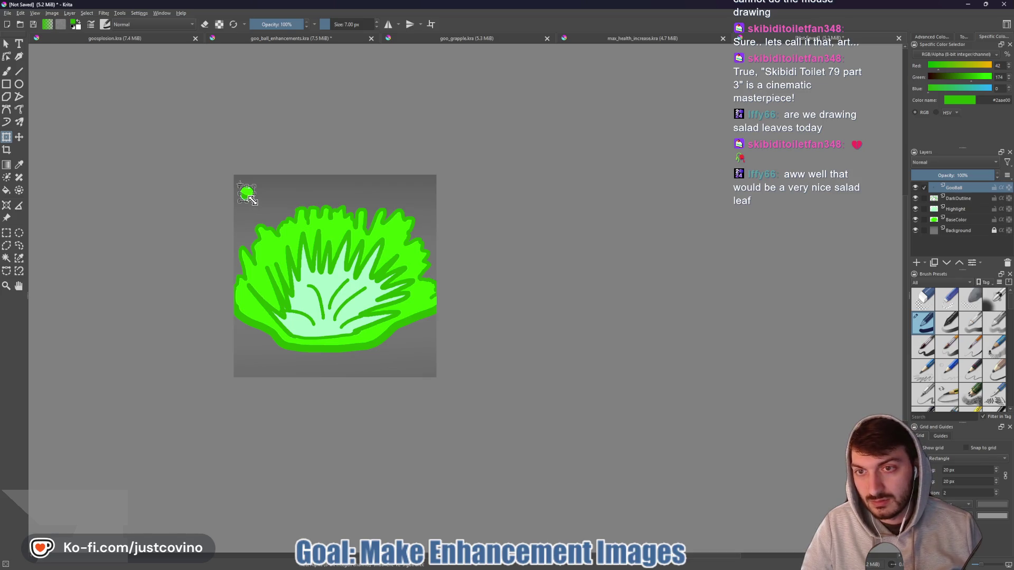
mouse_move(253, 197)
mouse_down()
mouse_move(246, 192)
mouse_move(271, 193)
mouse_move(248, 192)
mouse_up()
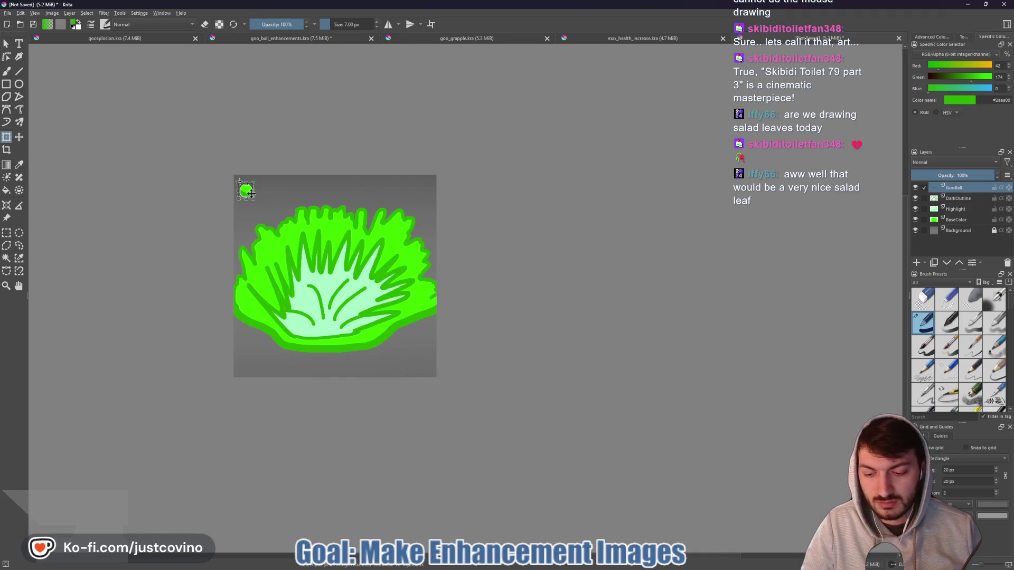
key(Return)
- Paste two more goo balls, shrink them, and place one down-left and one at top right
key(ctrl+v)
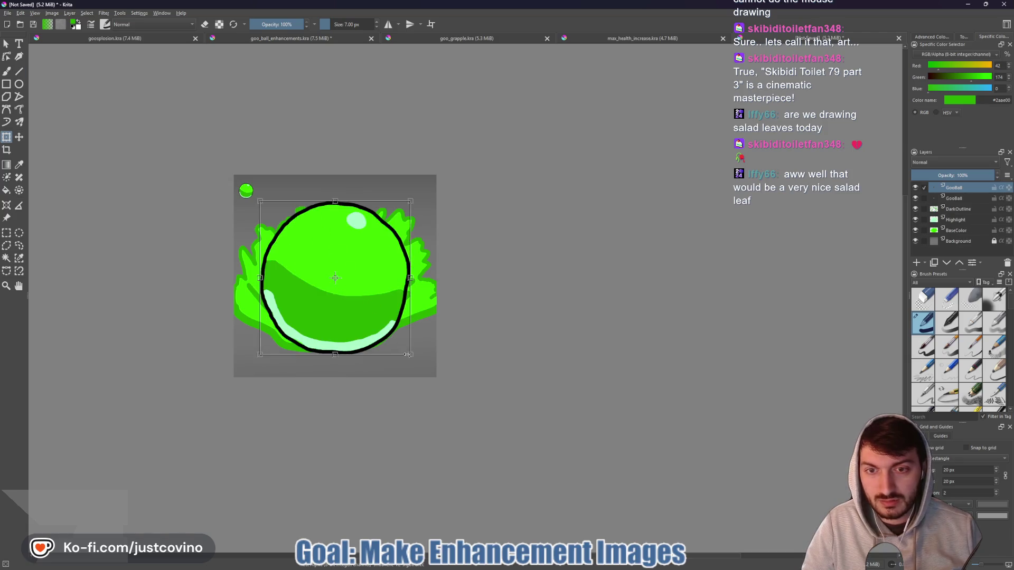
drag(410, 355, 273, 215)
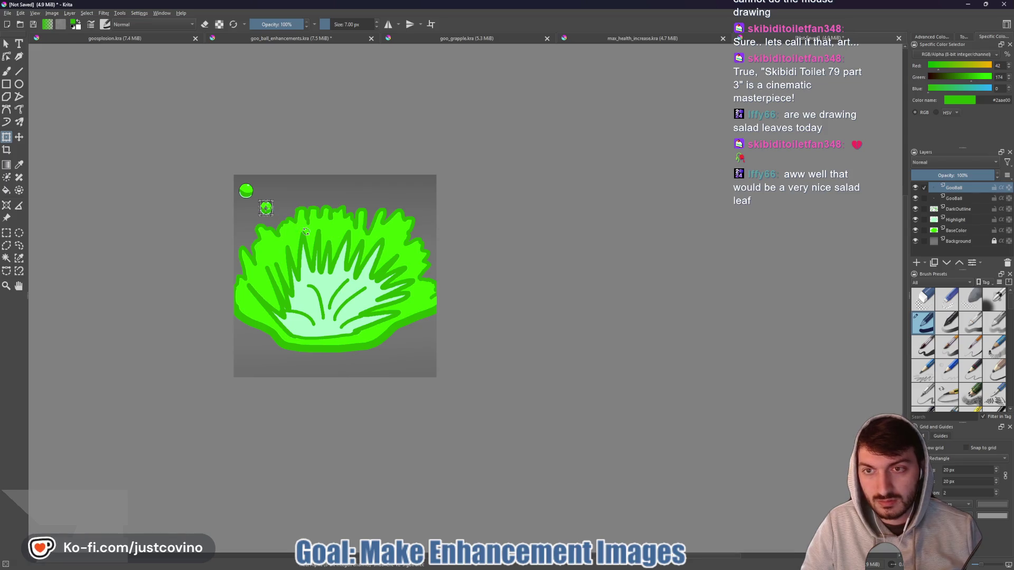
drag(269, 209, 261, 216)
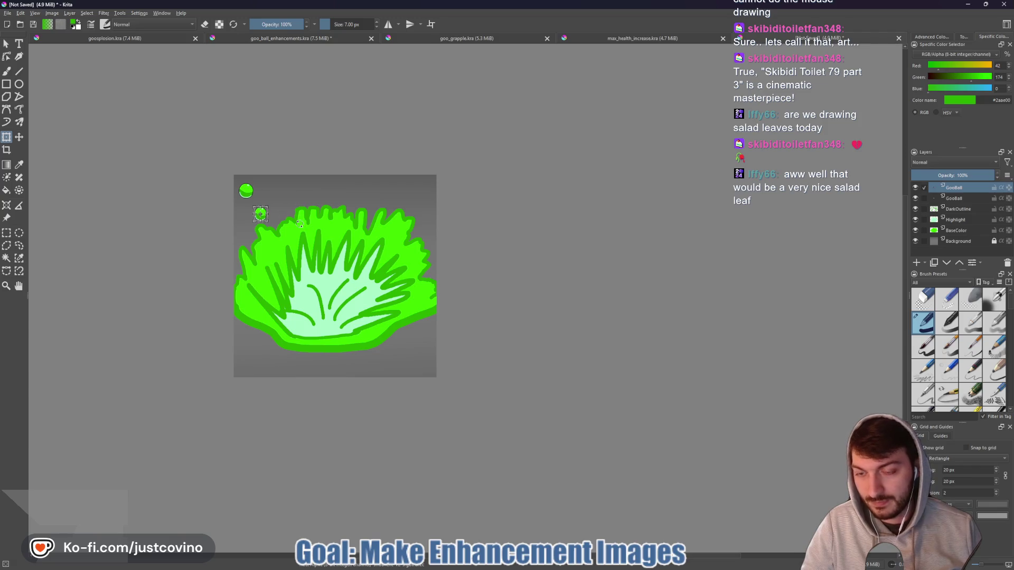
key(ctrl+v)
drag(409, 357, 280, 225)
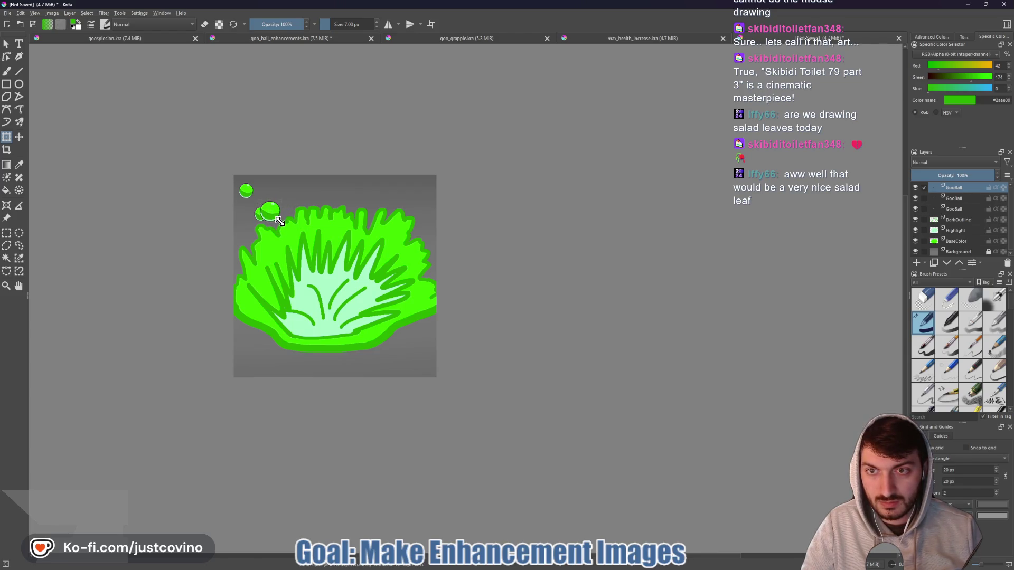
mouse_move(272, 218)
mouse_down()
mouse_move(411, 205)
mouse_move(426, 195)
mouse_up()
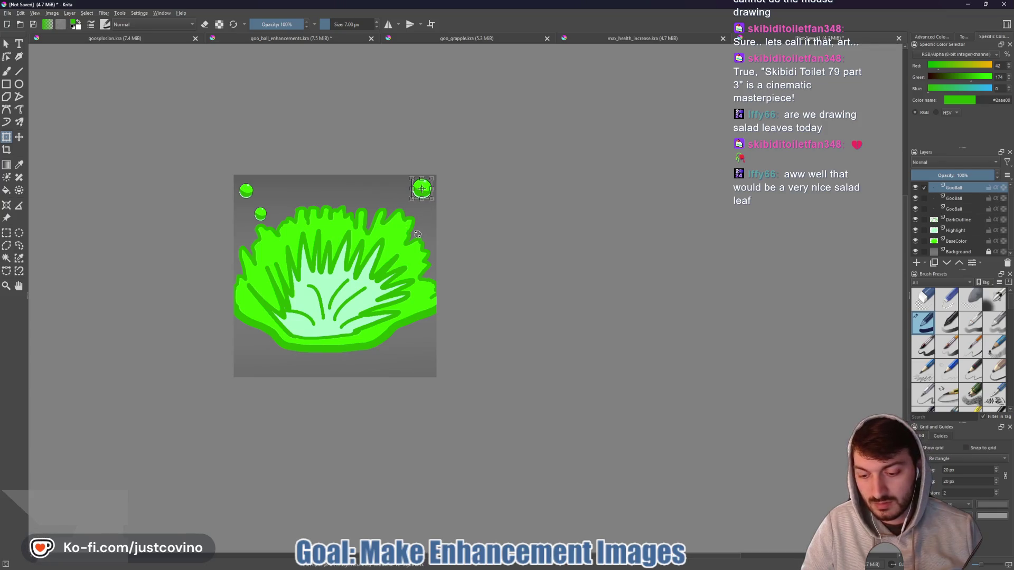
- Add two more shrunken goo balls, one near the top and one at the splat's lower right
key(ctrl+j)
drag(412, 358, 275, 215)
mouse_move(271, 213)
mouse_down()
mouse_move(377, 205)
mouse_move(385, 191)
mouse_move(419, 228)
mouse_up()
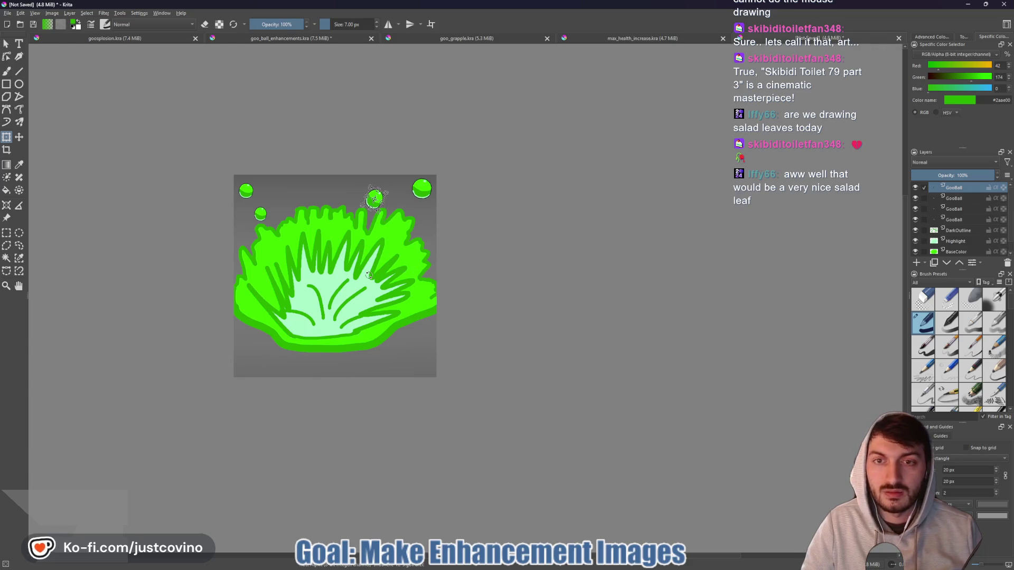
key(ctrl+v)
mouse_move(410, 358)
mouse_down()
mouse_move(373, 331)
mouse_move(287, 226)
mouse_up()
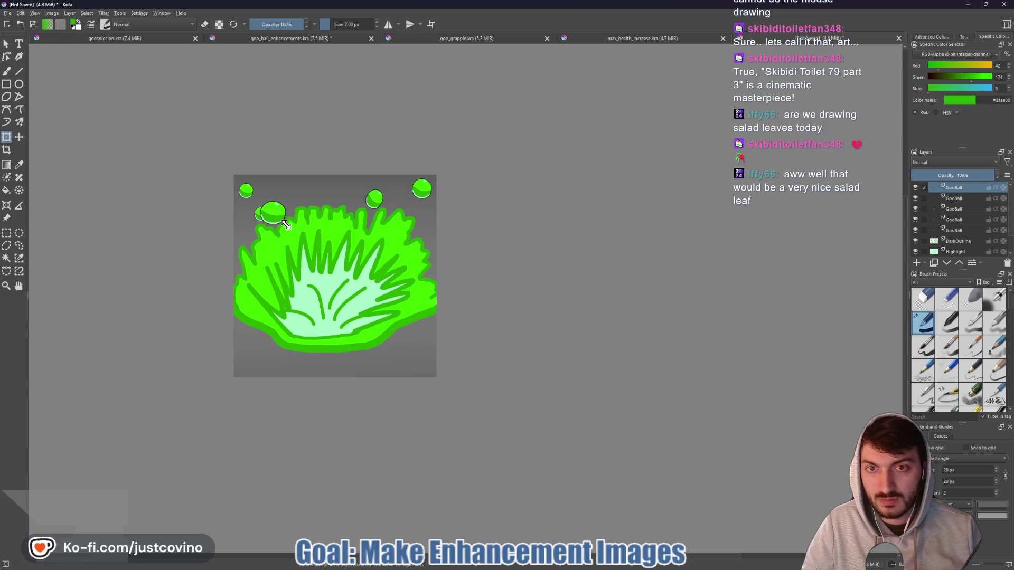
mouse_move(276, 220)
mouse_down()
mouse_move(362, 287)
mouse_move(418, 355)
mouse_move(432, 348)
mouse_up()
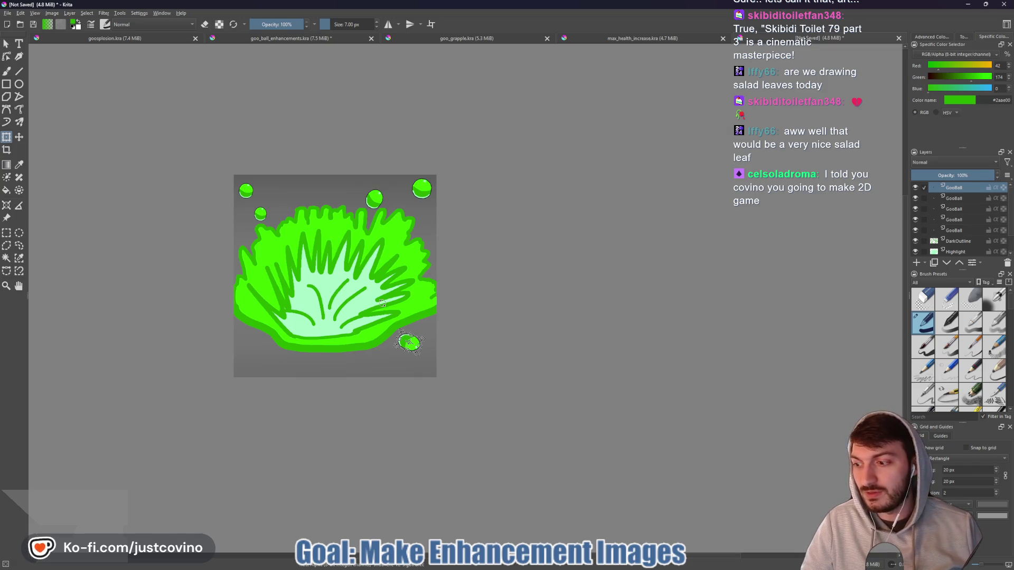
- Paste a small goo drop and duplicate it to the bottom-left corner
key(ctrl+v)
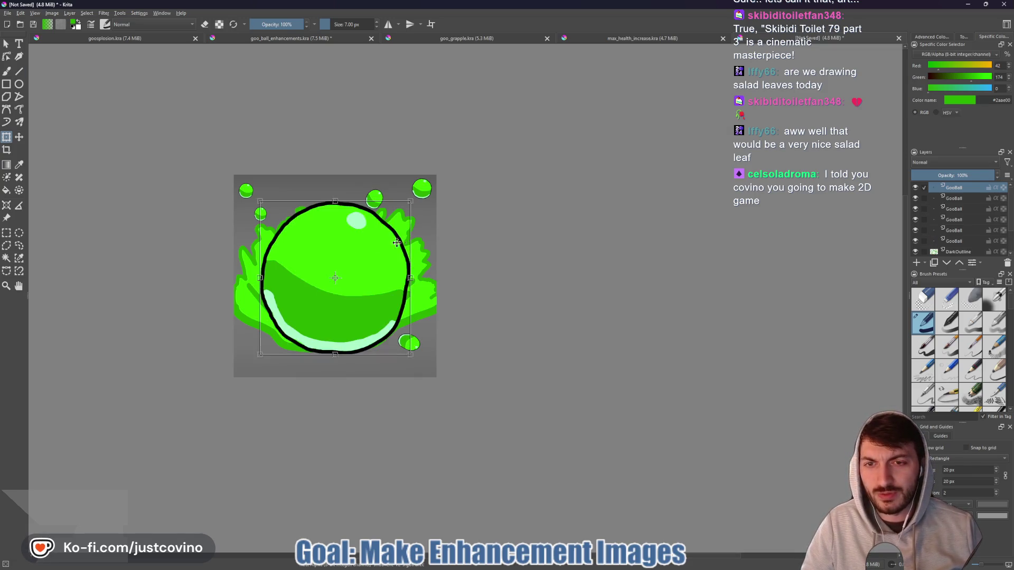
mouse_move(409, 356)
mouse_down()
mouse_move(333, 282)
mouse_move(299, 276)
mouse_move(272, 221)
mouse_move(254, 373)
mouse_up()
key(Return)
key(ctrl+j)
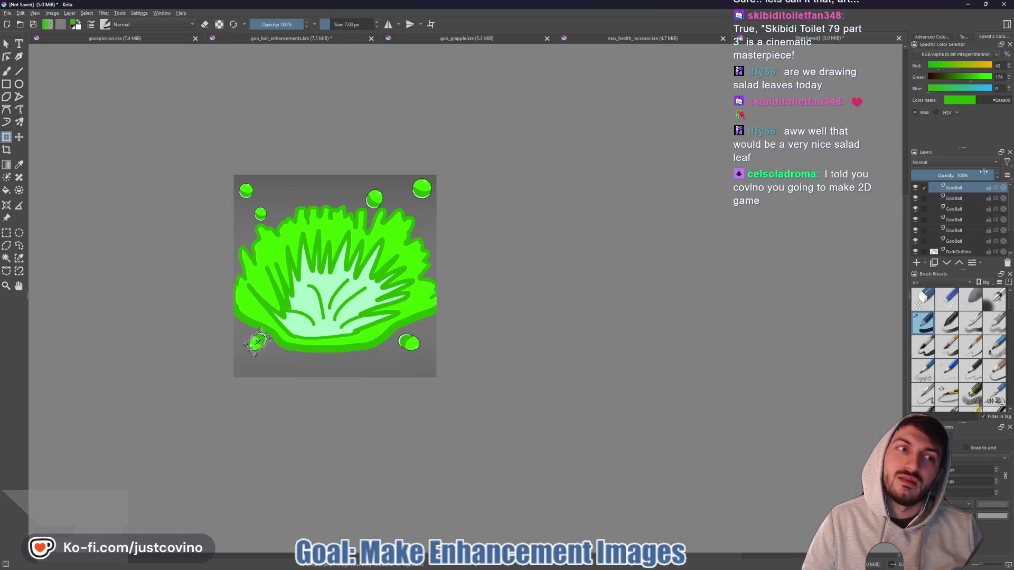
scroll(962, 226, down, 1)
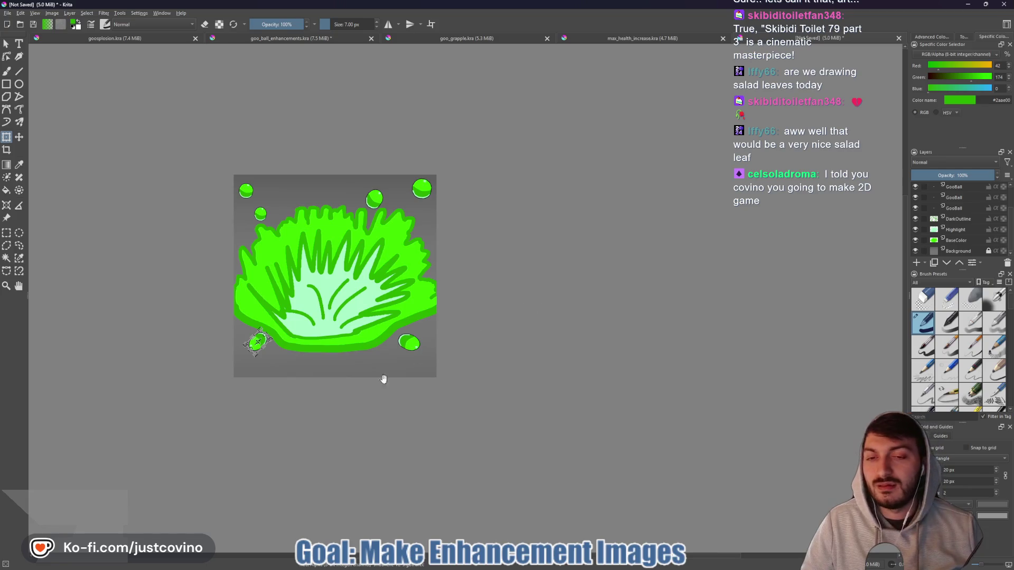
scroll(529, 359, up, 1)
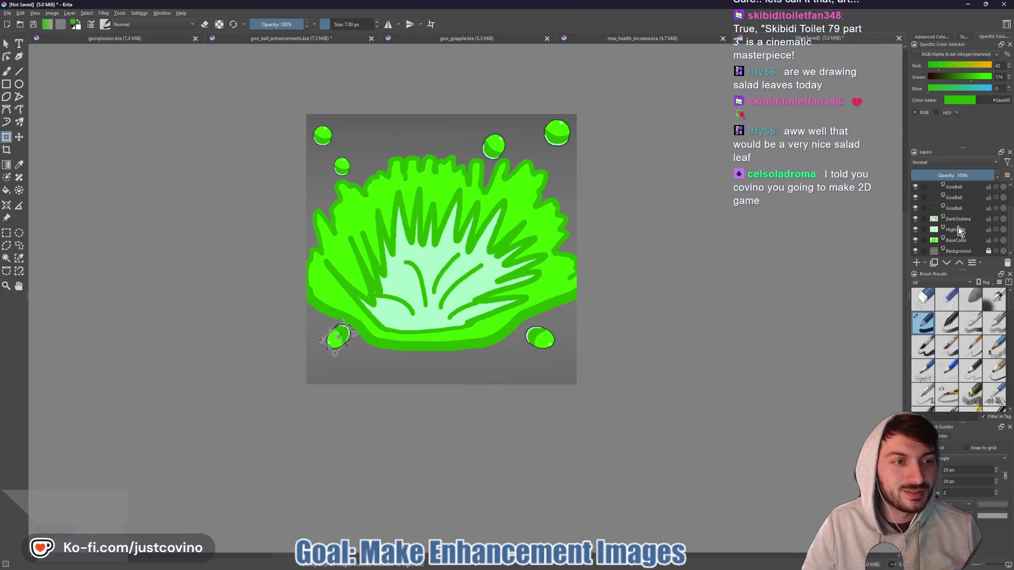
- Select the DarkOutline layer with the freehand brush and fit the whole image in view
click(946, 219)
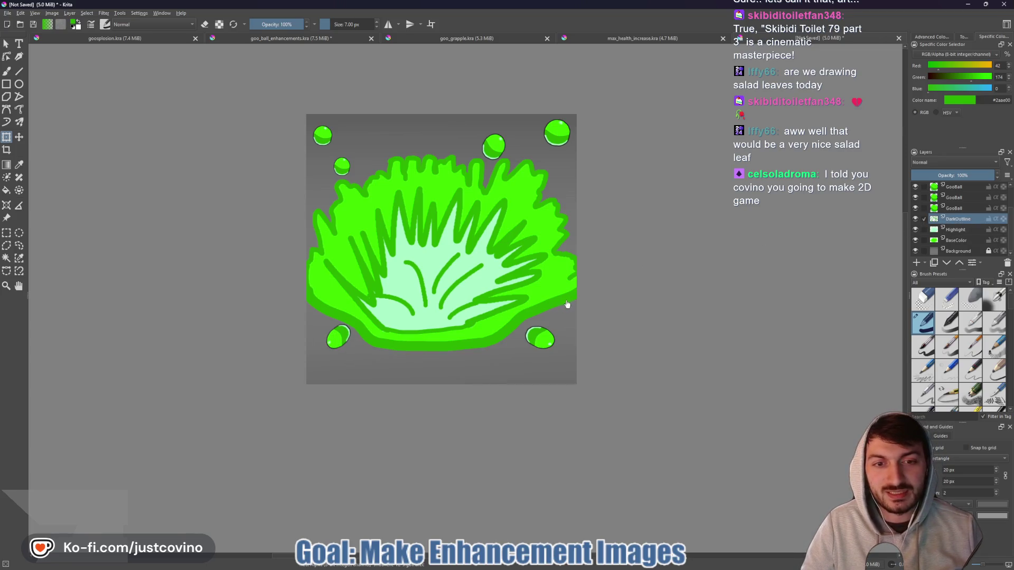
key(b)
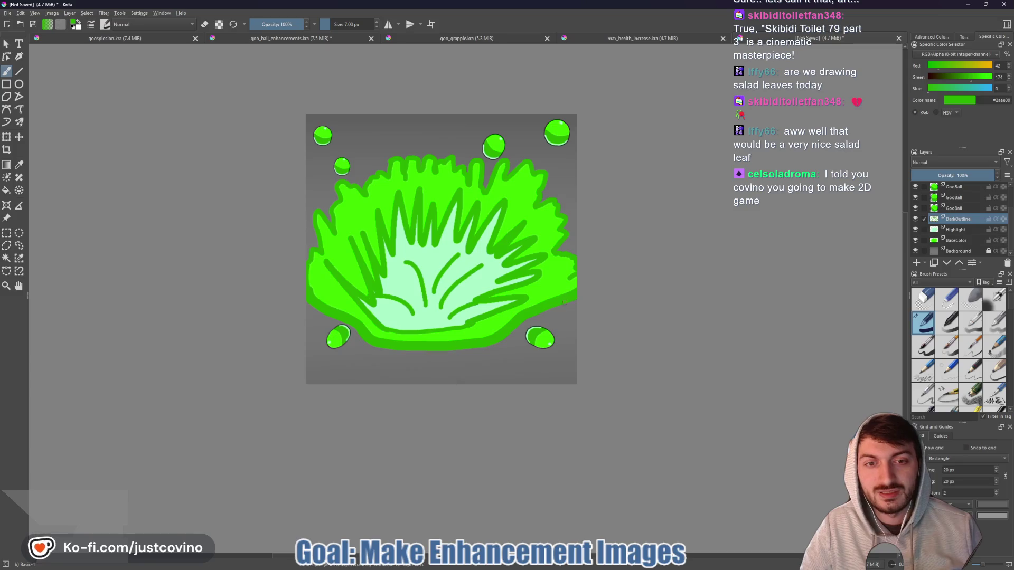
scroll(578, 284, up, 3)
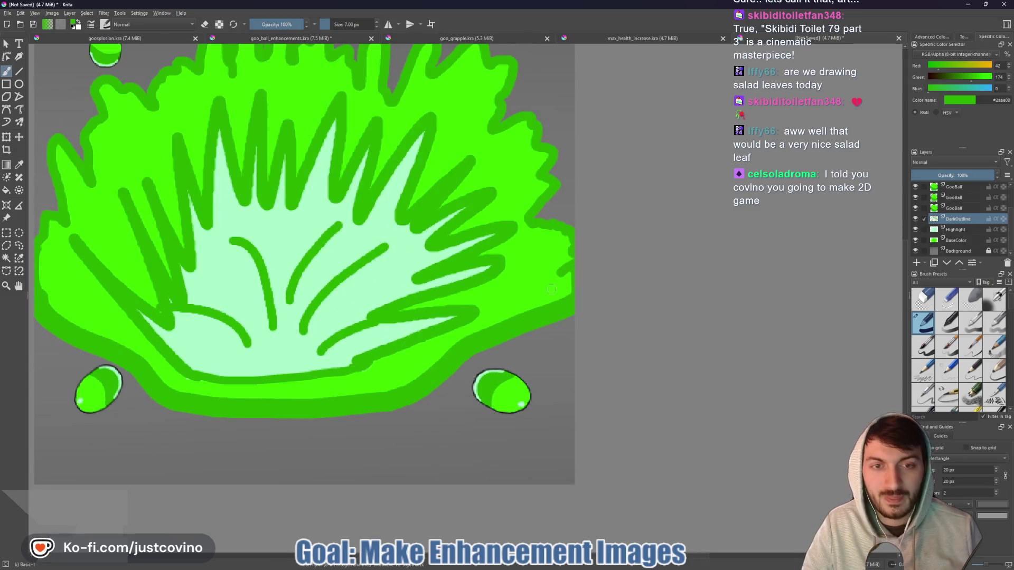
key(1)
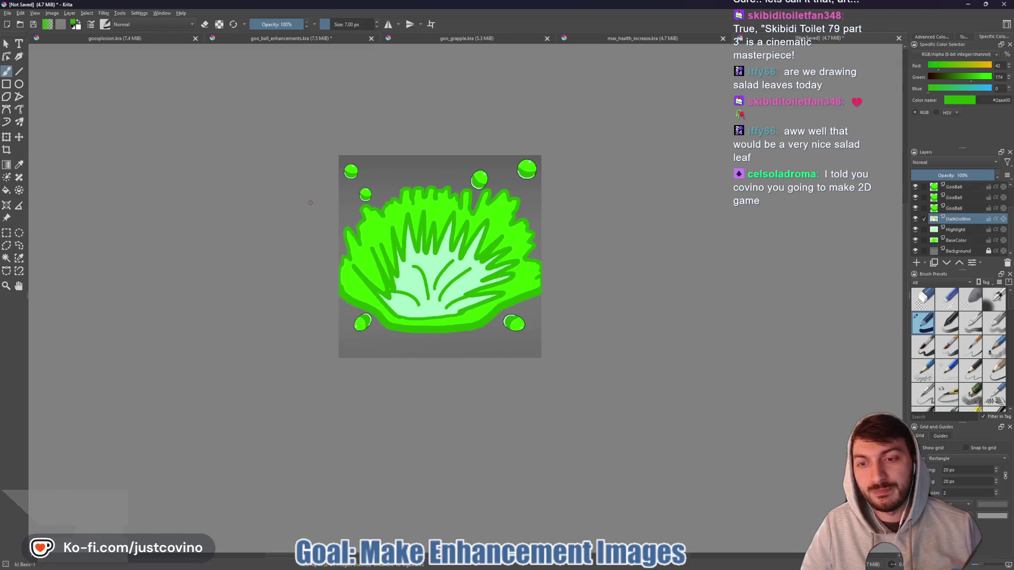
- Save the drawing to the Desktop as goo_slam_impact.kra
key(ctrl+s)
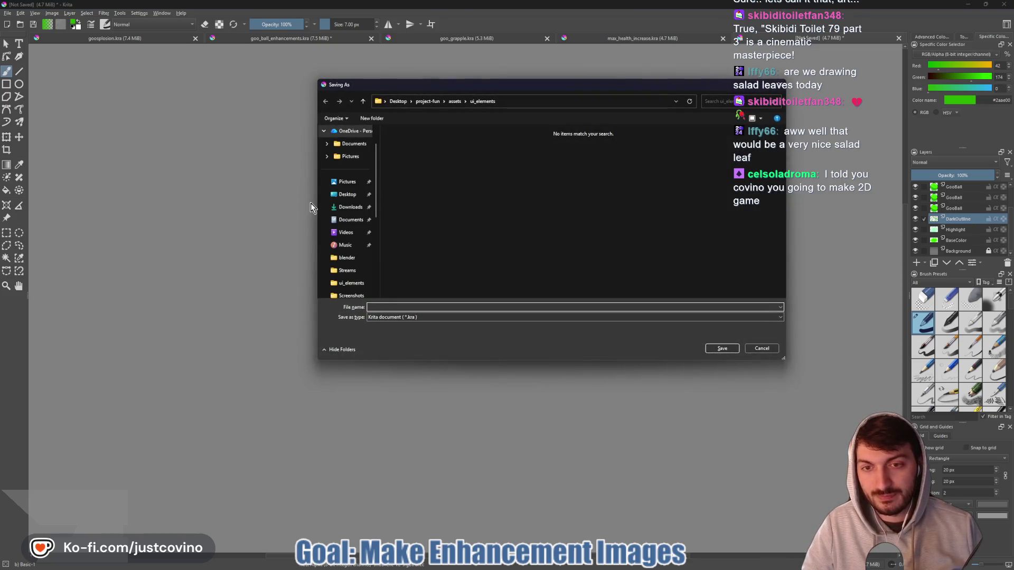
text(g)
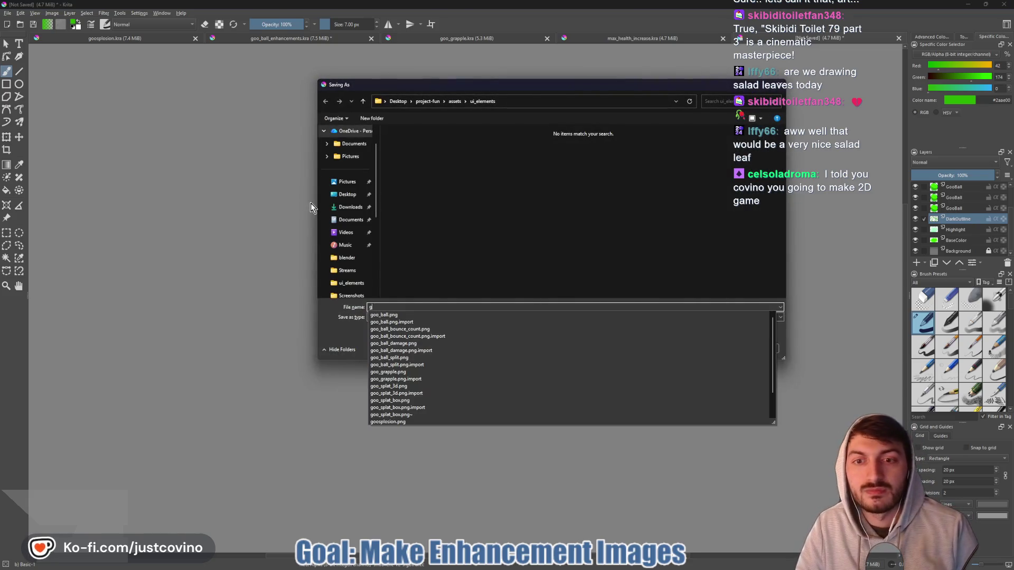
text(oo_slam_impact)
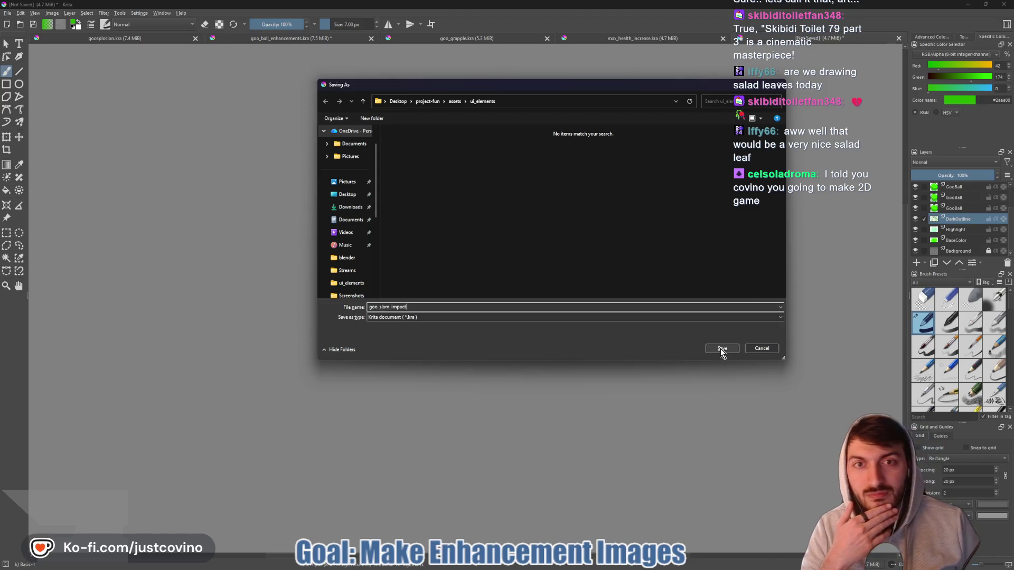
click(354, 194)
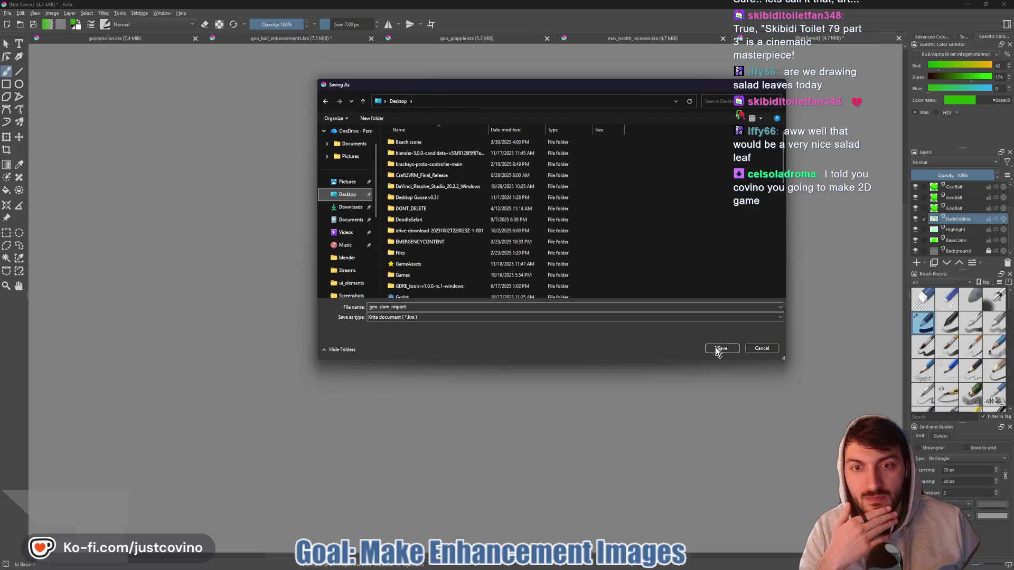
click(716, 349)
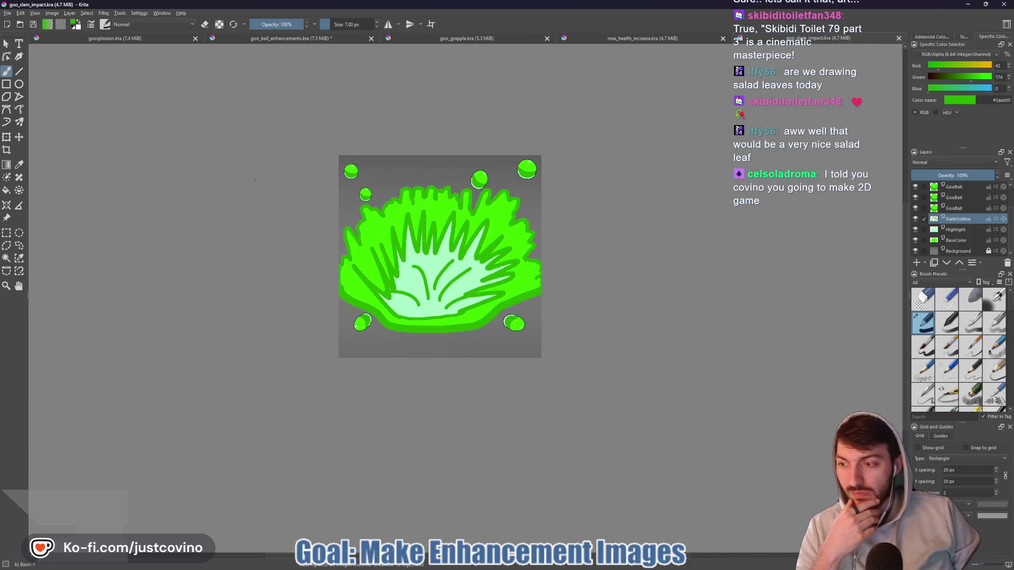
- Export goo_slam_impact.png into ui_elements and bring Godot to the front
click(8, 12)
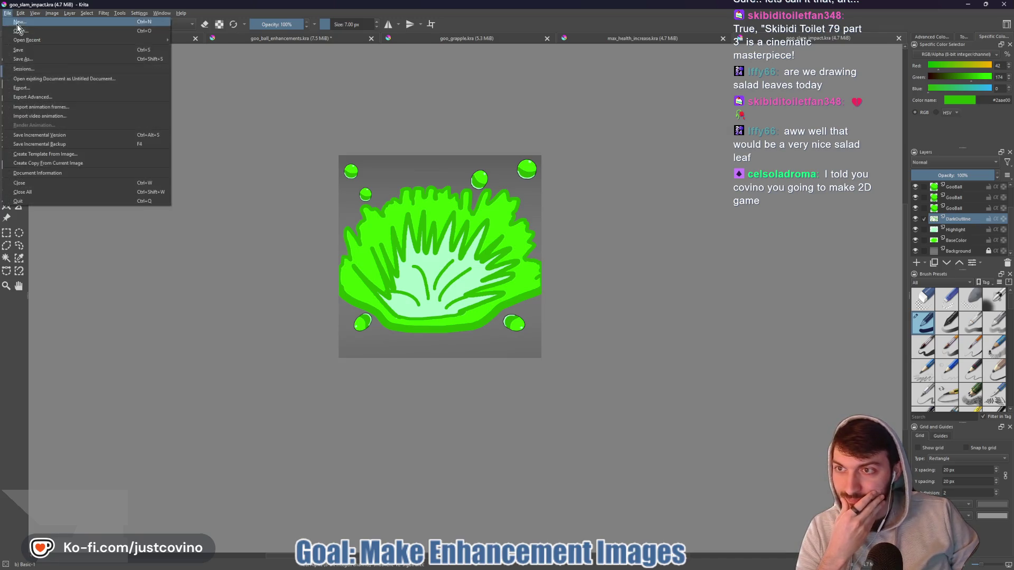
key(Escape)
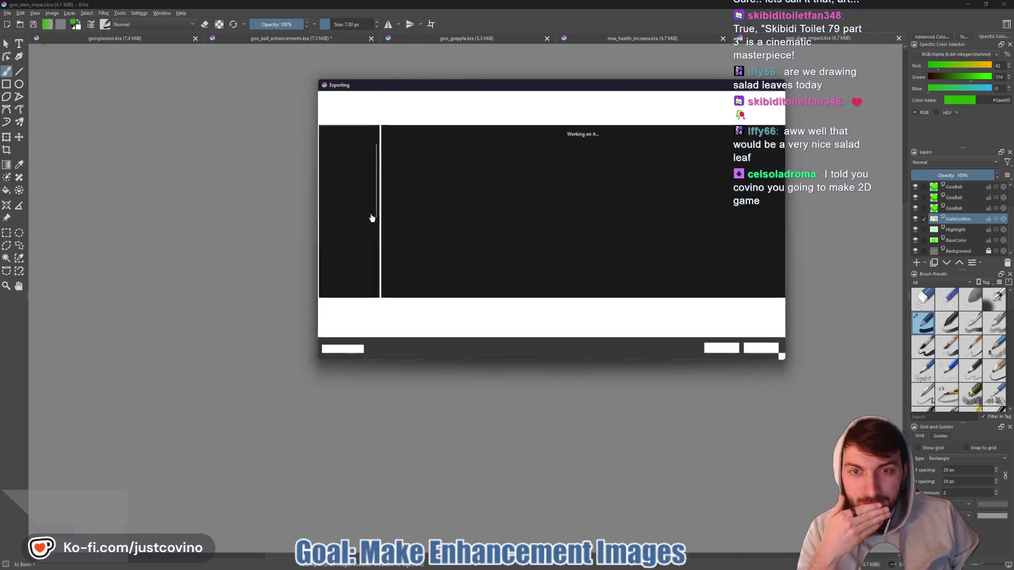
click(721, 351)
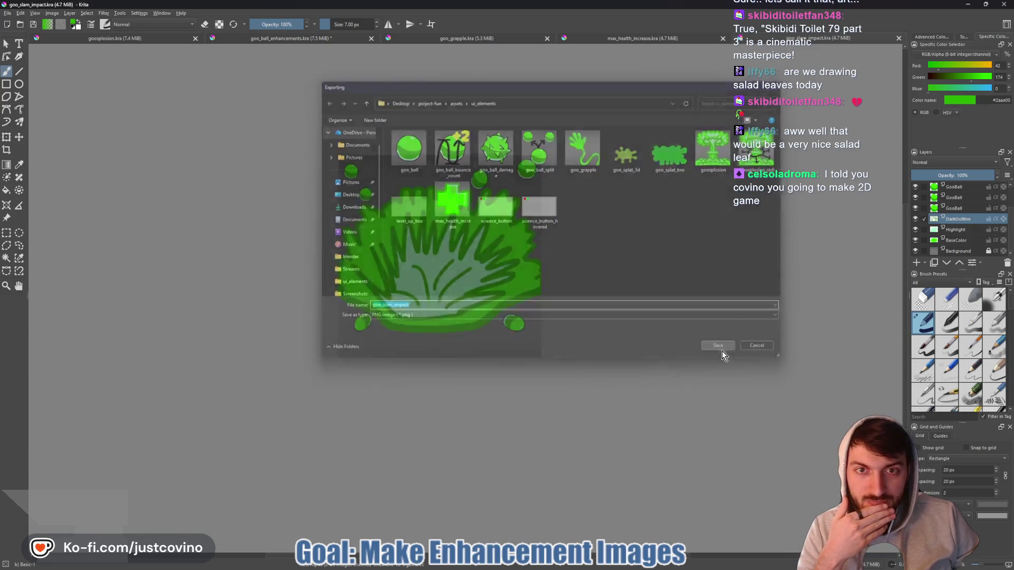
click(544, 369)
mouse_move(602, 566)
click(604, 518)
mouse_move(539, 356)
mouse_down()
mouse_move(524, 382)
mouse_move(528, 332)
mouse_move(578, 275)
mouse_up()
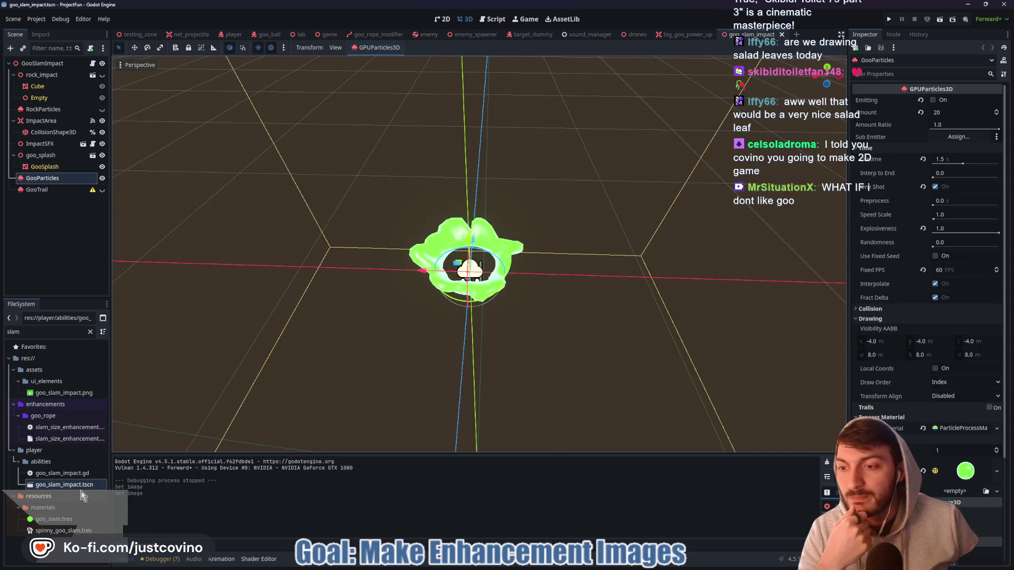
- Quick Load goo_slam_impact.png as slam_size_enhancement.tres's Image and save the scene
click(60, 439)
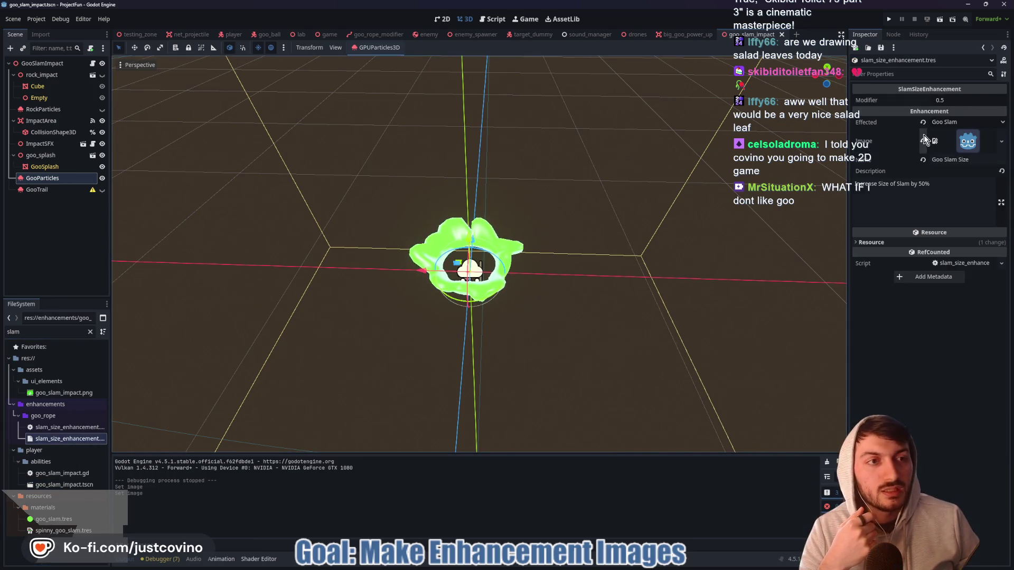
click(923, 140)
click(953, 135)
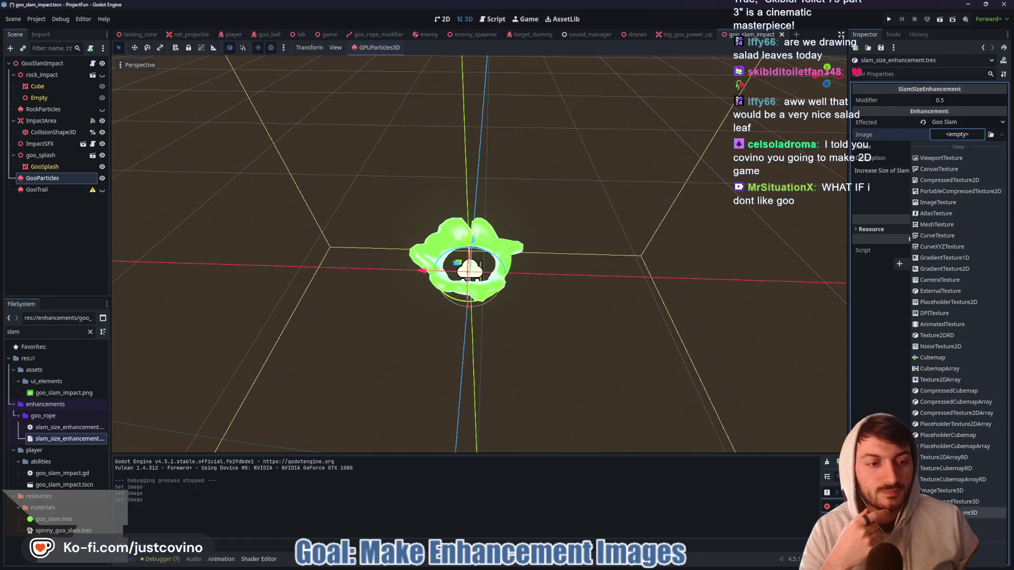
click(951, 502)
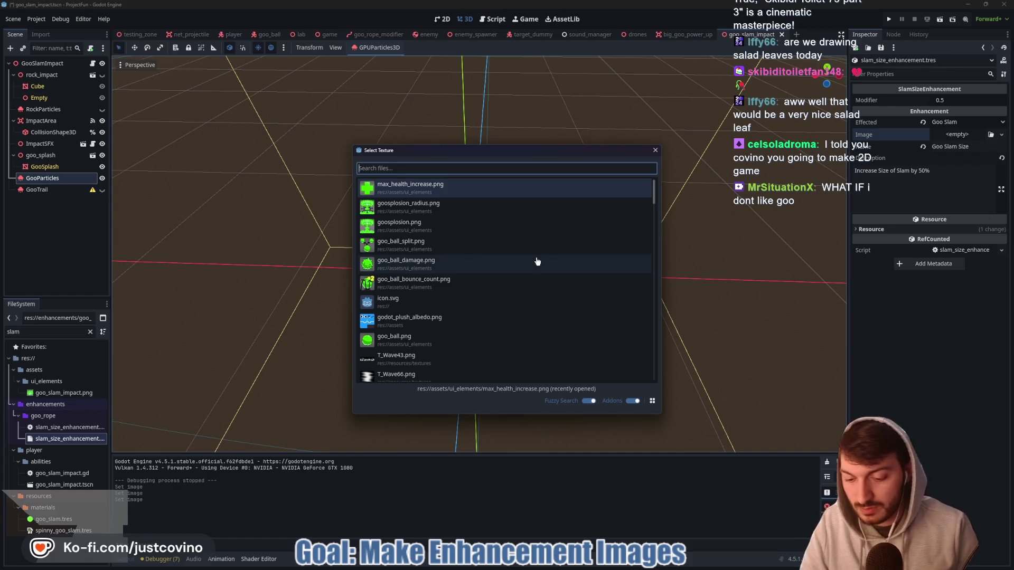
text(goo)
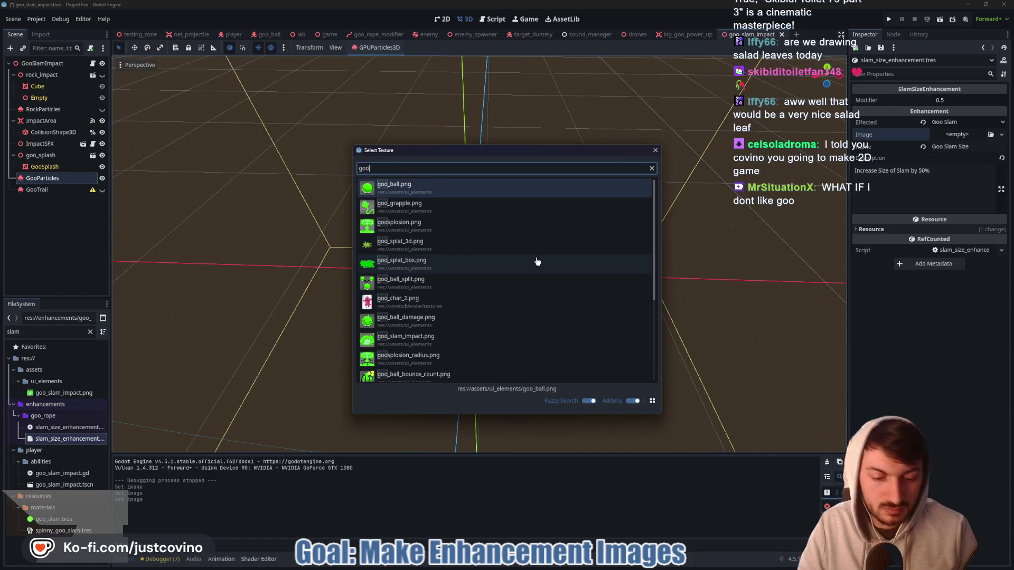
text(_slam)
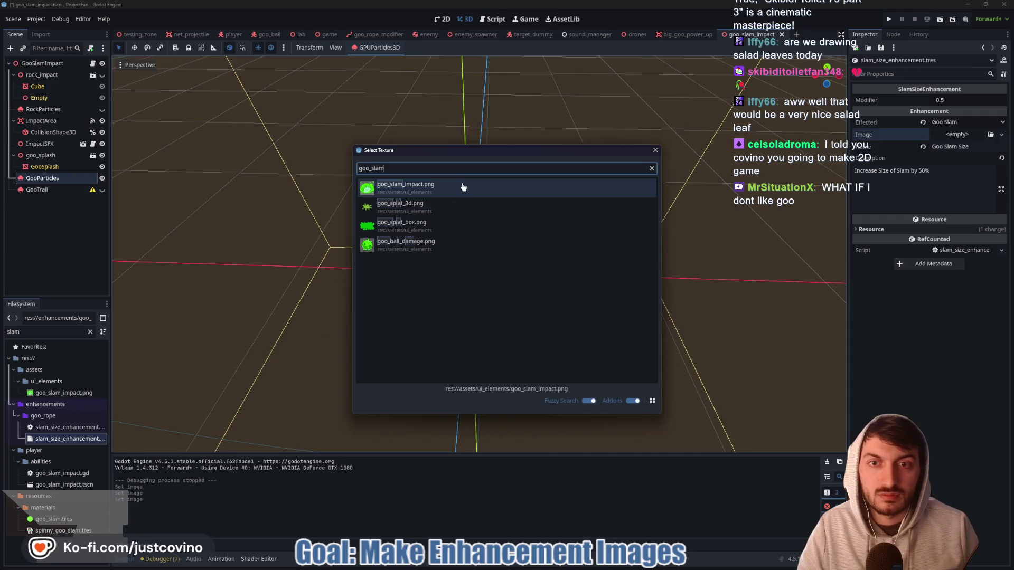
double_click(464, 185)
key(ctrl+s)
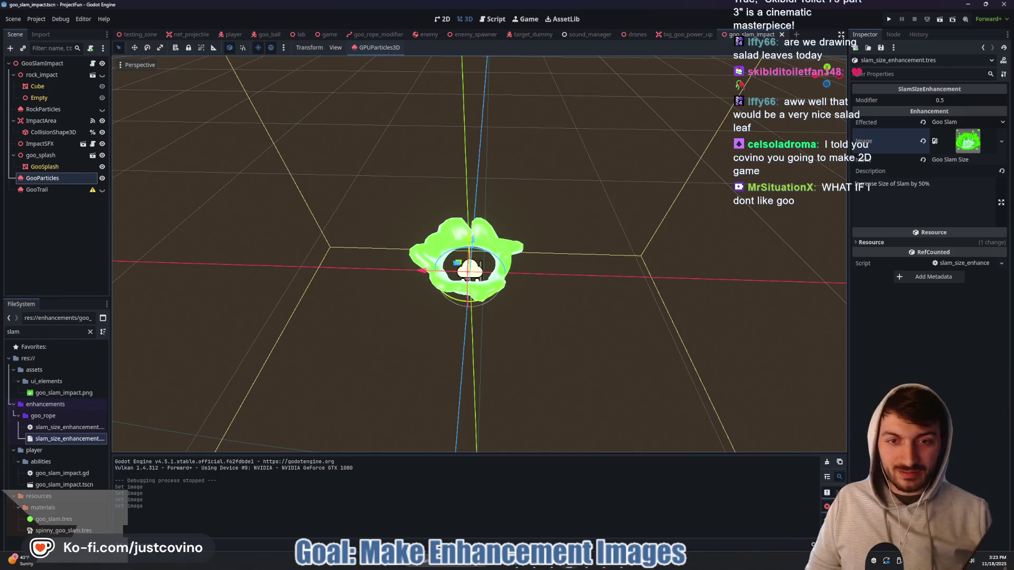
mouse_move(545, 565)
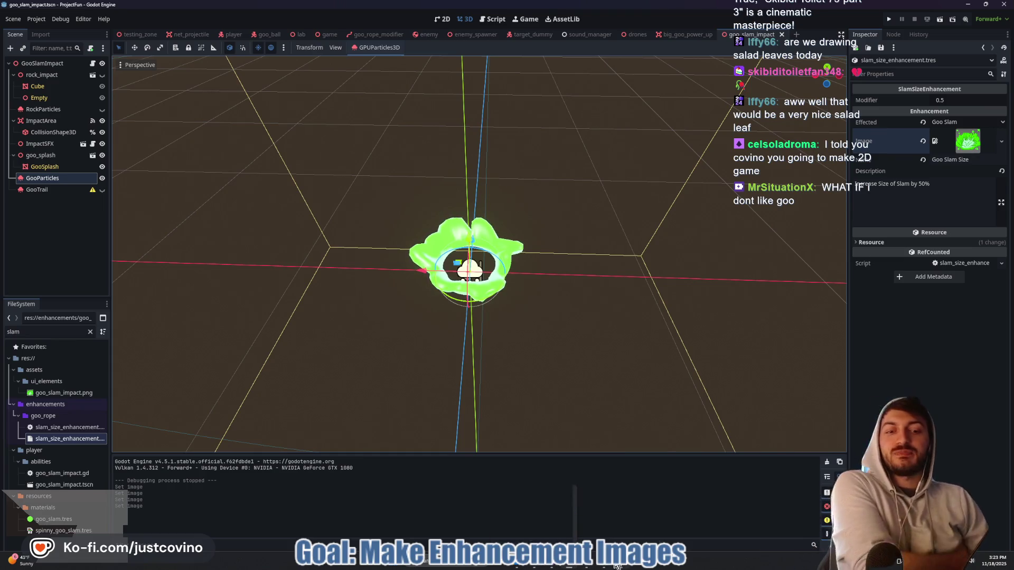
- Tick Slam Size Increase in Notion's Enhancement Icons checklist, then return to Godot
click(545, 566)
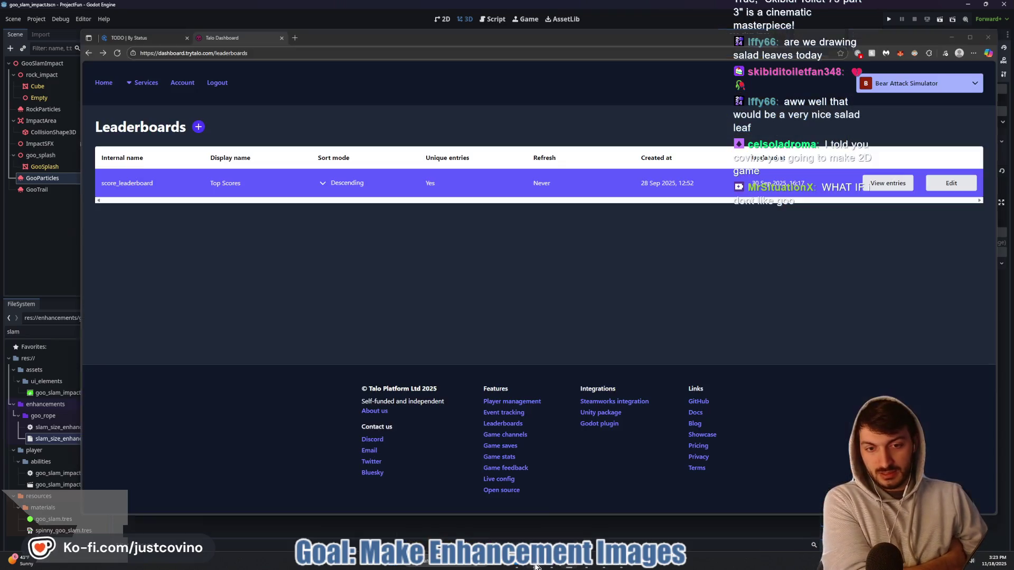
key(ctrl+Tab)
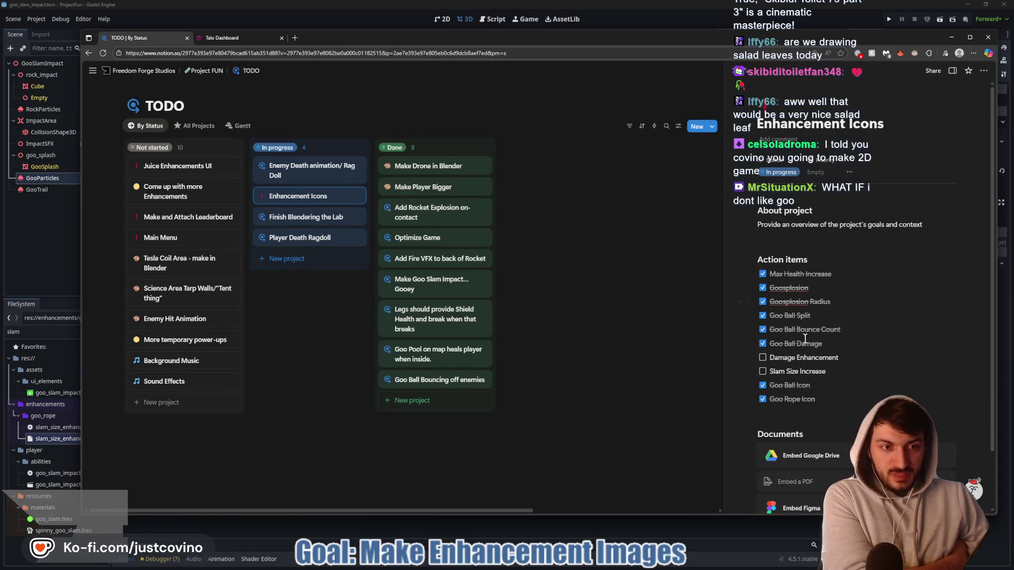
click(763, 372)
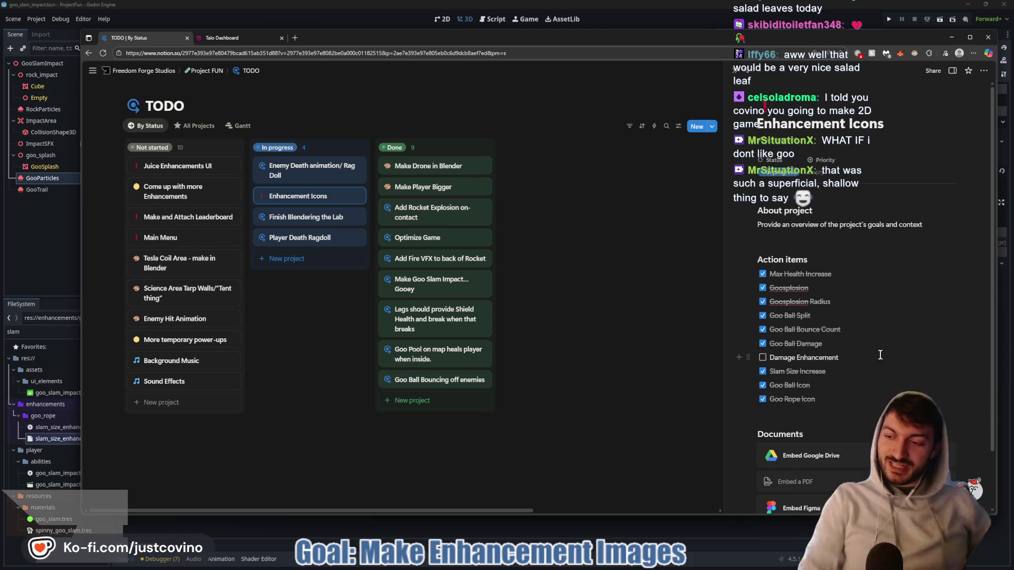
click(642, 20)
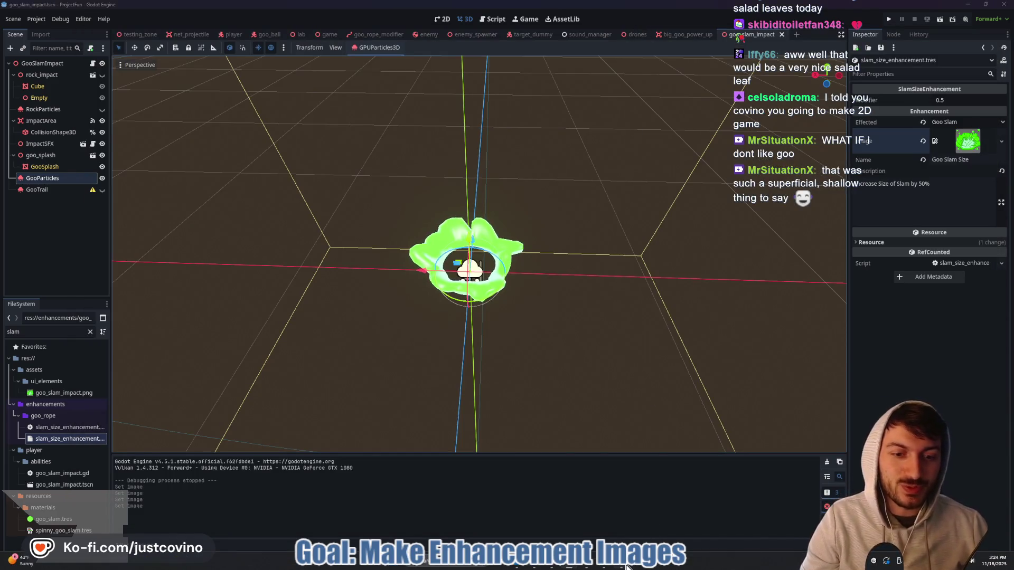
- Create a new 512×512 document in Krita and fit it in view
click(626, 566)
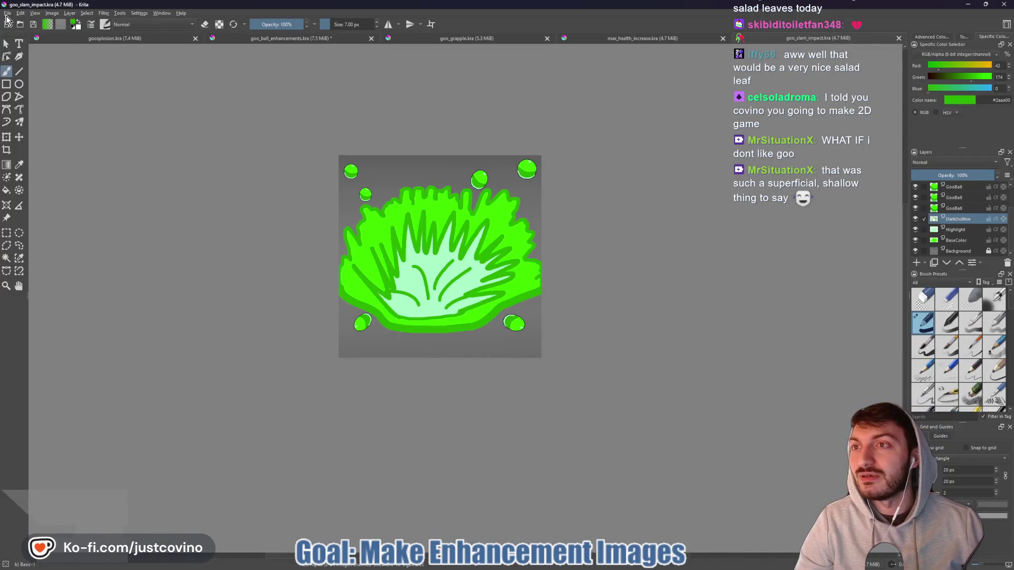
click(7, 13)
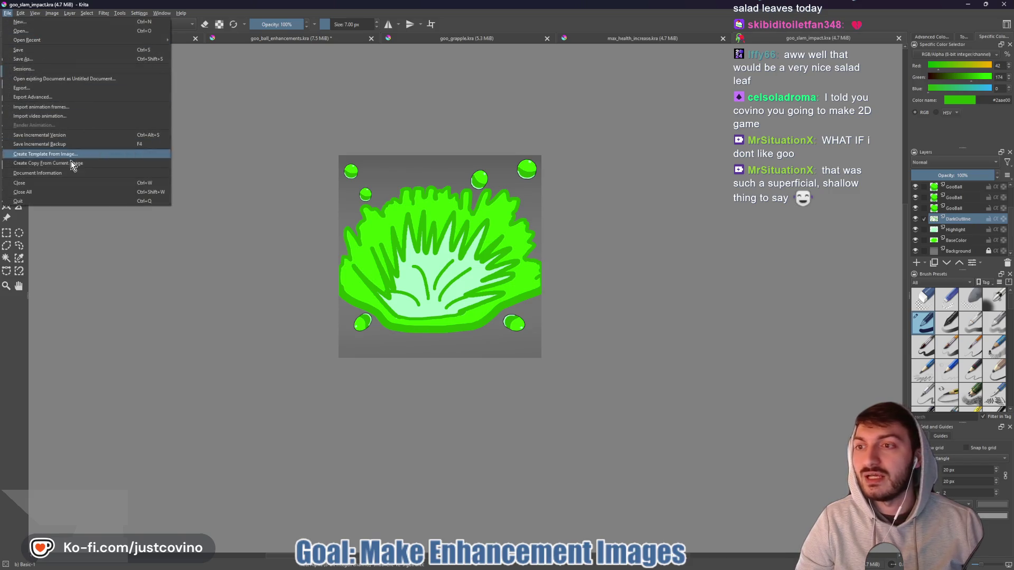
click(30, 24)
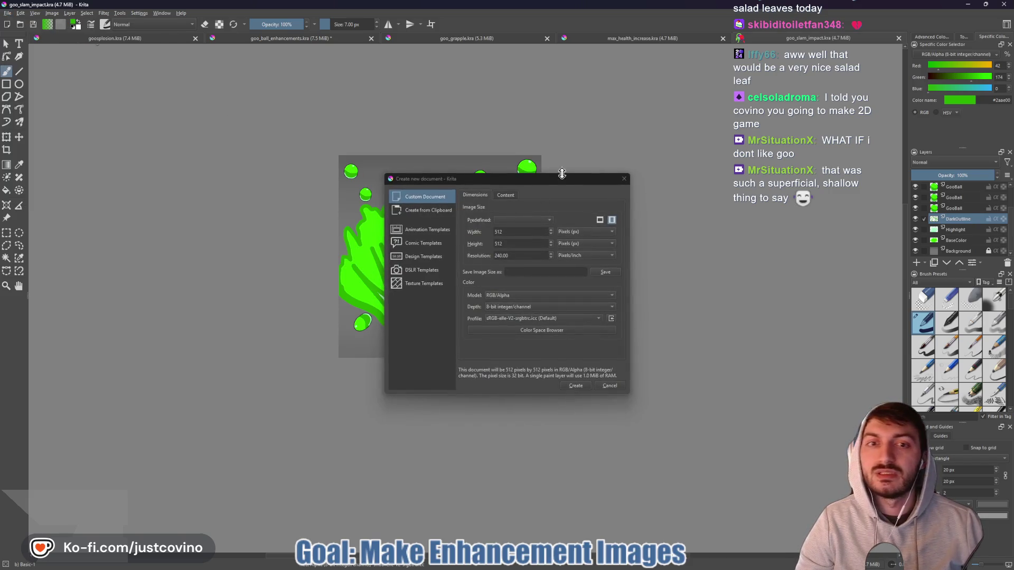
drag(562, 185, 518, 138)
click(544, 345)
key(minus)
key(minus)
key(minus)
key(plus)
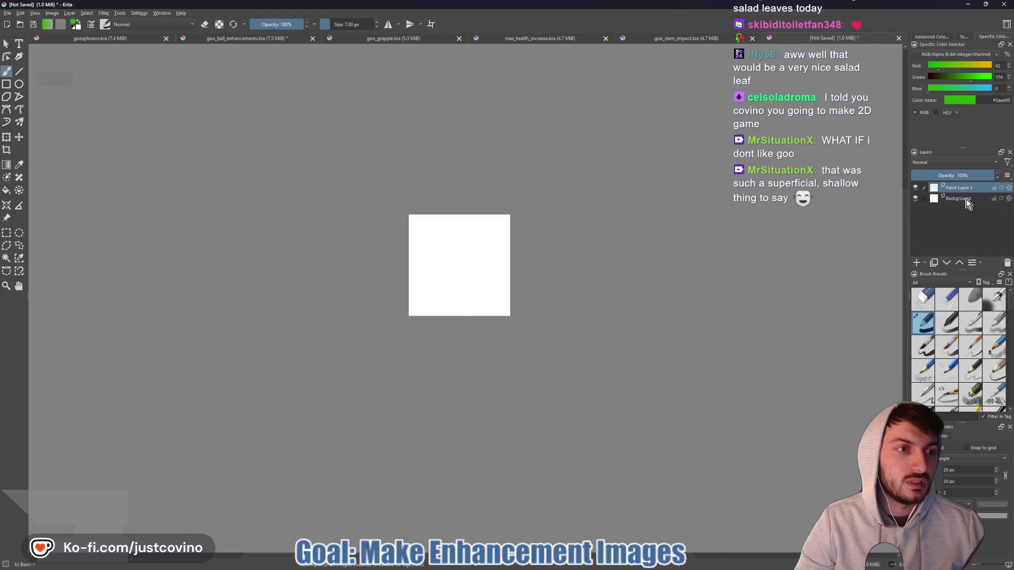
- Fill the Background layer with a #595959 grey gradient and lock it
click(966, 201)
mouse_move(540, 566)
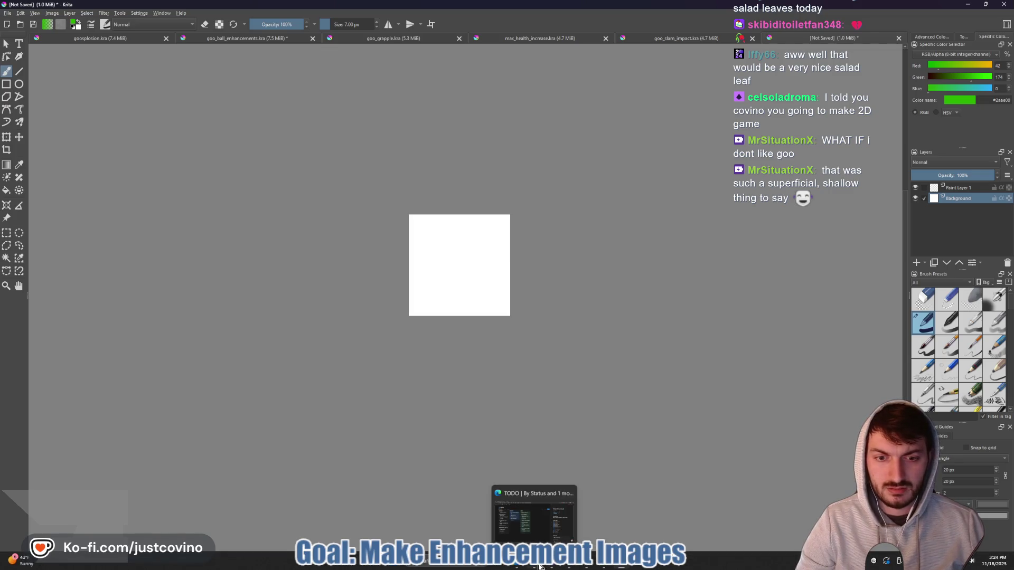
click(605, 566)
drag(416, 198, 376, 199)
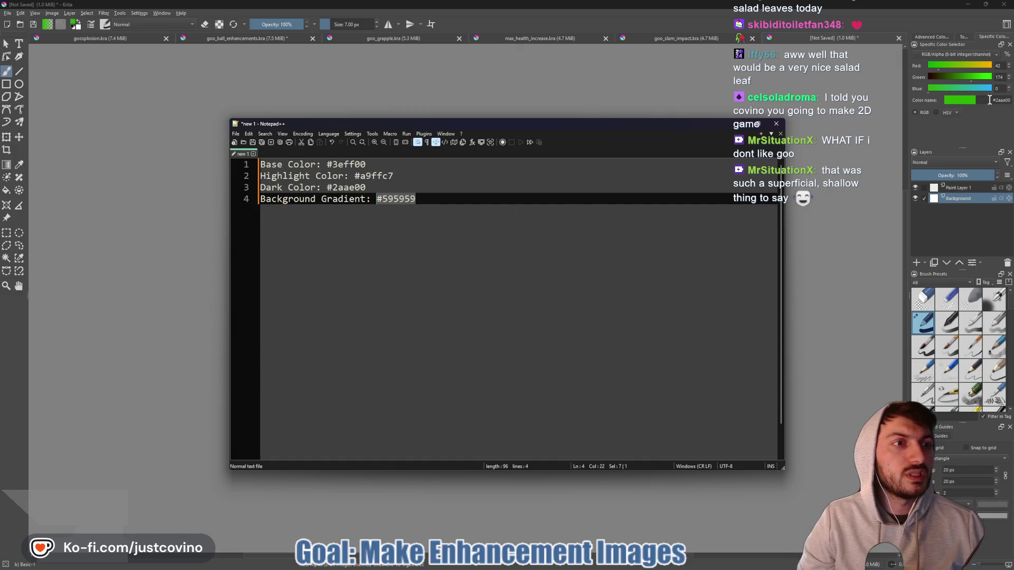
drag(990, 100, 1011, 100)
key(Return)
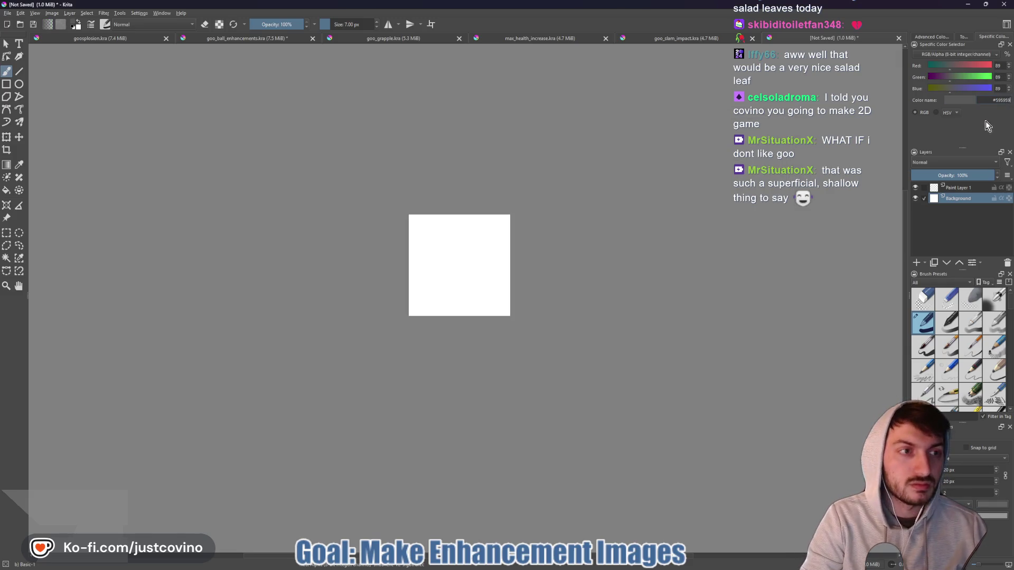
click(7, 164)
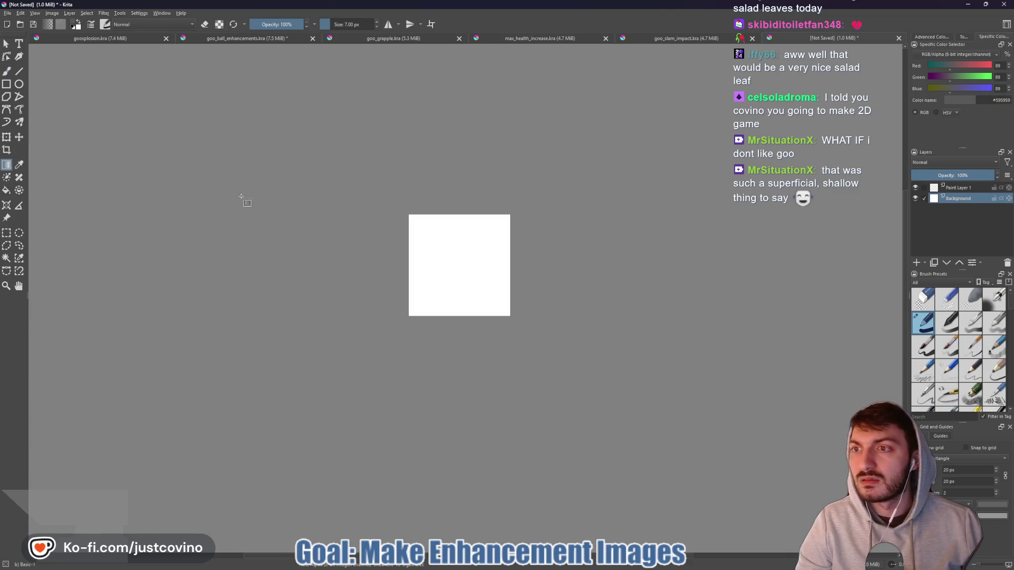
drag(458, 346, 460, 341)
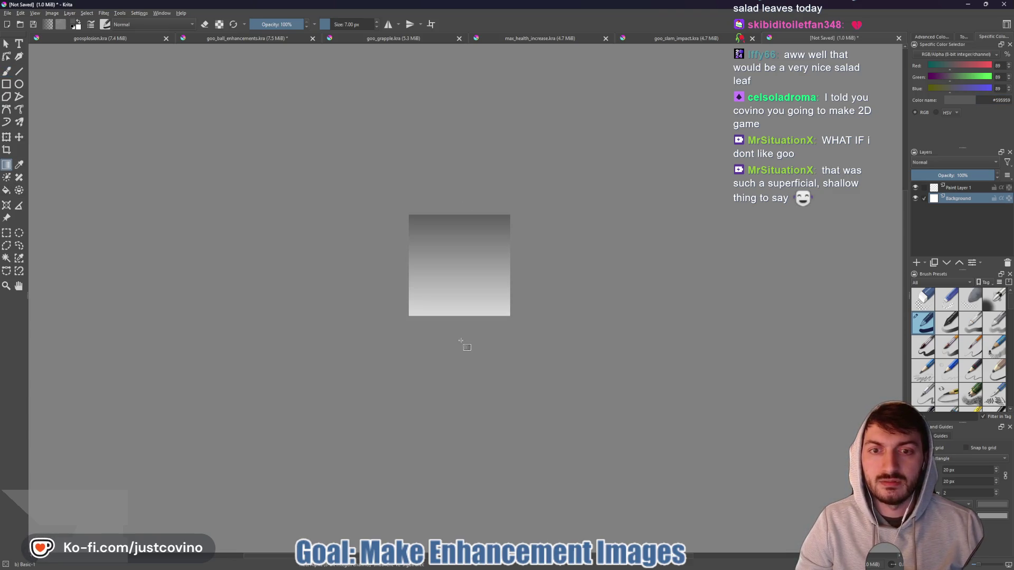
drag(456, 161, 460, 212)
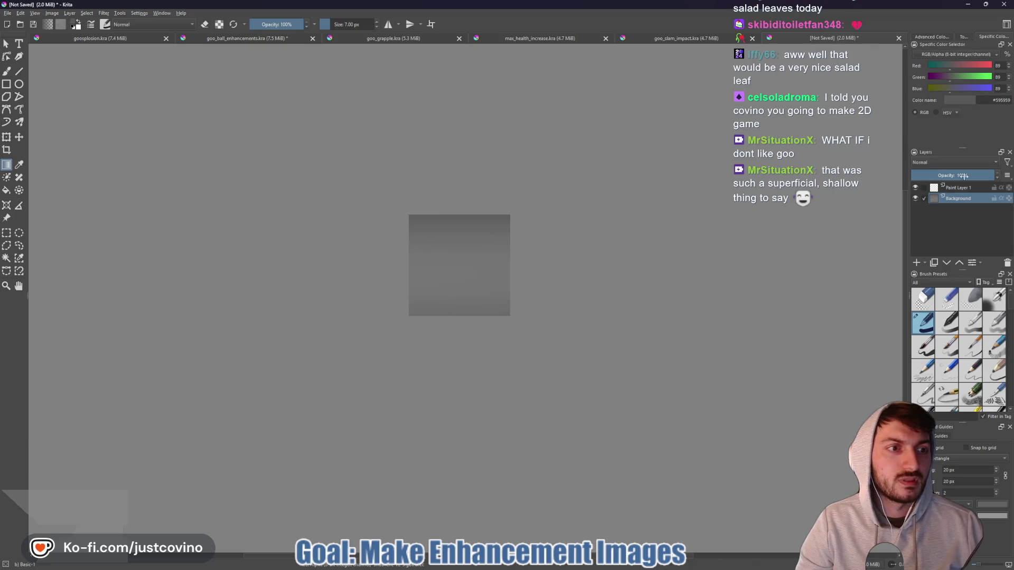
click(994, 198)
- Rename Paint Layer 1 to Outline
mouse_move(527, 568)
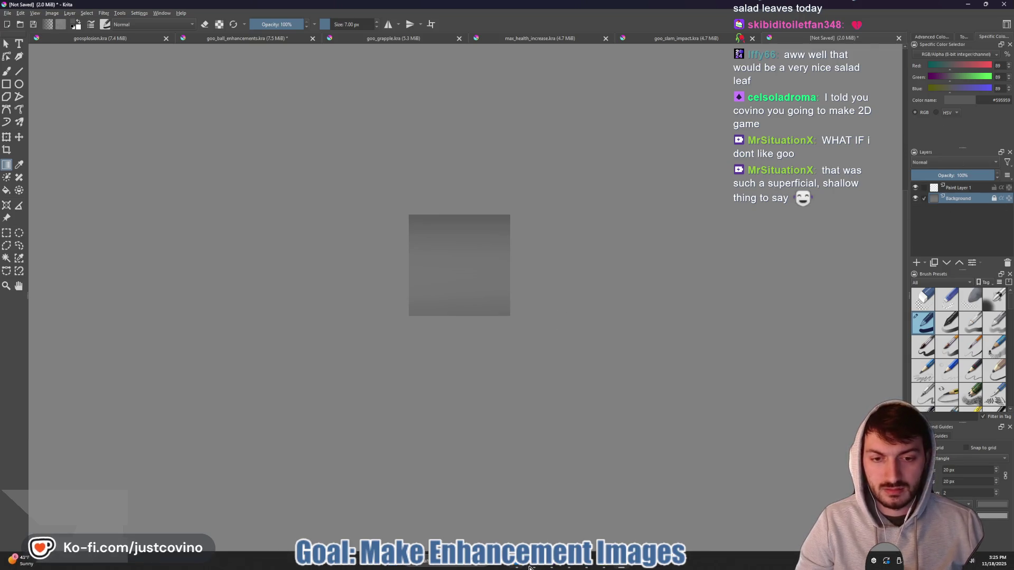
mouse_move(606, 566)
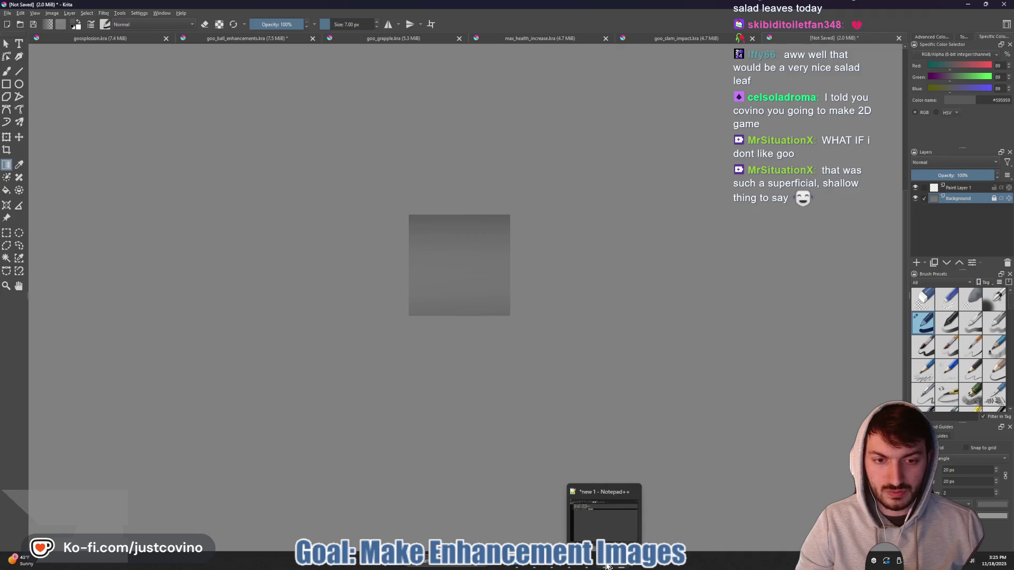
double_click(958, 187)
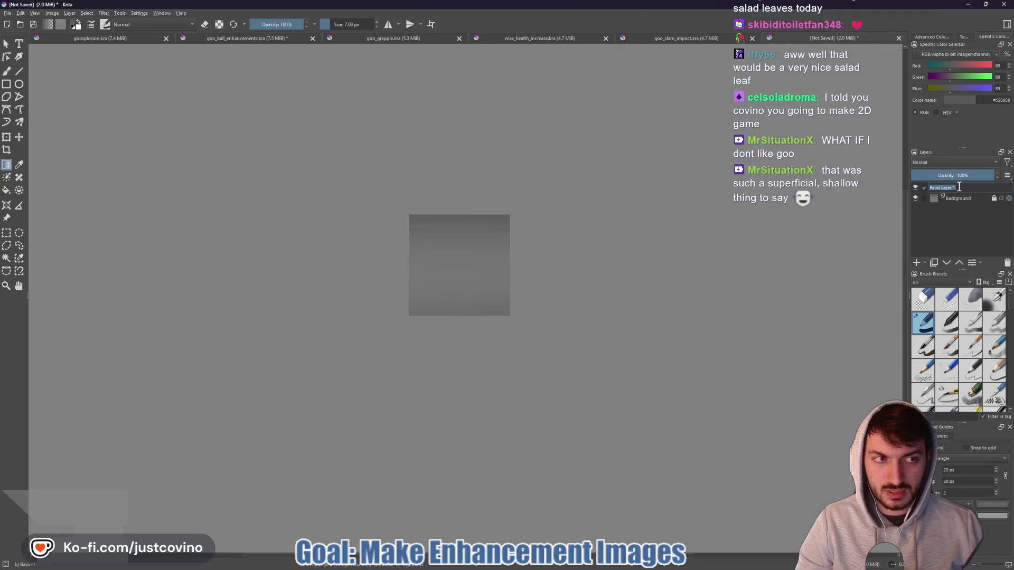
text(Outline)
key(Return)
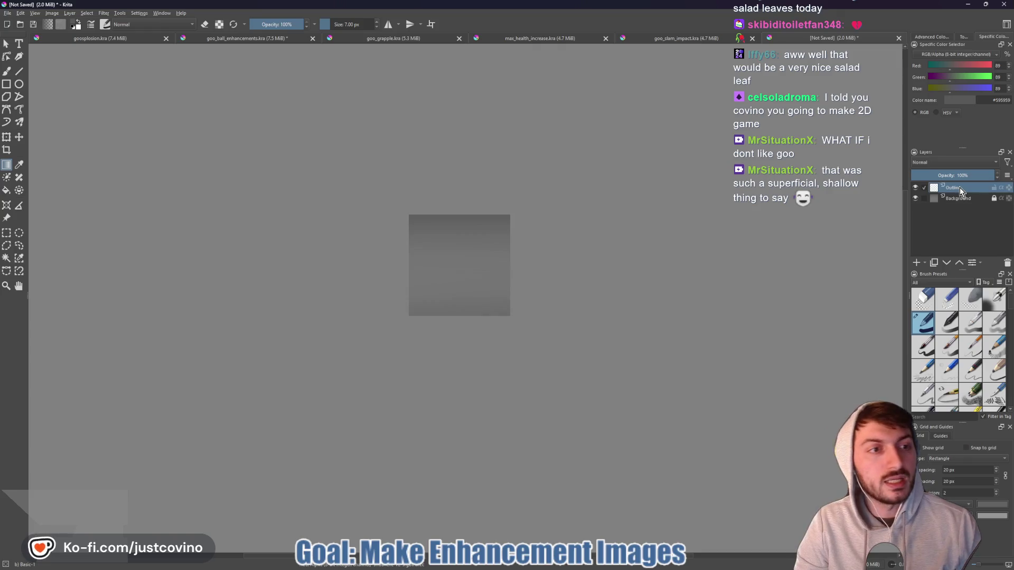
- Select the Line tool and enable horizontal mirror drawing
click(946, 37)
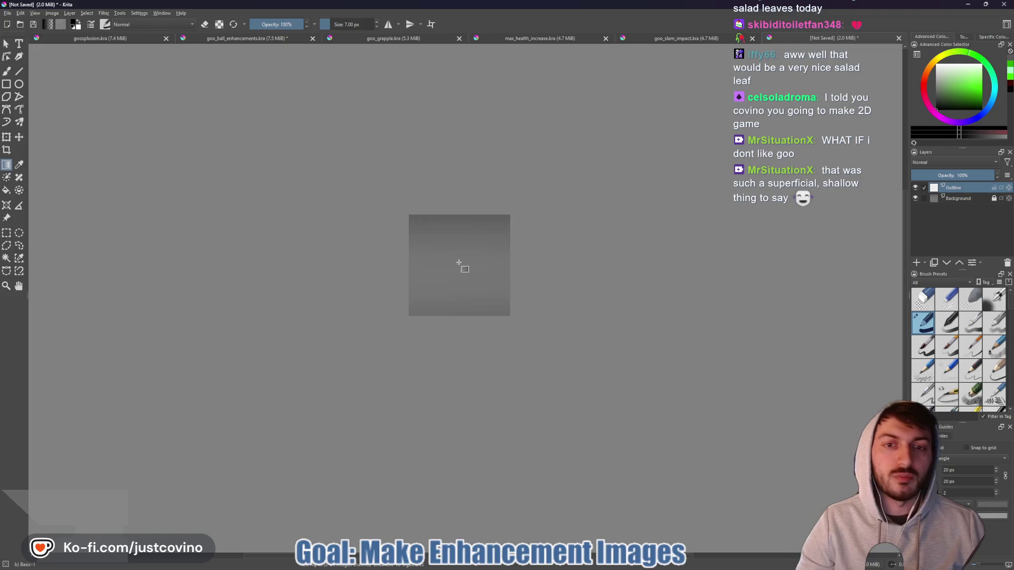
scroll(455, 268, up, 3)
click(7, 71)
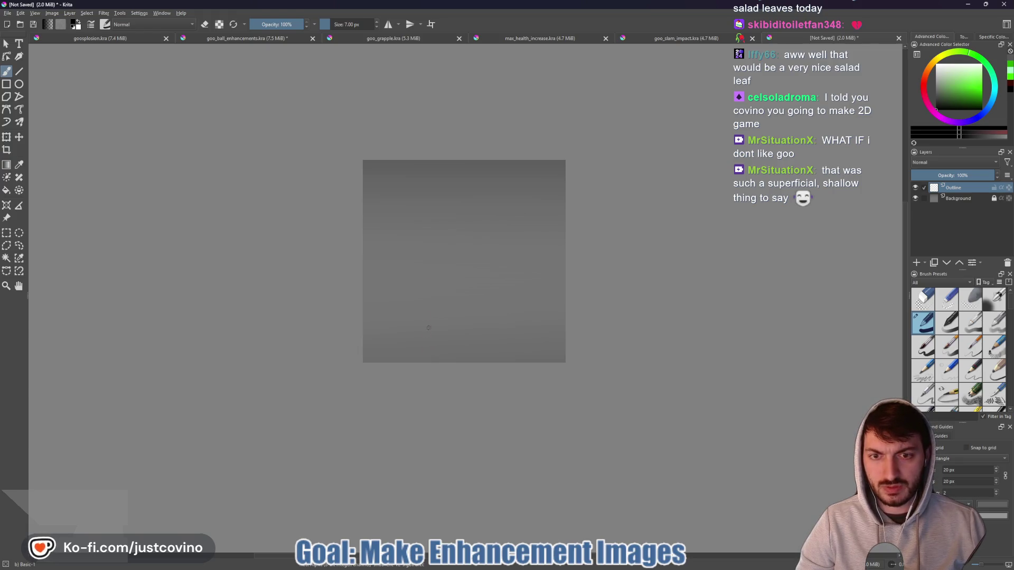
click(19, 74)
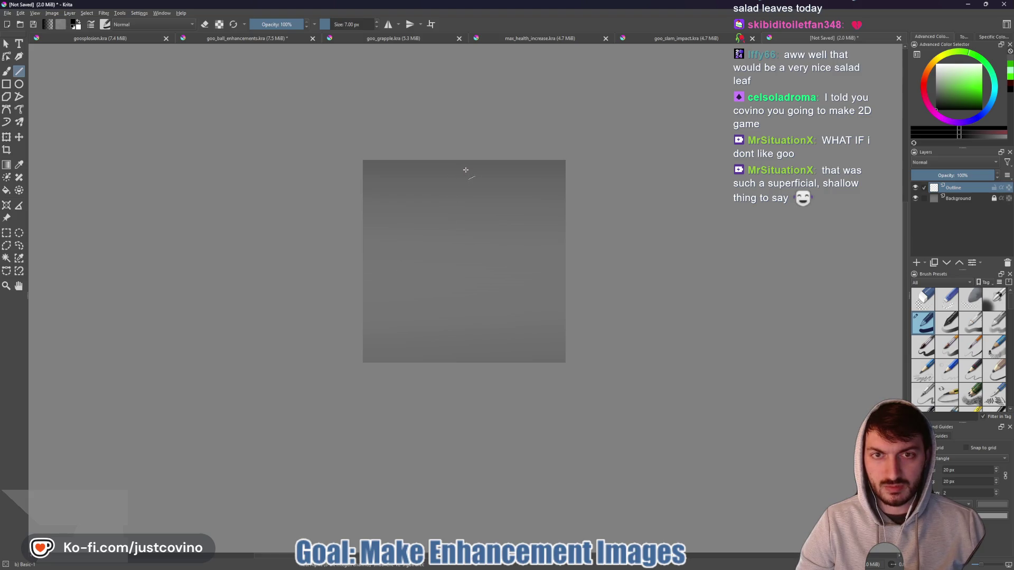
drag(465, 169, 479, 185)
key(ctrl+z)
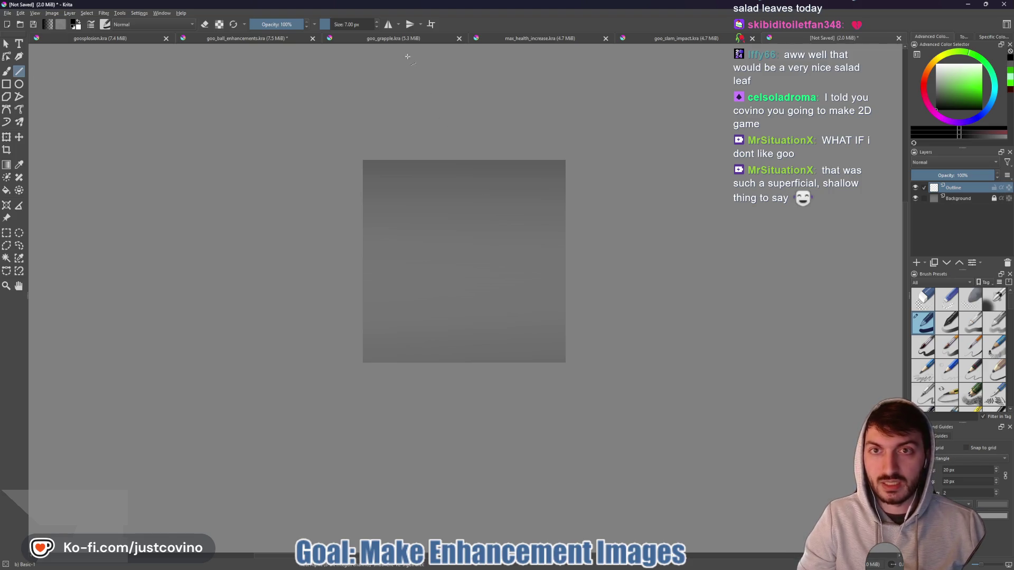
click(389, 24)
- Draw the mirrored blade tip, blade edges, crossguard and handle, then disable mirroring
mouse_move(465, 175)
mouse_down()
mouse_move(443, 209)
mouse_move(443, 237)
mouse_up()
drag(443, 295, 444, 287)
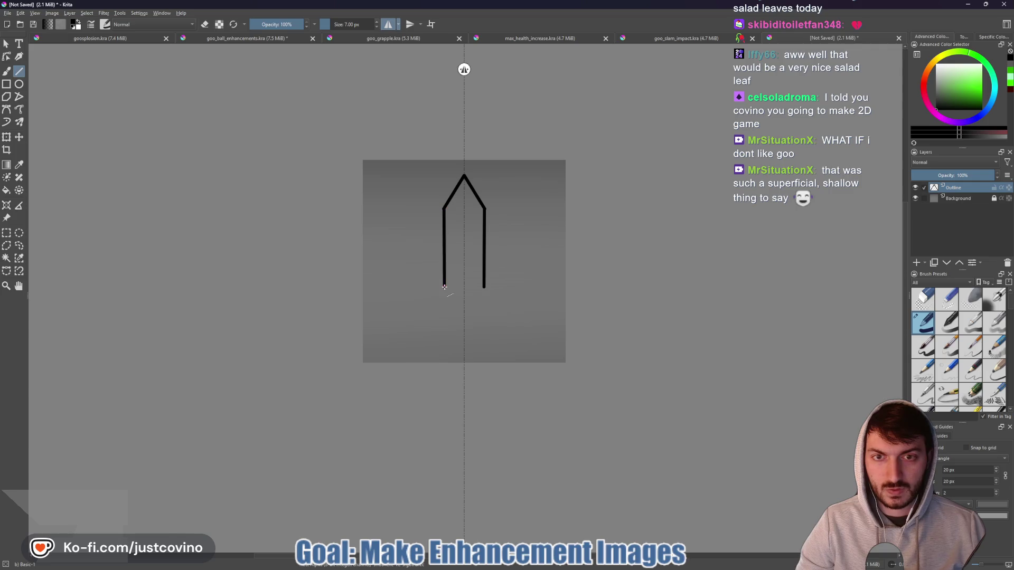
mouse_move(444, 288)
mouse_down()
mouse_move(421, 288)
mouse_move(422, 299)
mouse_up()
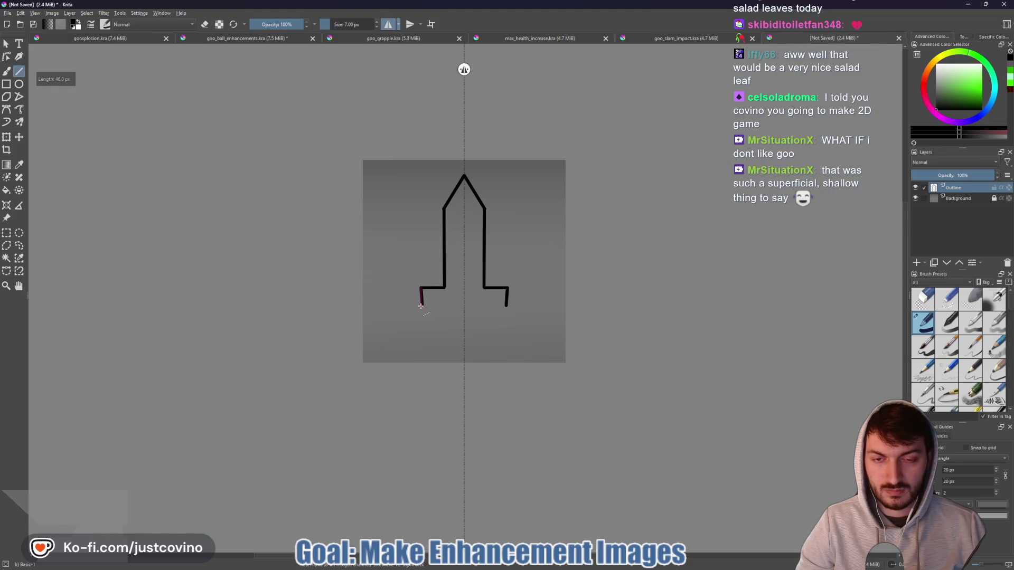
mouse_move(421, 306)
mouse_down()
mouse_move(452, 306)
mouse_move(451, 342)
mouse_up()
drag(451, 306, 451, 352)
drag(451, 351, 467, 352)
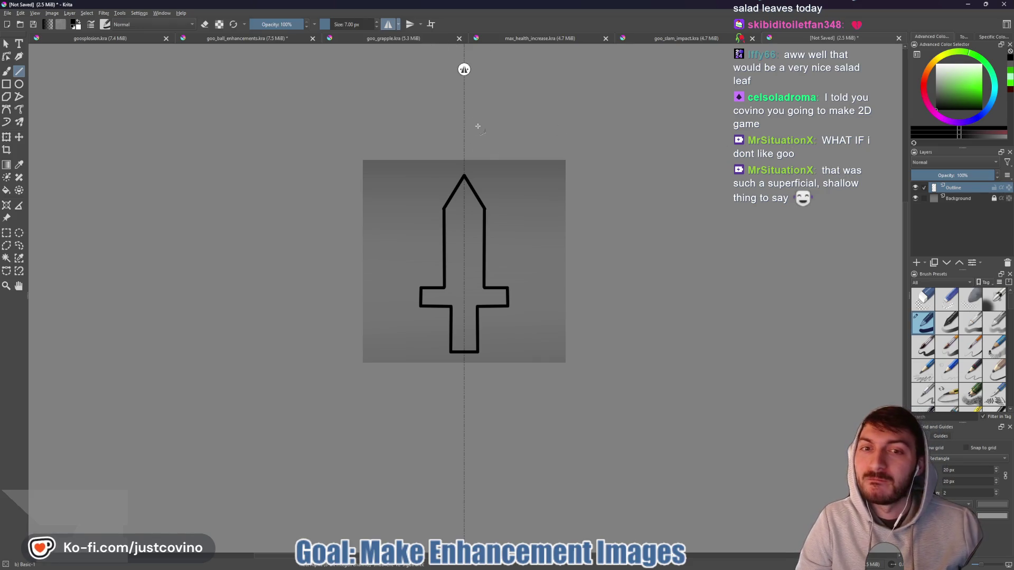
click(388, 24)
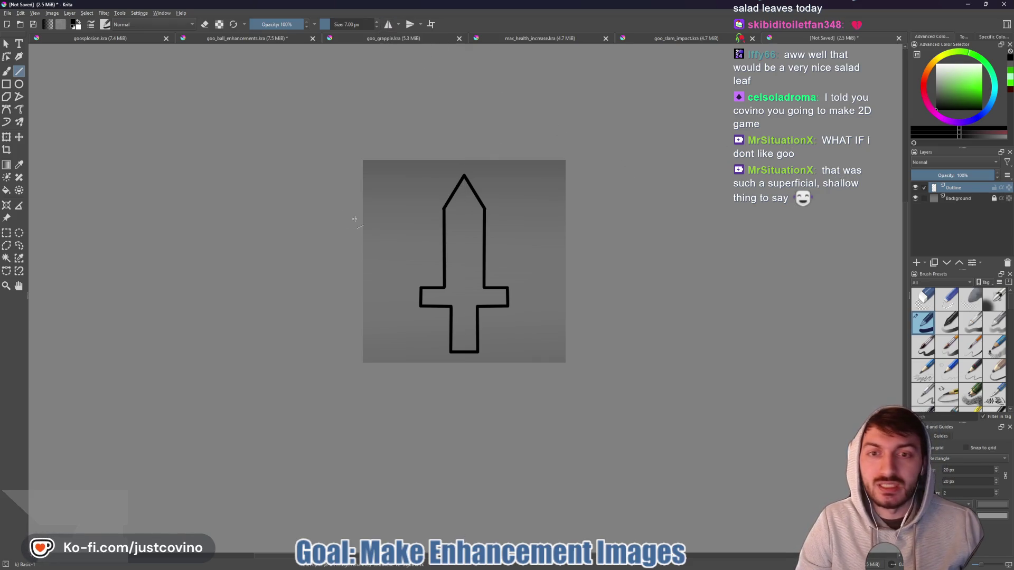
- Add a new paint layer in the Layers docker
click(918, 263)
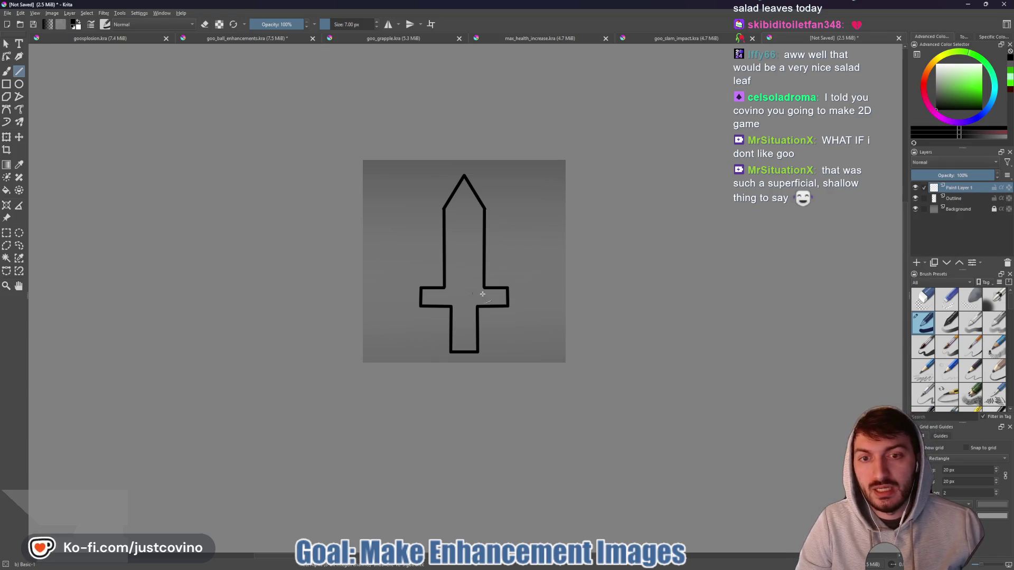
scroll(478, 301, up, 5)
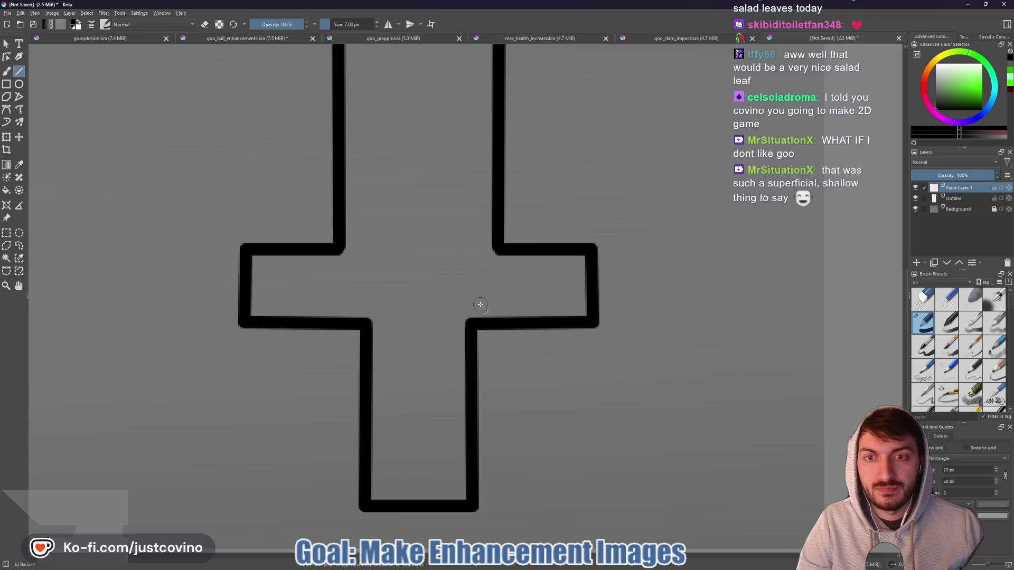
scroll(434, 325, down, 5)
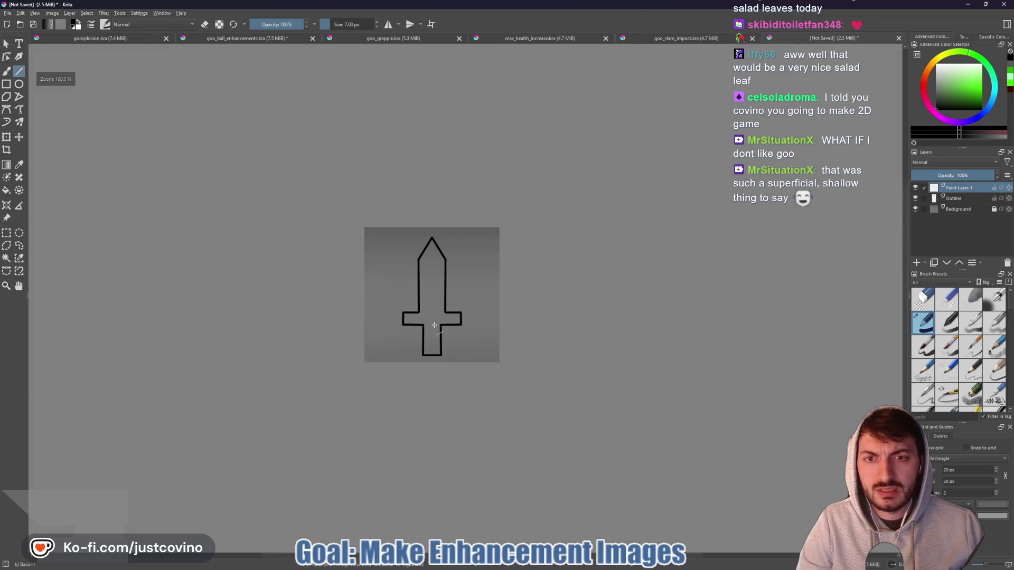
scroll(430, 328, up, 5)
scroll(473, 310, left, 3)
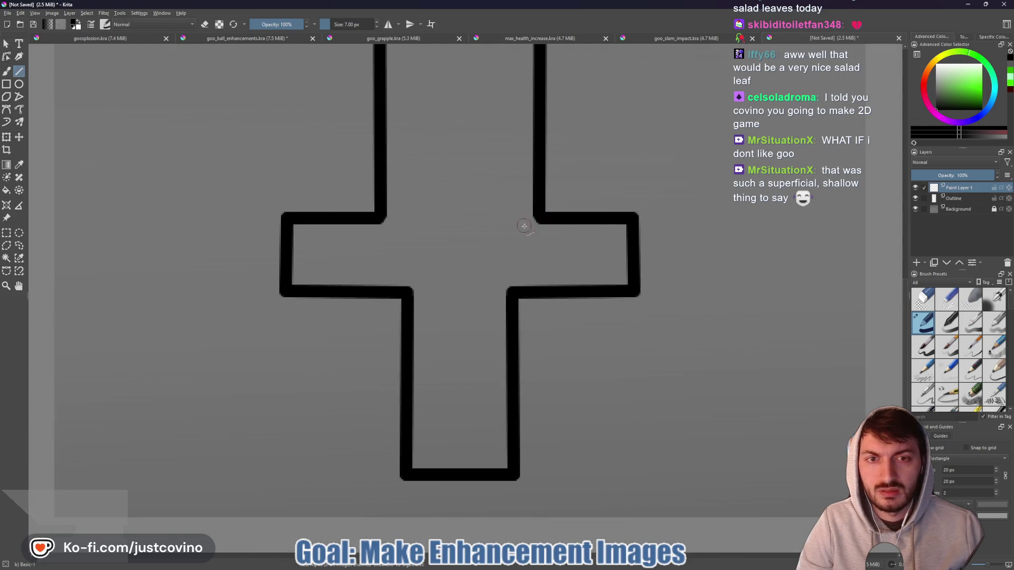
scroll(511, 278, down, 5)
scroll(486, 279, up, 4)
scroll(476, 277, down, 4)
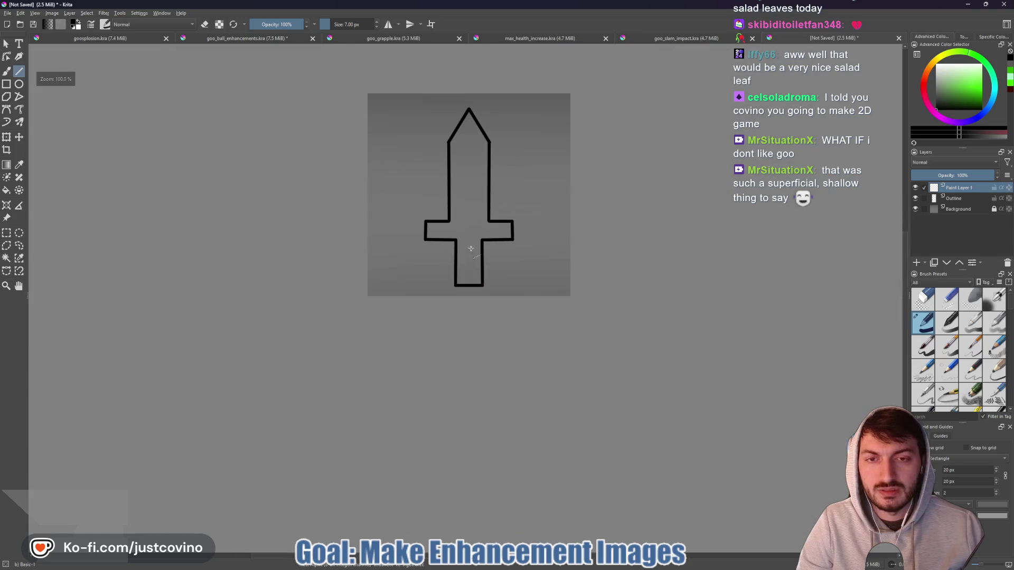
scroll(475, 277, up, 3)
scroll(473, 290, down, 1)
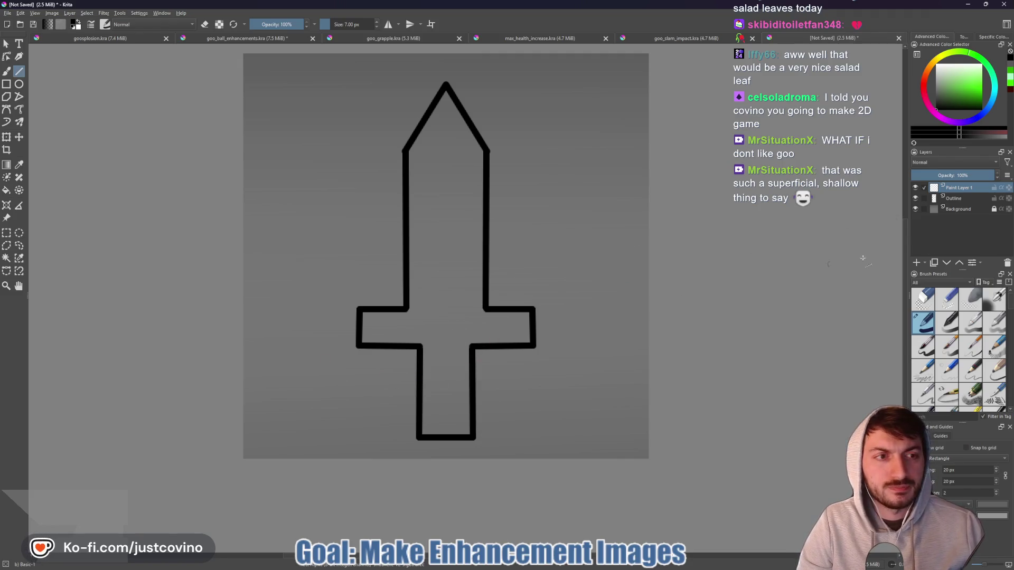
- Move Outline above Paint Layer 1, then select Paint Layer 1 with the freehand brush
click(957, 199)
click(959, 263)
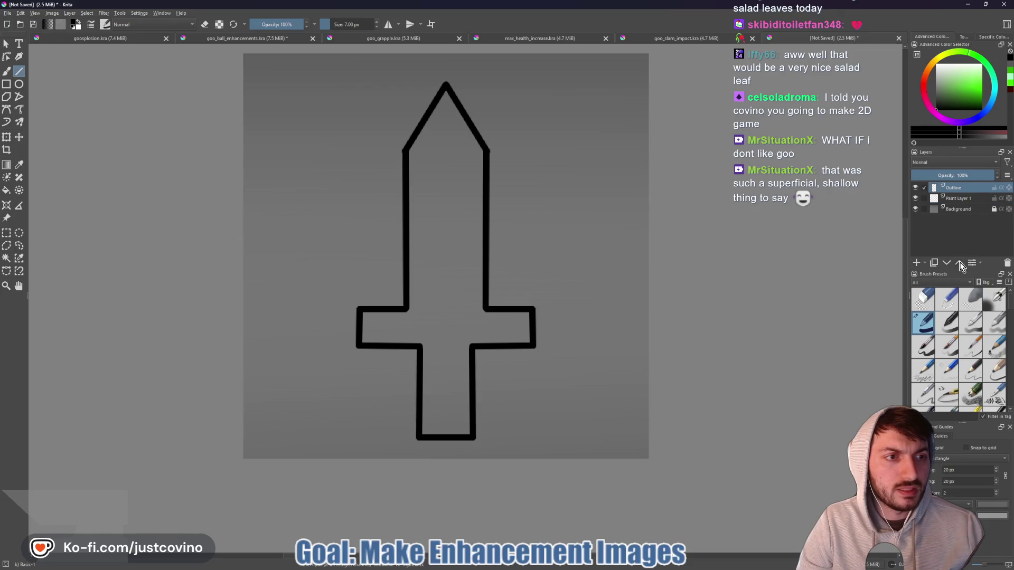
click(958, 198)
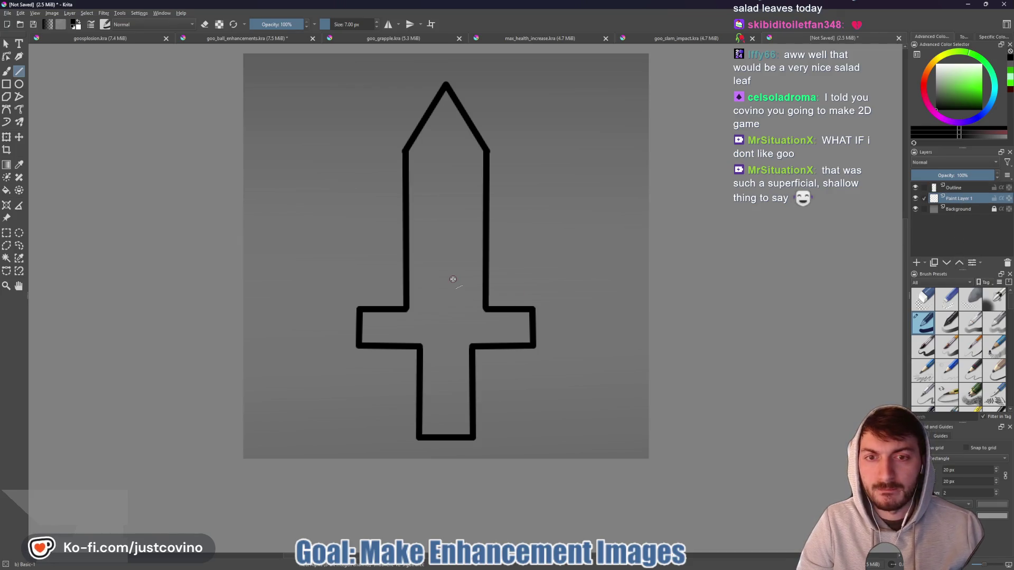
key(b)
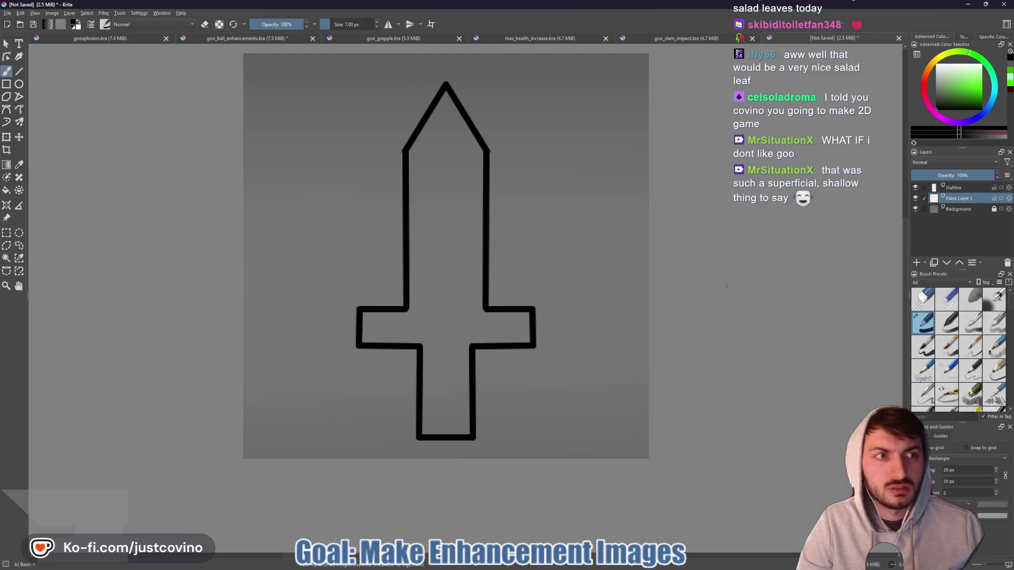
mouse_move(585, 565)
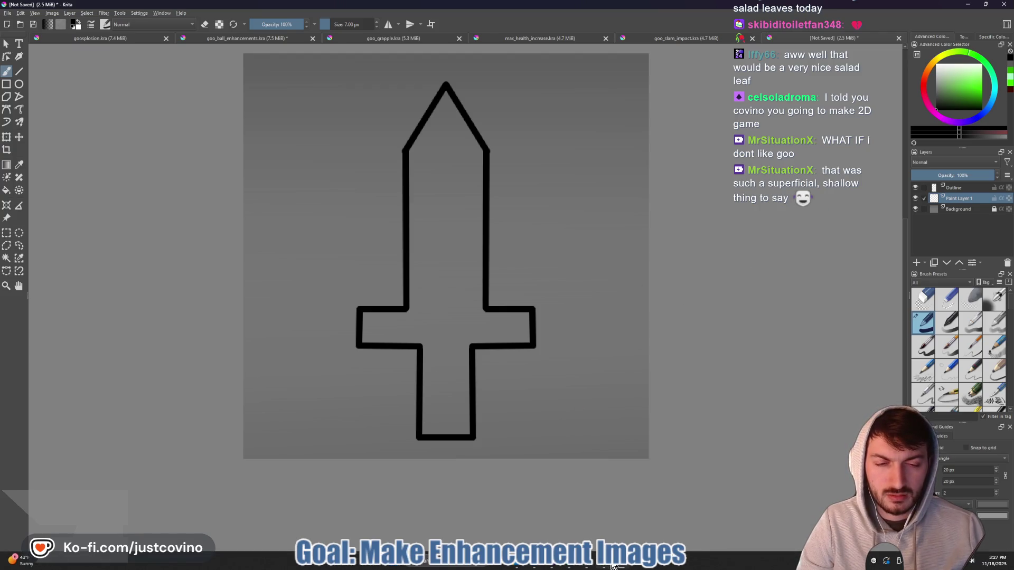
- Set the paint colour to dark green #2aae00 and enlarge the brush to 20 px
click(605, 515)
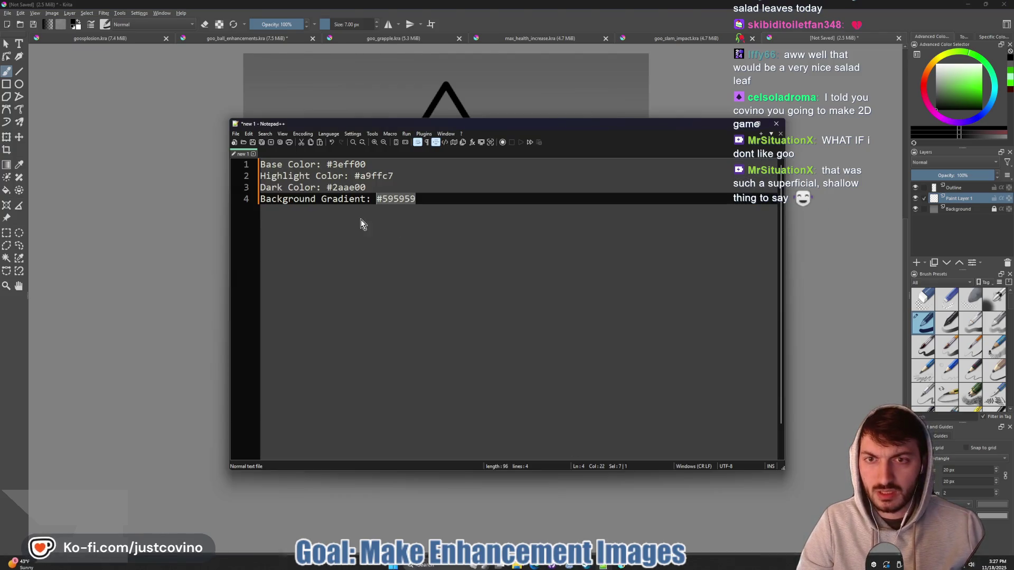
drag(366, 187, 327, 185)
key(ctrl+c)
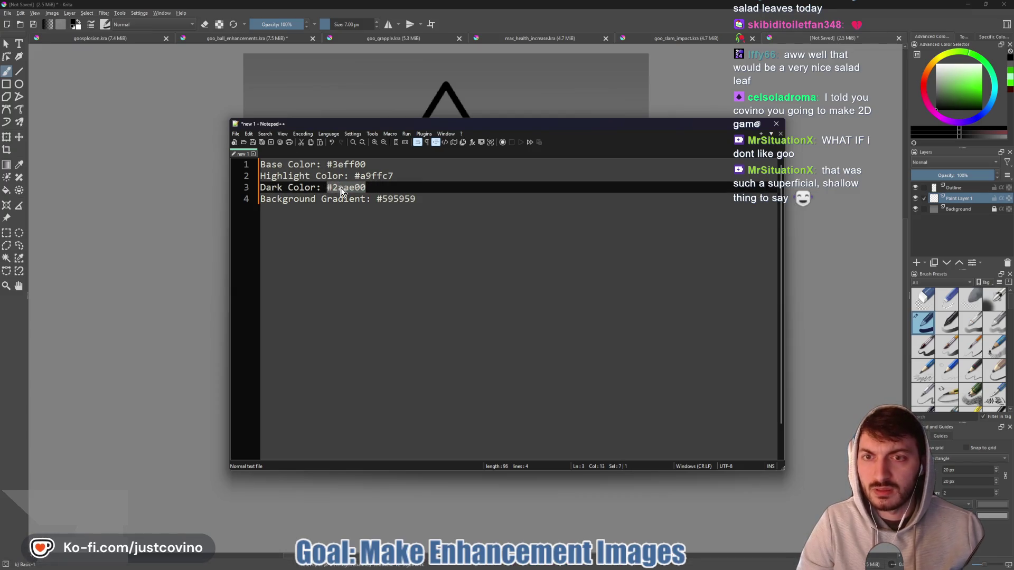
click(990, 37)
click(1001, 100)
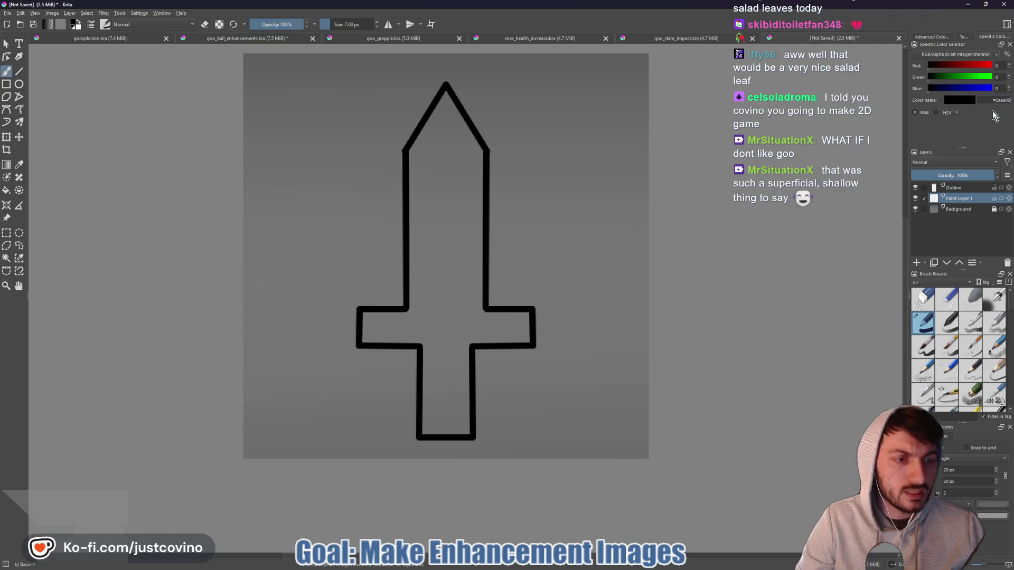
key(ctrl+v)
key(Return)
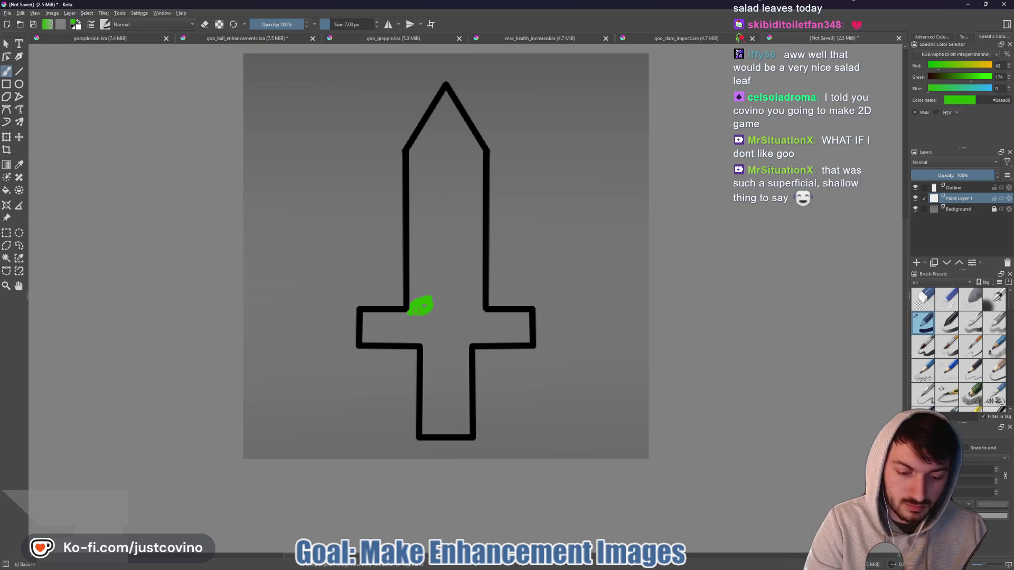
key(bracketright)
key(bracketright)
key(bracketright)
- Paint green across the crossguard, handle and blade beneath the outline
mouse_move(418, 320)
mouse_down()
mouse_move(365, 321)
mouse_move(425, 342)
mouse_move(428, 423)
mouse_move(464, 427)
mouse_move(464, 338)
mouse_move(388, 329)
mouse_move(445, 423)
mouse_move(454, 399)
mouse_up()
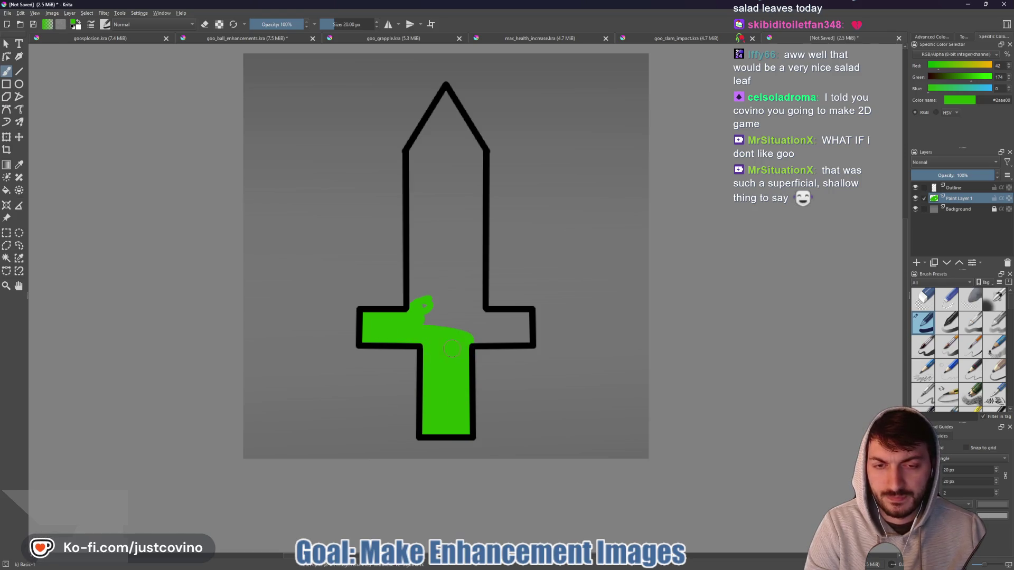
key(ctrl+z)
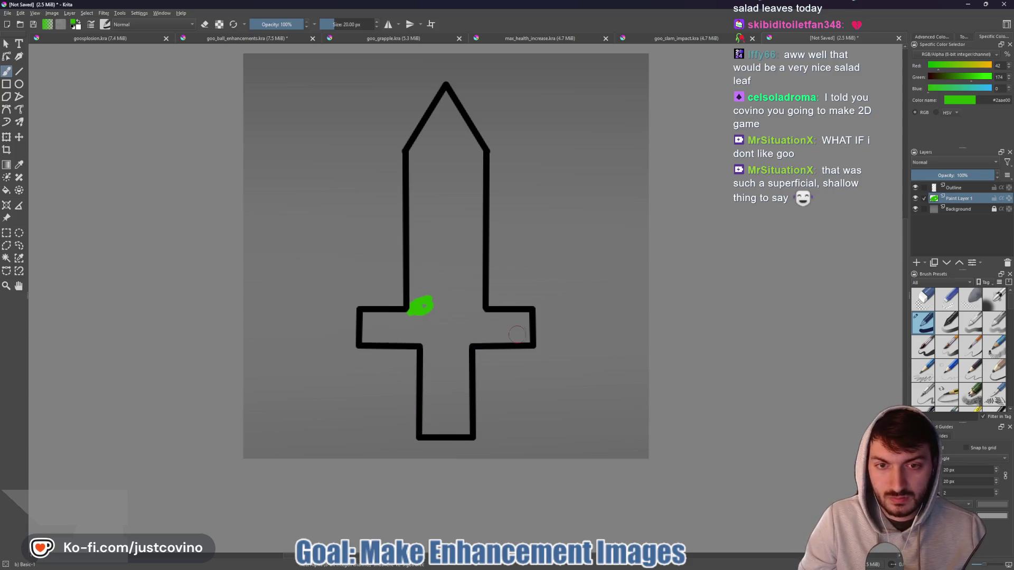
mouse_move(504, 334)
mouse_down()
mouse_move(467, 336)
mouse_move(463, 408)
mouse_move(426, 428)
mouse_move(426, 338)
mouse_move(365, 337)
mouse_move(368, 317)
mouse_move(417, 318)
mouse_move(378, 328)
mouse_move(444, 351)
mouse_move(438, 409)
mouse_up()
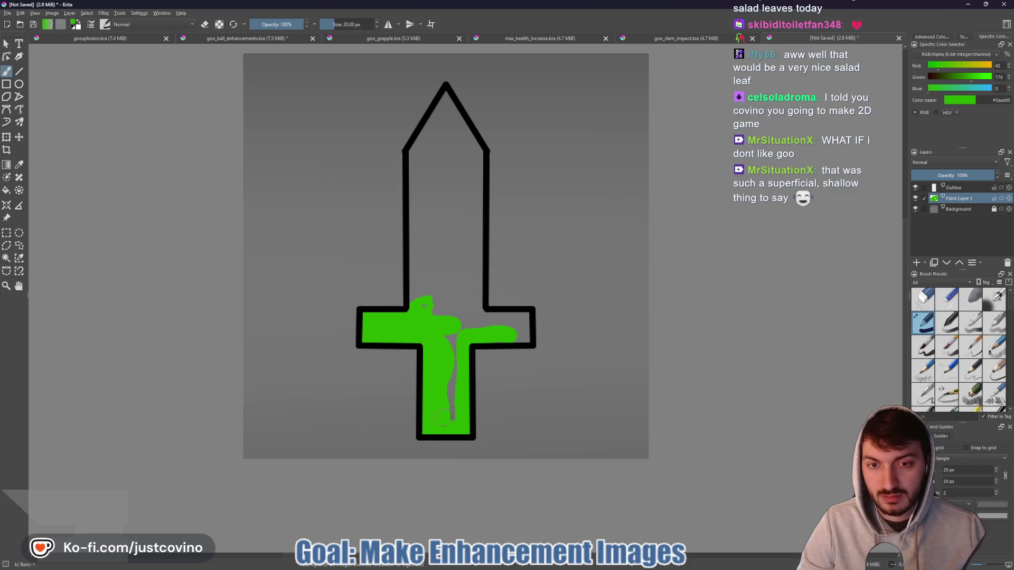
mouse_move(488, 333)
mouse_down()
mouse_move(525, 336)
mouse_move(515, 317)
mouse_move(460, 316)
mouse_up()
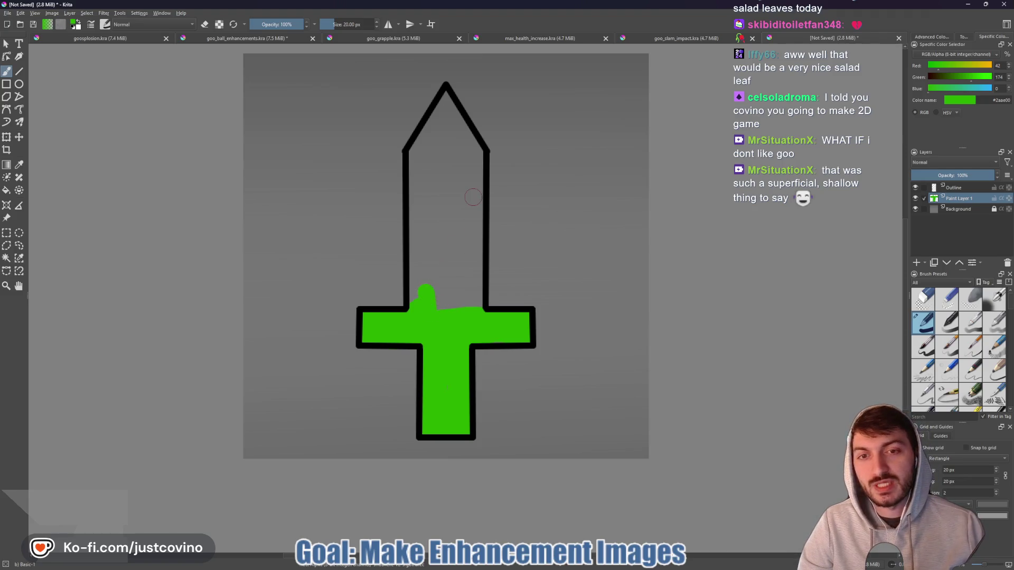
mouse_move(473, 198)
mouse_down()
mouse_move(472, 310)
mouse_move(434, 280)
mouse_move(434, 261)
mouse_up()
mouse_move(412, 304)
mouse_down()
mouse_move(423, 225)
mouse_move(430, 255)
mouse_move(459, 286)
mouse_move(443, 185)
mouse_move(465, 180)
mouse_move(456, 142)
mouse_move(421, 144)
mouse_move(415, 206)
mouse_move(436, 154)
mouse_move(475, 150)
mouse_move(446, 99)
mouse_move(443, 152)
mouse_up()
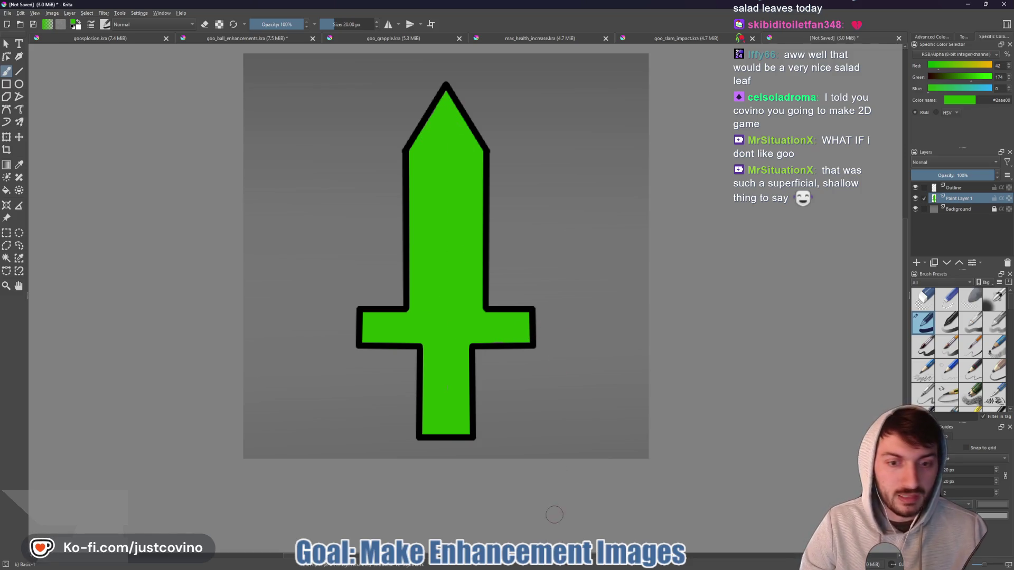
mouse_move(586, 565)
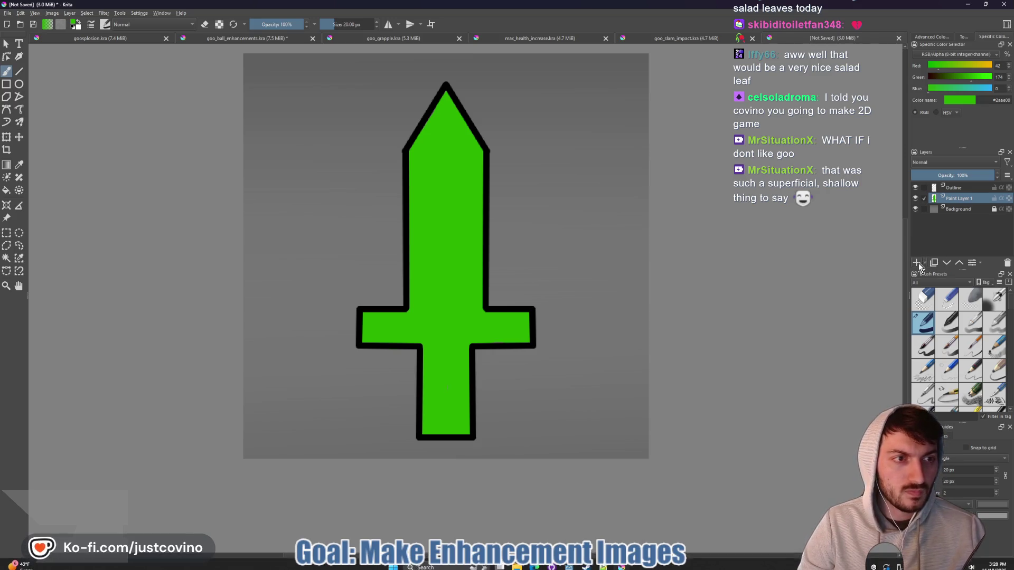
- Rename Paint Layer 1 to Dark and add a new layer above it named Base
double_click(971, 199)
text(Dark)
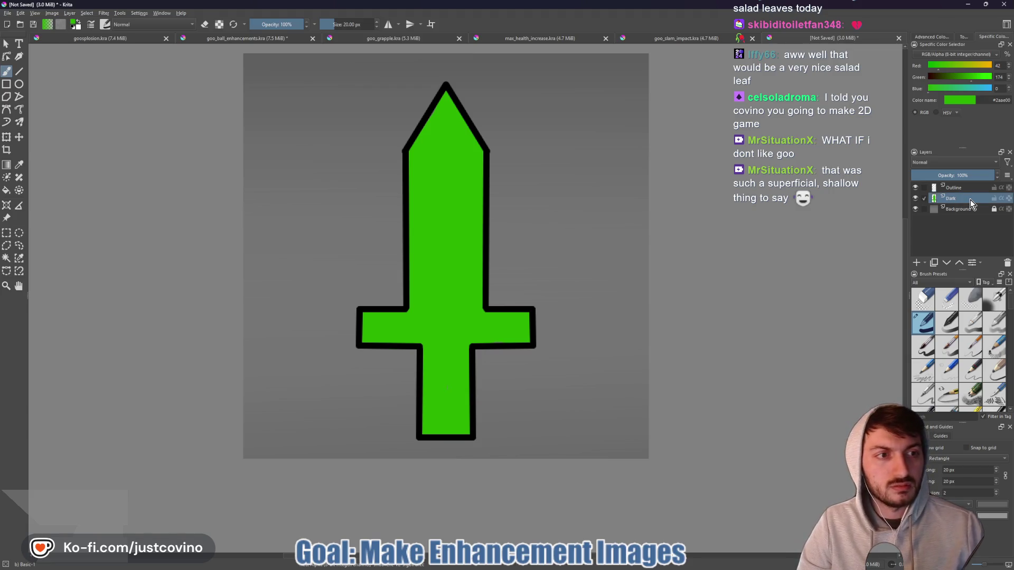
click(916, 263)
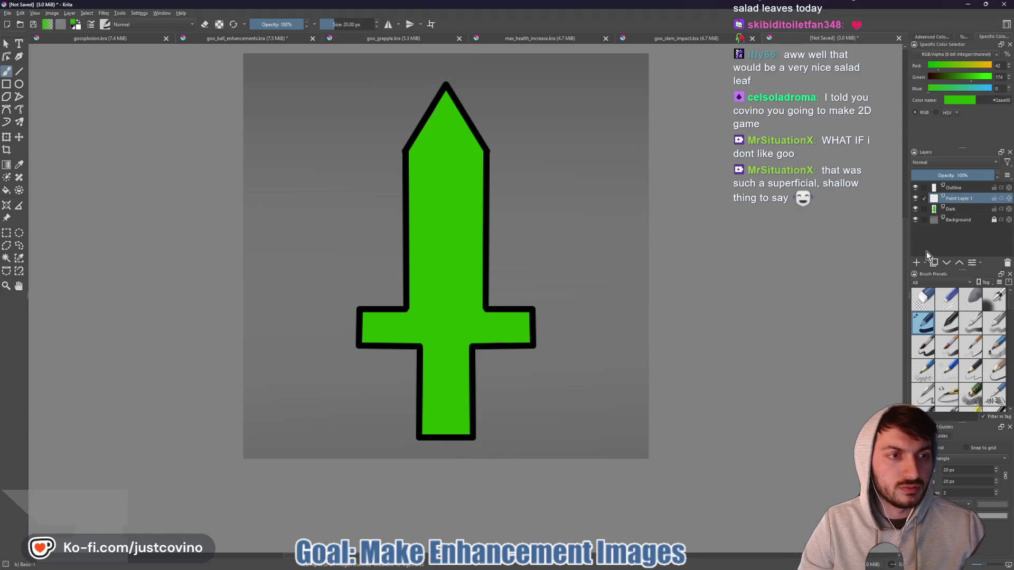
double_click(967, 198)
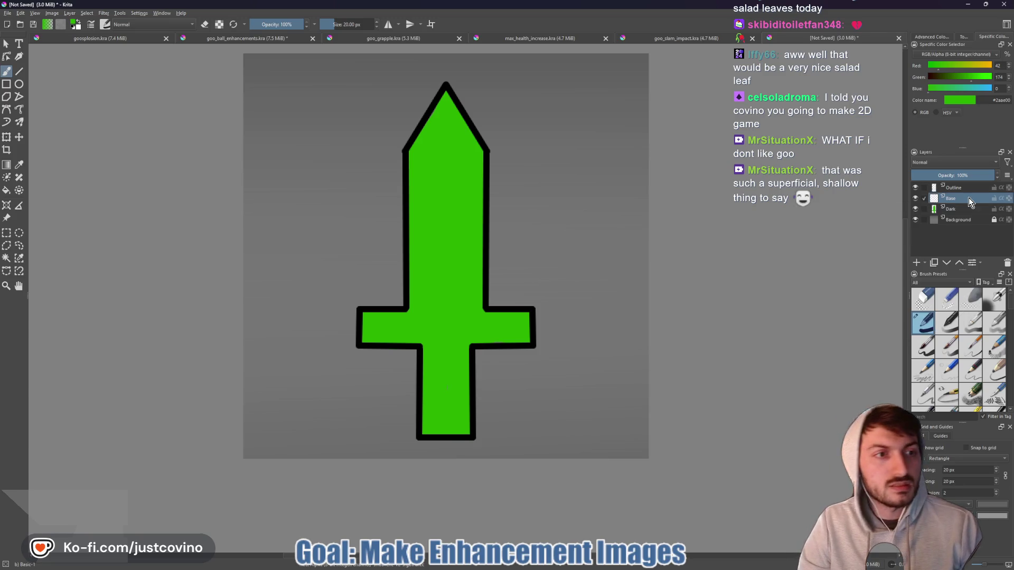
text(Base)
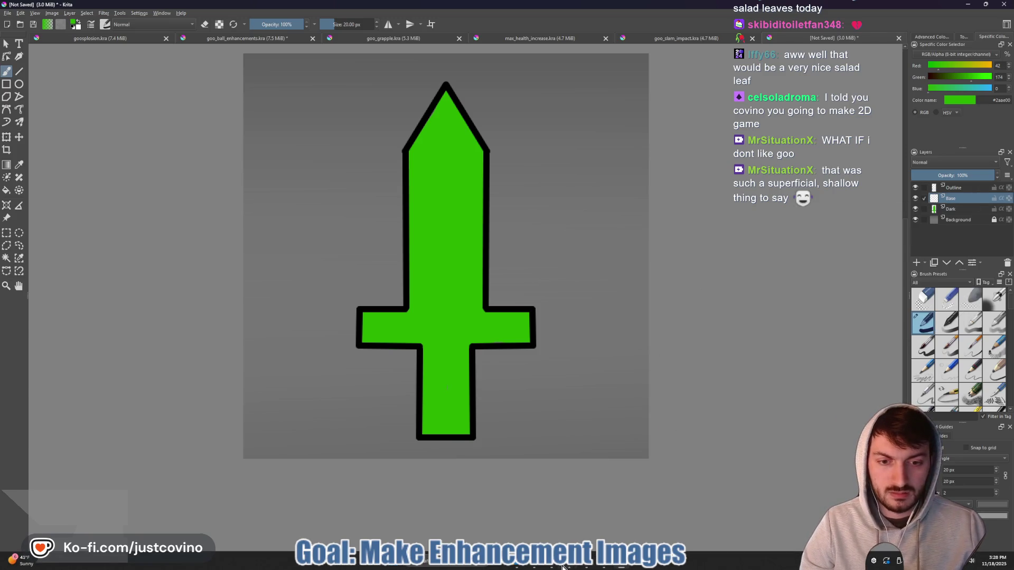
- Set the paint colour to bright green #3eff00 from the saved colour notes
click(612, 566)
drag(366, 164, 328, 166)
key(ctrl+c)
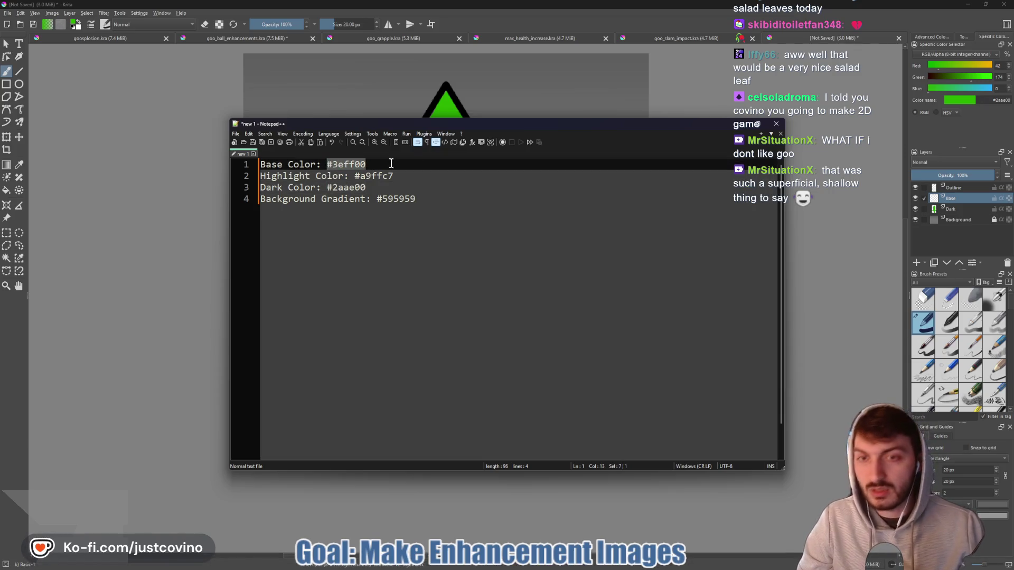
click(989, 100)
key(ctrl+v)
key(Return)
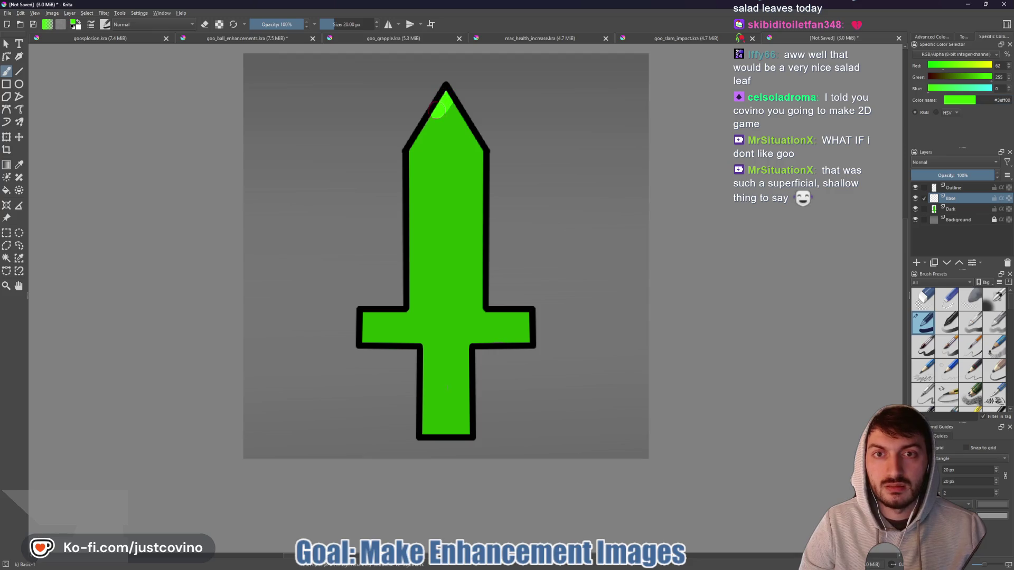
- Paint the blade bright green from the tip down to the crossguard
key(ctrl+z)
mouse_move(446, 94)
mouse_down()
mouse_move(409, 161)
mouse_move(480, 168)
mouse_move(461, 126)
mouse_move(430, 153)
mouse_move(445, 124)
mouse_up()
mouse_move(420, 169)
mouse_down()
mouse_move(414, 253)
mouse_move(483, 249)
mouse_move(475, 176)
mouse_move(438, 179)
mouse_move(434, 220)
mouse_move(441, 233)
mouse_move(466, 235)
mouse_up()
drag(451, 199, 458, 179)
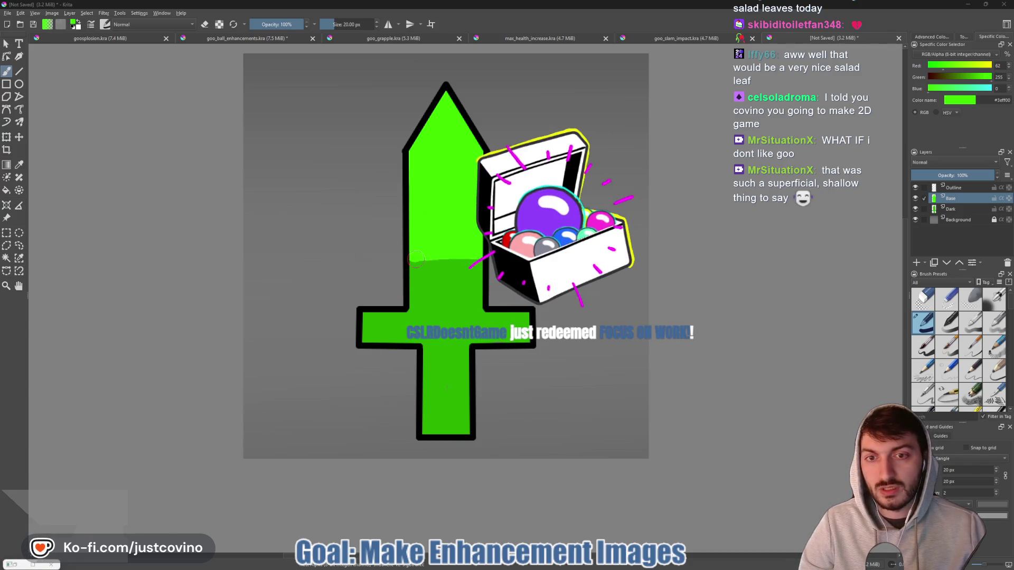
mouse_move(418, 285)
mouse_down()
mouse_move(422, 262)
mouse_move(478, 267)
mouse_up()
mouse_move(478, 303)
mouse_down()
mouse_move(467, 280)
mouse_move(428, 277)
mouse_move(414, 296)
mouse_move(468, 288)
mouse_up()
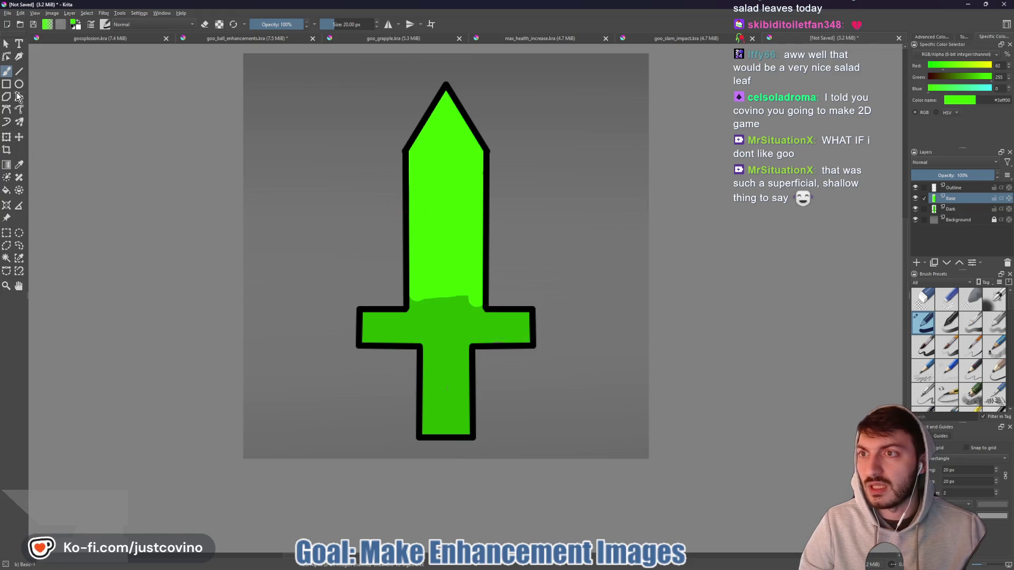
- Straighten the green edge along the guard top with a line, then use a 14 px brush
click(20, 74)
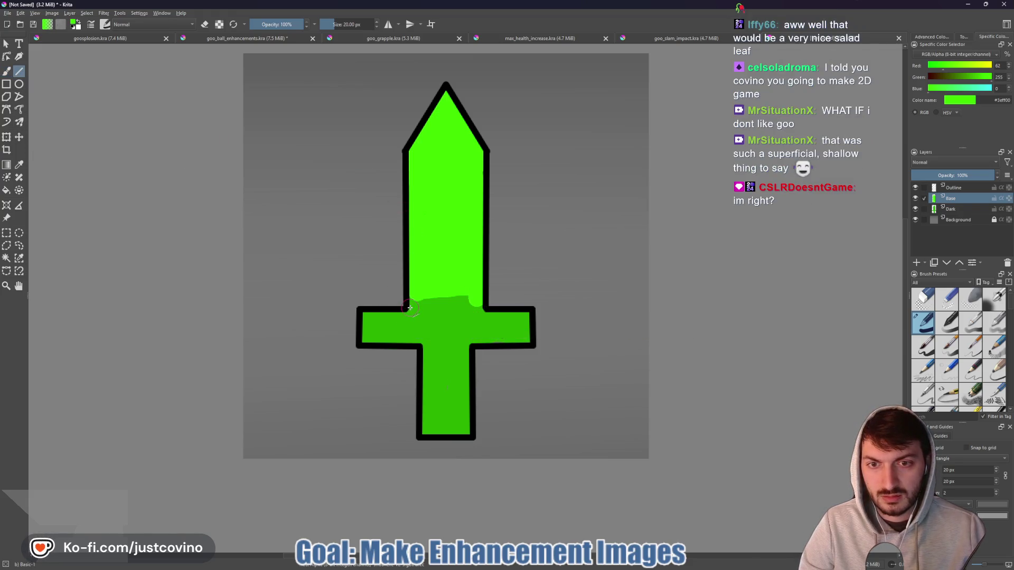
drag(409, 310, 409, 310)
drag(480, 308, 484, 310)
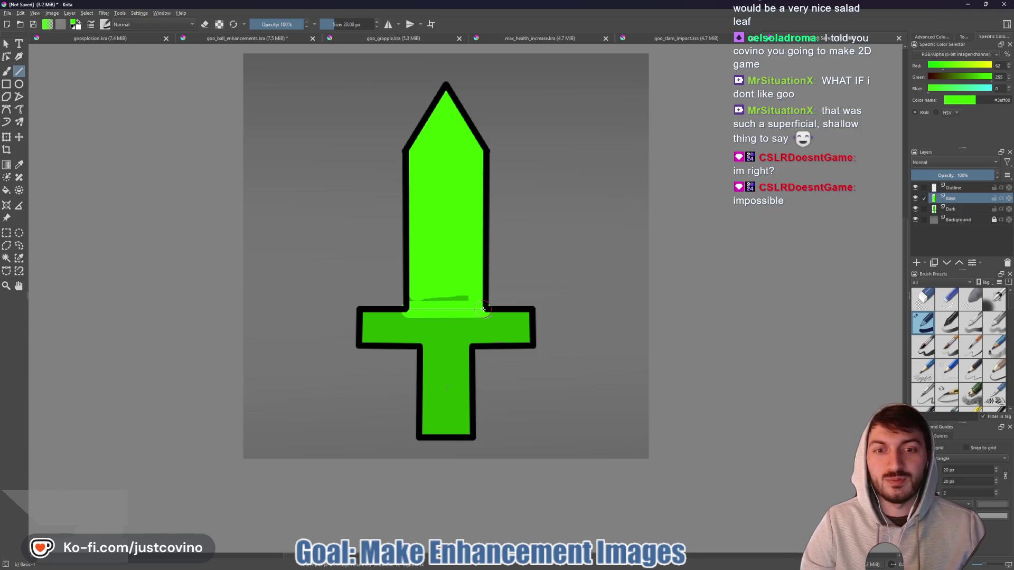
drag(409, 309, 482, 308)
drag(412, 304, 478, 305)
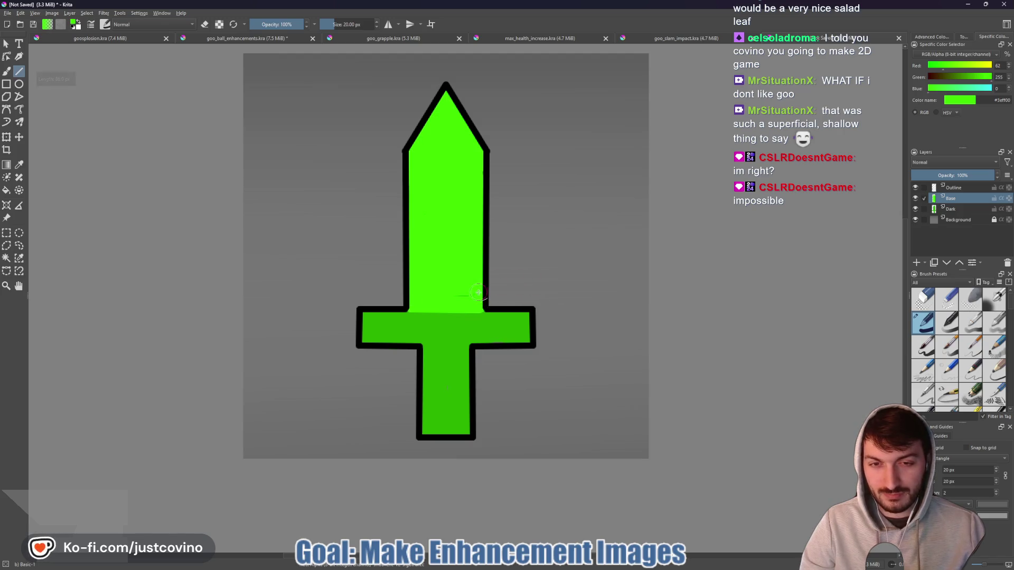
key(b)
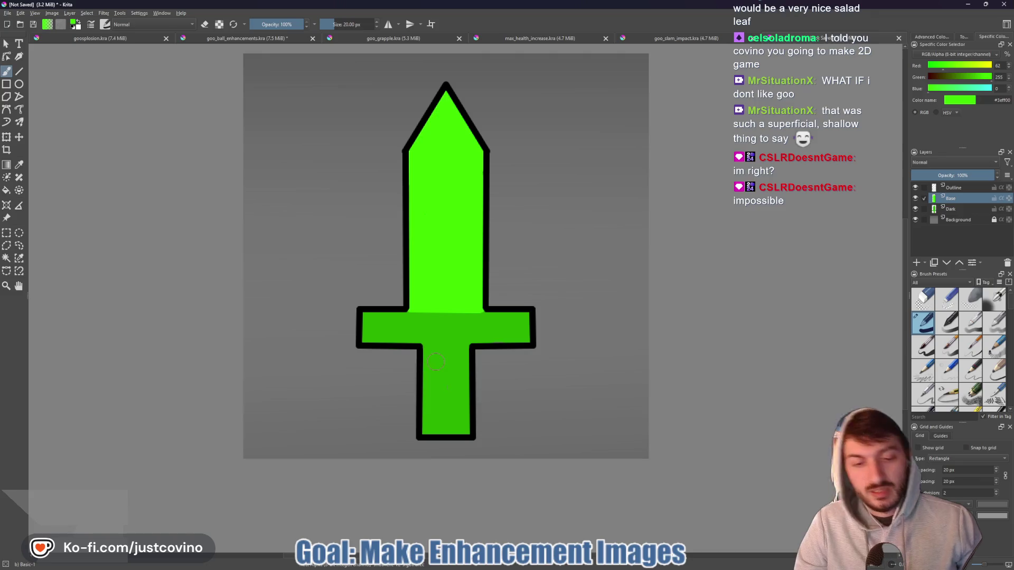
key(bracketleft)
key(bracketleft)
key(bracketleft)
key(bracketleft)
key(bracketleft)
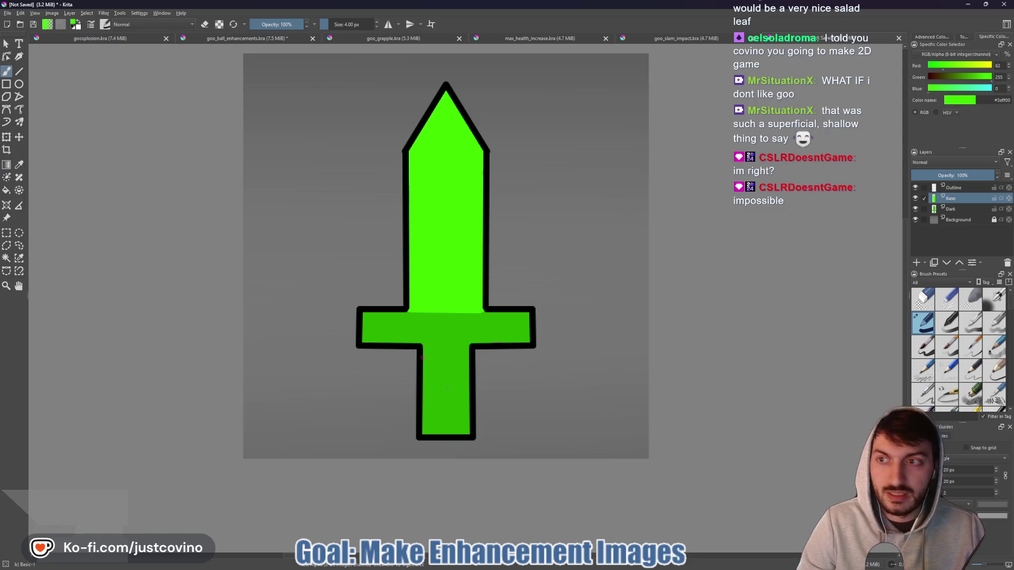
- Draw crossing bright green diagonal straight lines over the handle as a crosshatch grip
click(20, 72)
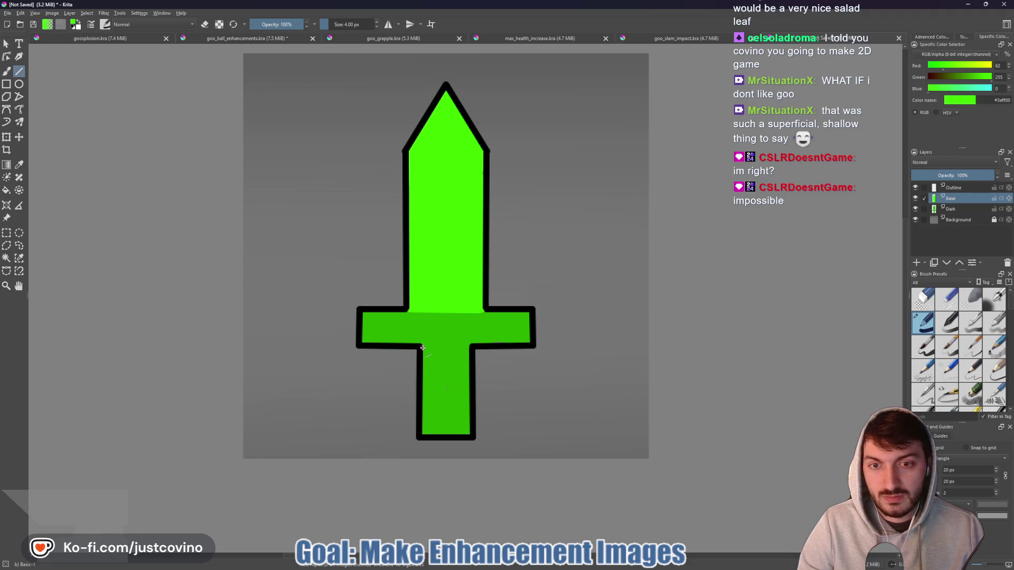
mouse_move(423, 347)
mouse_down()
mouse_move(473, 347)
mouse_move(437, 360)
mouse_move(469, 382)
mouse_move(459, 395)
mouse_move(471, 403)
mouse_move(433, 400)
mouse_move(471, 422)
mouse_move(443, 424)
mouse_move(462, 436)
mouse_move(434, 434)
mouse_move(433, 408)
mouse_up()
drag(450, 349, 467, 360)
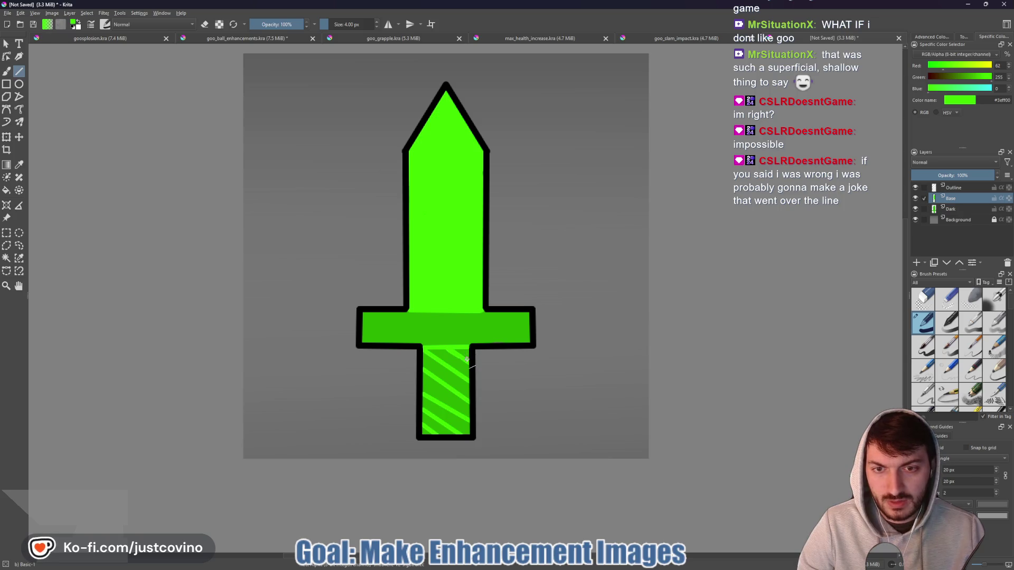
drag(470, 350, 423, 395)
mouse_move(450, 347)
mouse_down()
mouse_move(422, 374)
mouse_move(423, 360)
mouse_move(458, 379)
mouse_move(425, 411)
mouse_move(460, 390)
mouse_move(423, 426)
mouse_up()
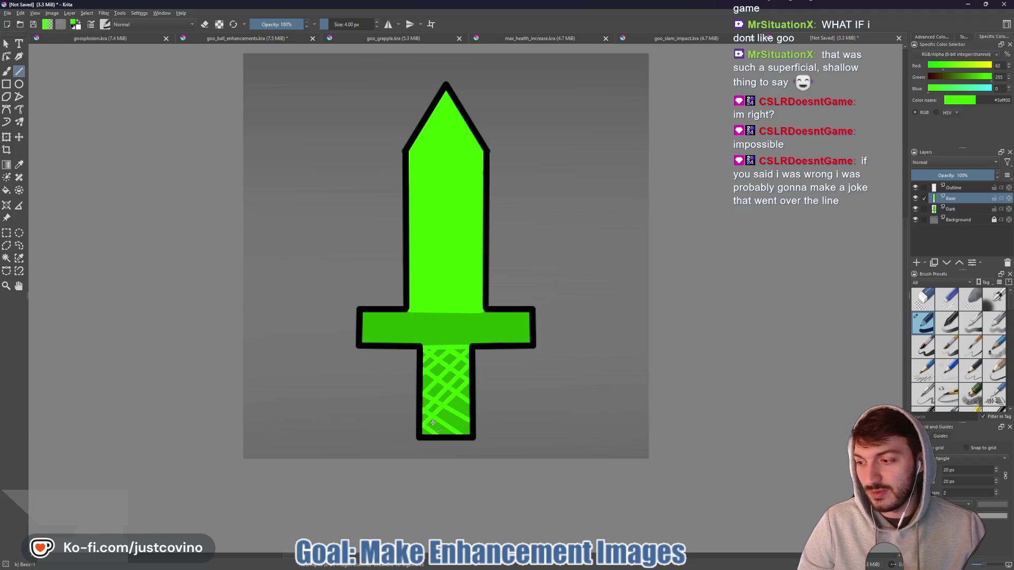
mouse_move(472, 394)
mouse_down()
mouse_move(427, 436)
mouse_move(454, 426)
mouse_move(441, 439)
mouse_move(462, 436)
mouse_up()
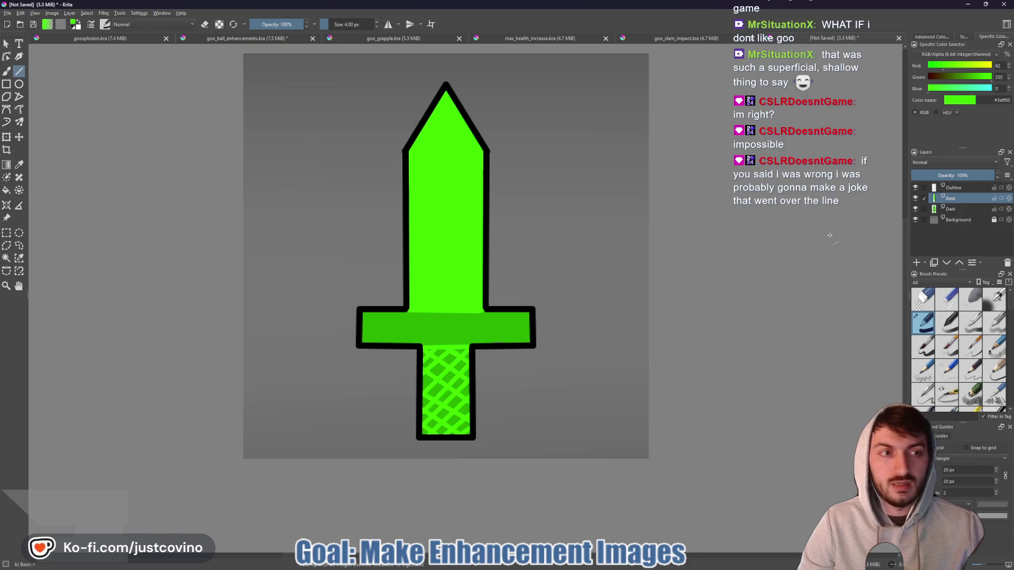
- On the Dark layer, pick the crossguard's dark green and draw a line down from the sword tip
click(948, 188)
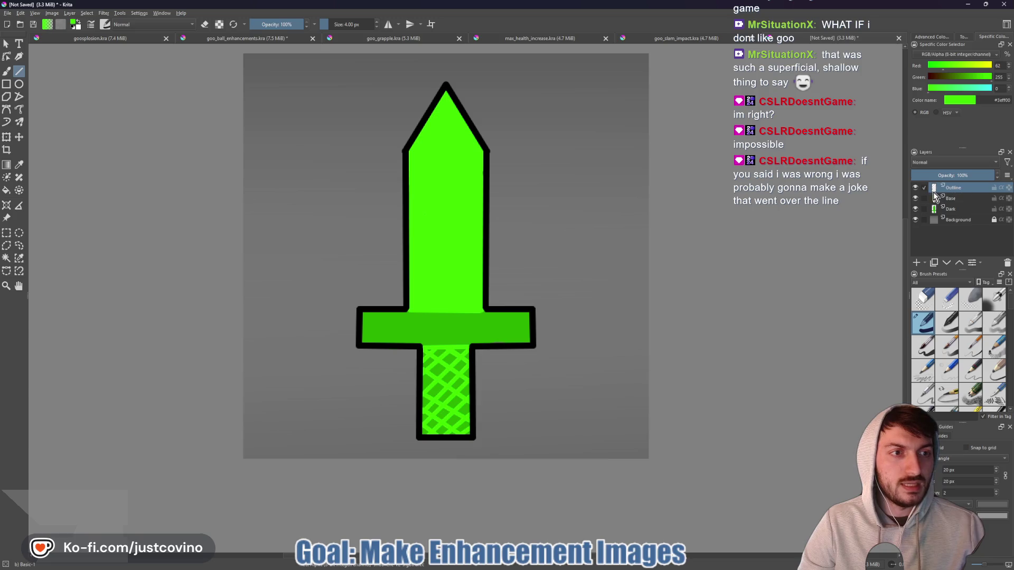
click(958, 209)
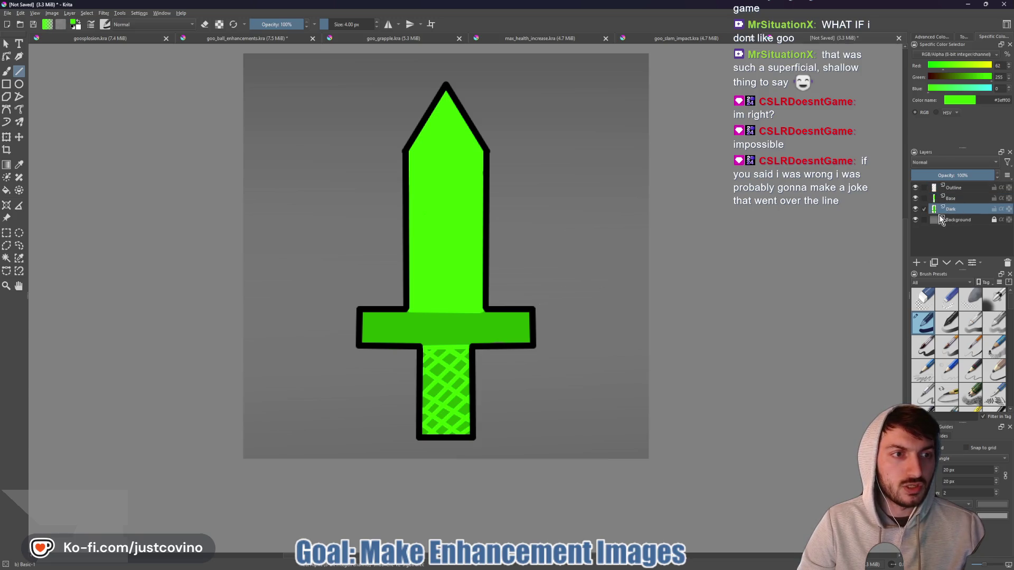
ctrl+click(519, 325)
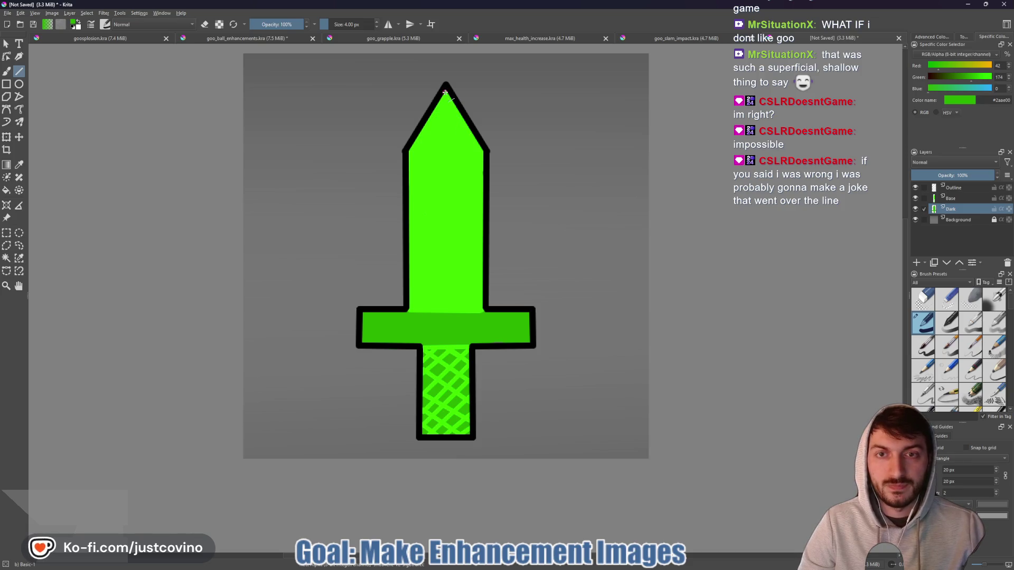
drag(446, 89, 444, 110)
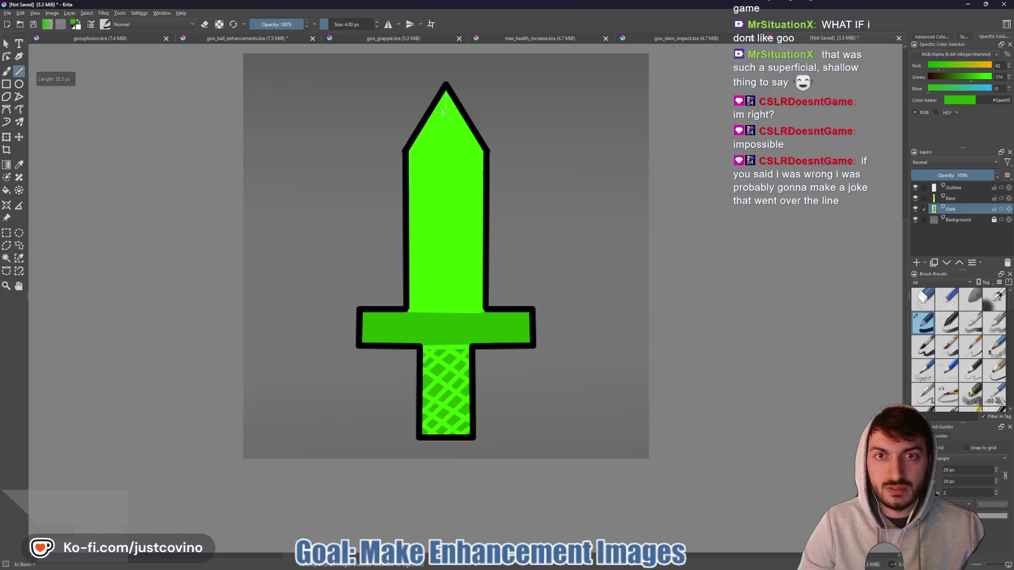
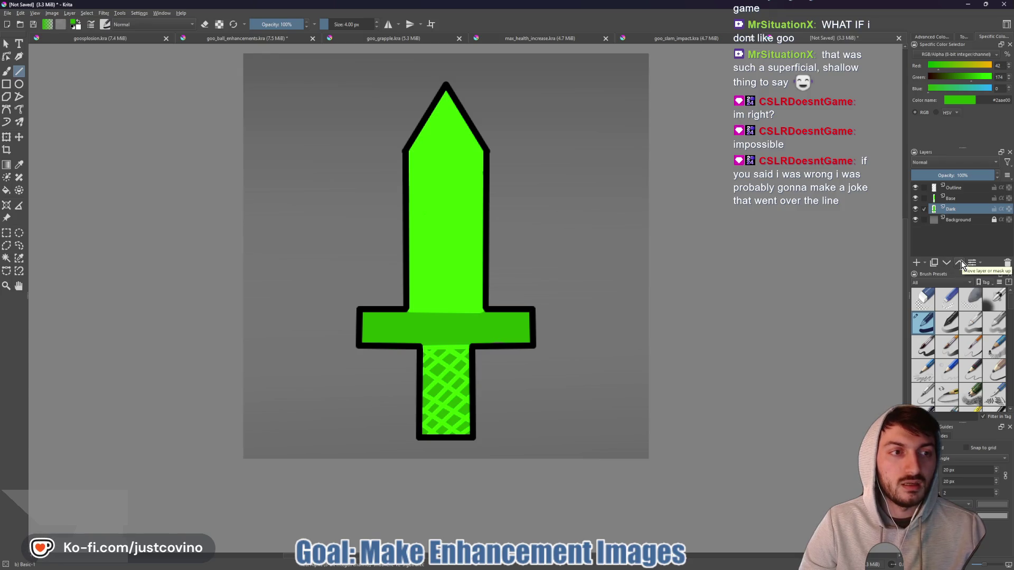
- Try the Dark layer above Base, then toggle Base and Outline visibility to compare
click(961, 262)
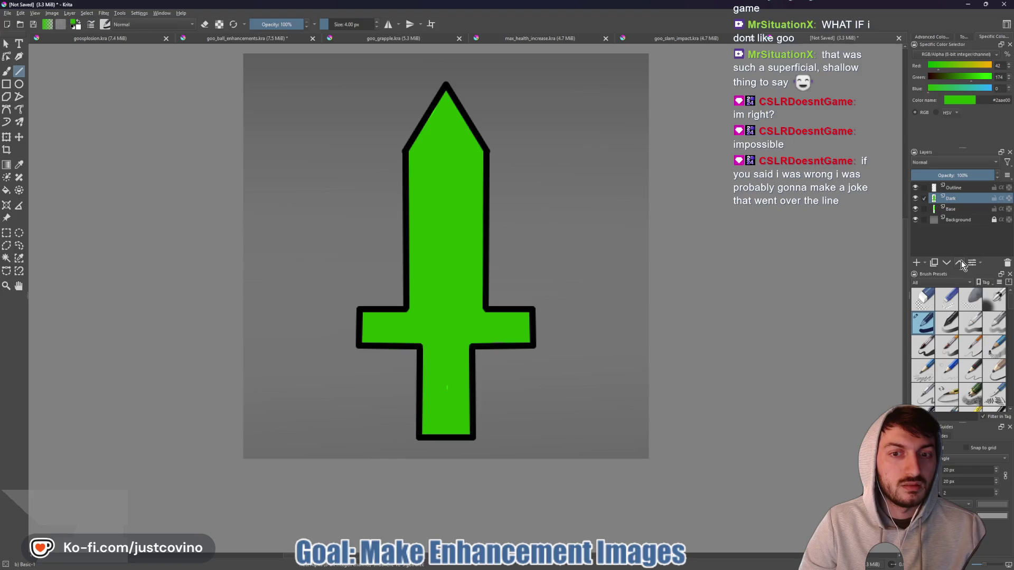
click(945, 265)
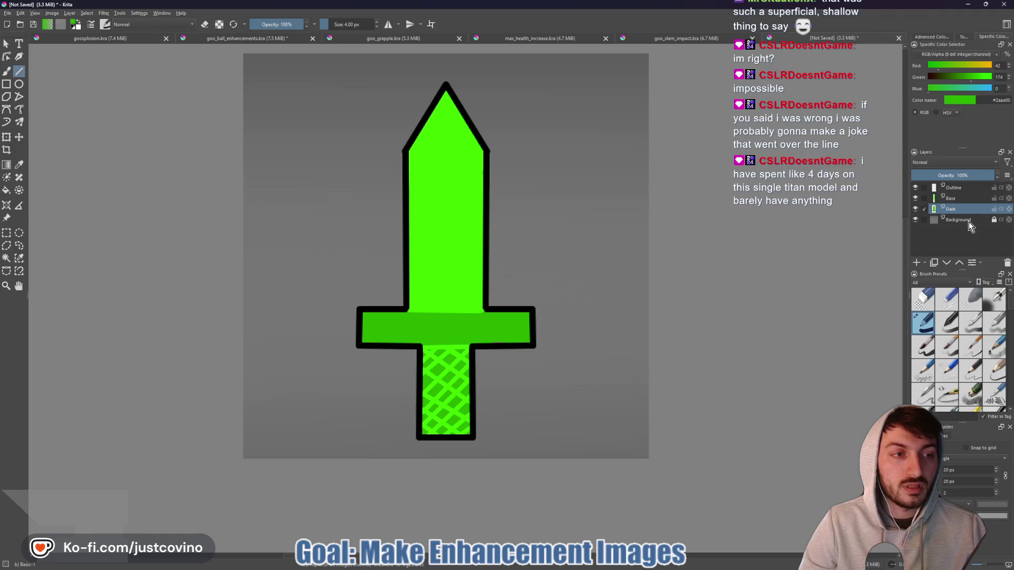
click(916, 199)
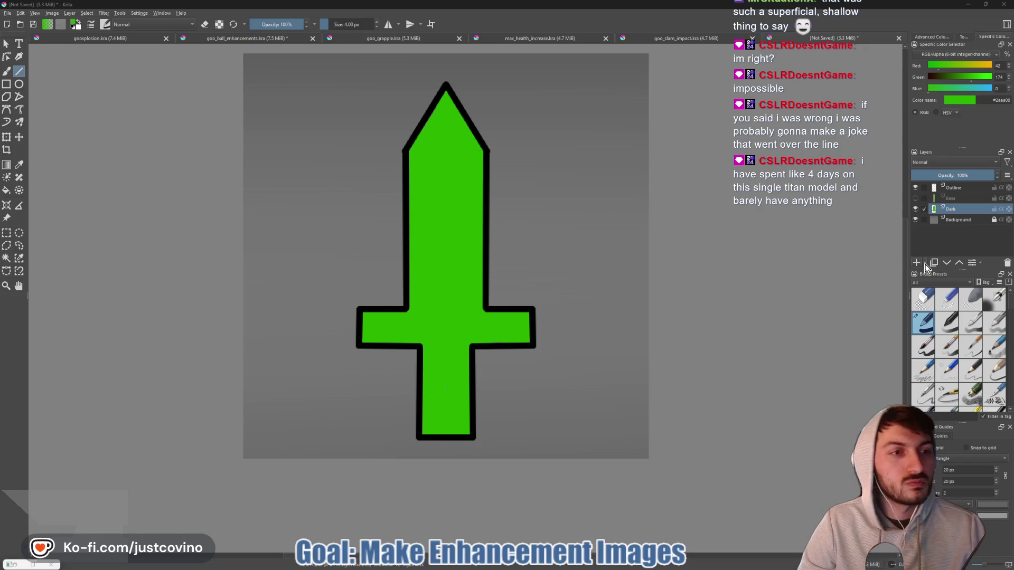
click(917, 199)
click(917, 199)
click(917, 200)
click(915, 188)
click(915, 189)
click(915, 189)
click(915, 189)
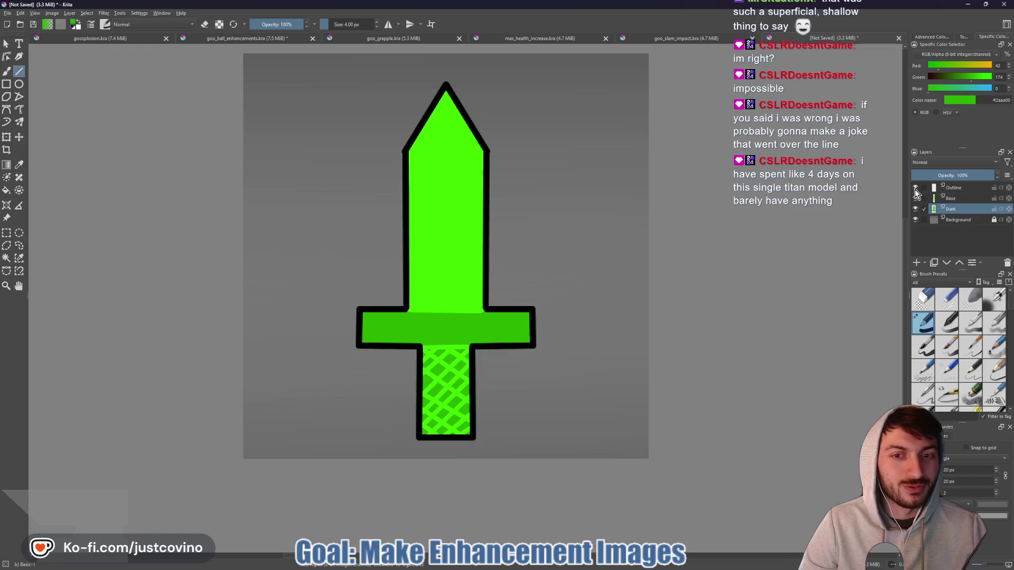
click(915, 198)
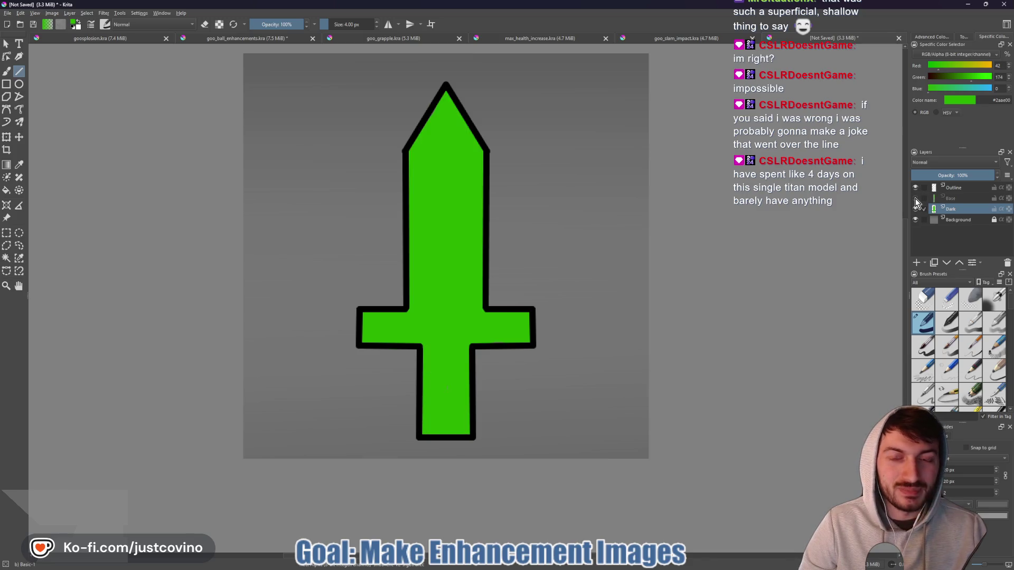
click(915, 198)
- Toggle the Dark and Base layers on and off to compare the shading
click(915, 209)
click(915, 209)
click(915, 209)
click(915, 209)
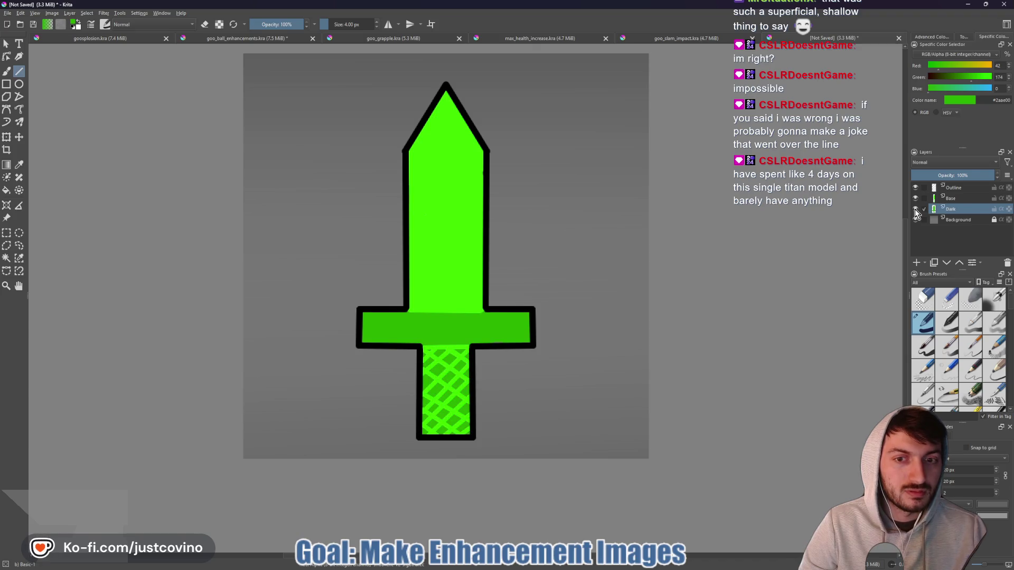
click(914, 209)
click(915, 209)
click(915, 209)
click(915, 209)
click(914, 200)
click(915, 201)
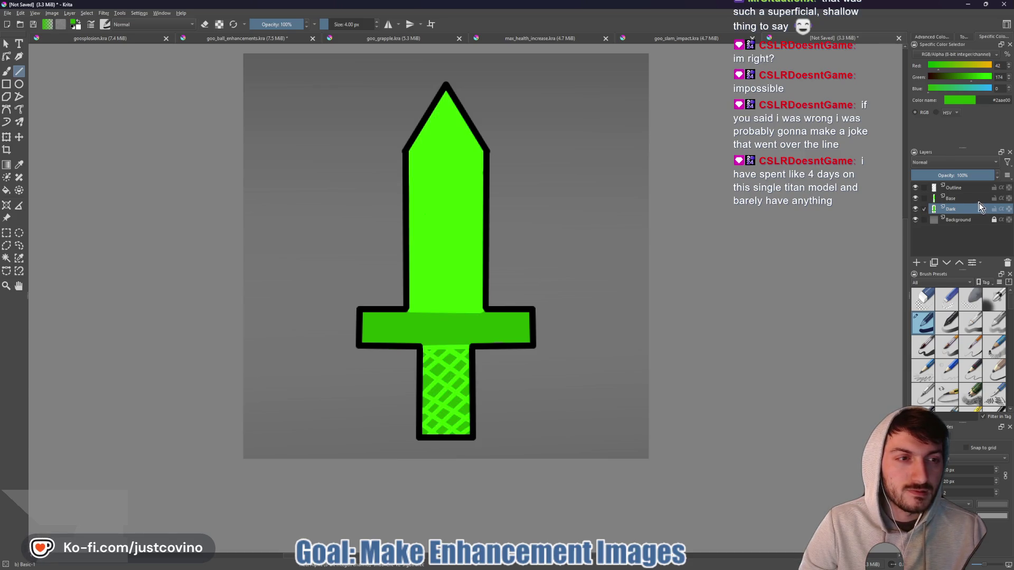
- Add a new paint layer below Outline and name it Highlight
click(957, 188)
click(919, 264)
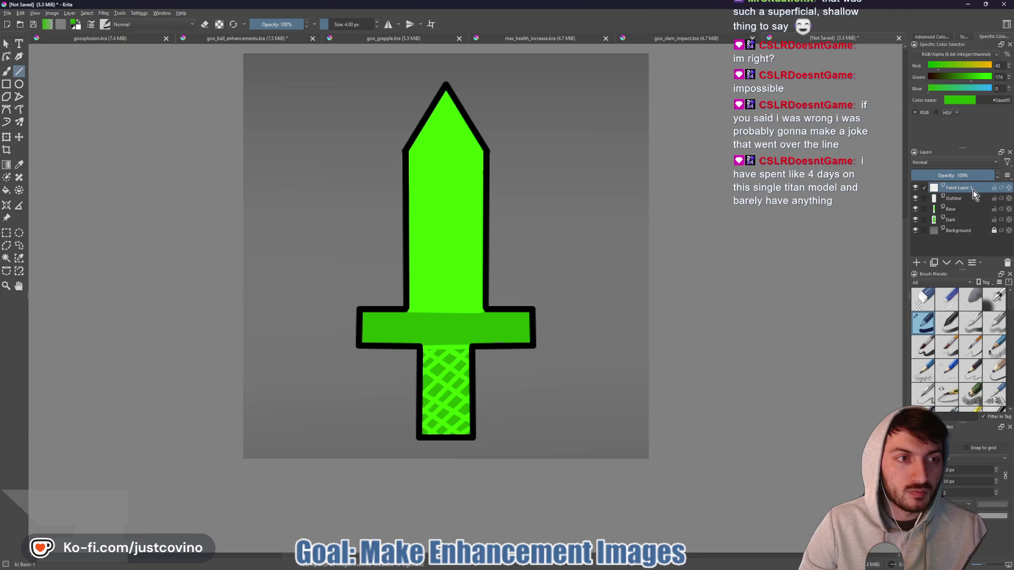
click(947, 263)
double_click(957, 200)
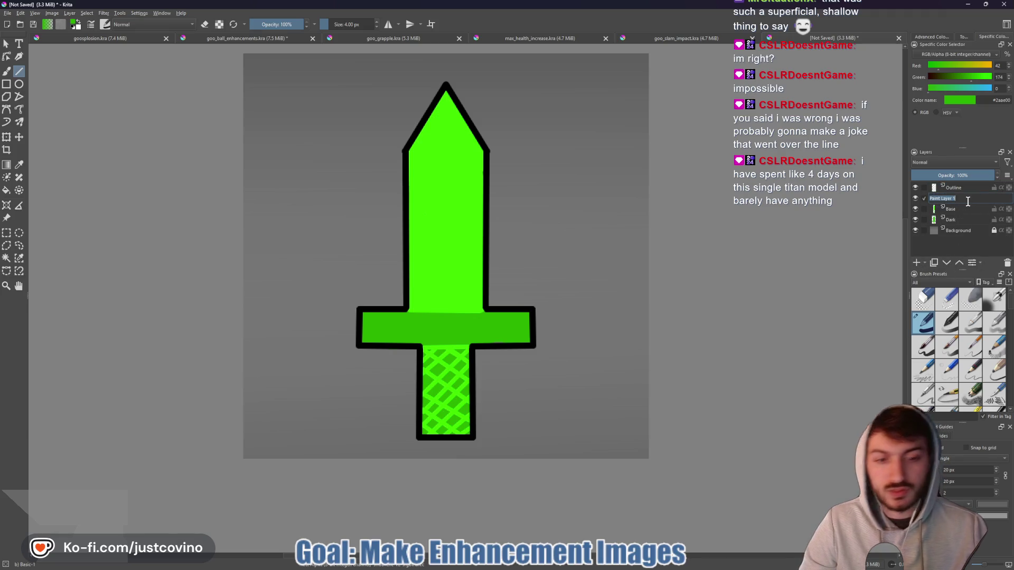
text(Highlight)
key(Return)
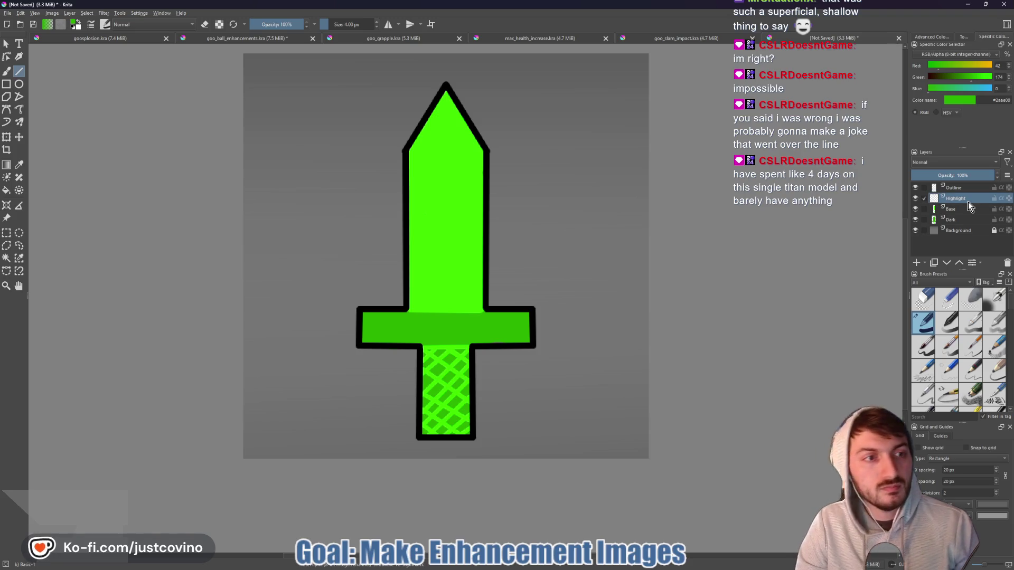
mouse_move(531, 565)
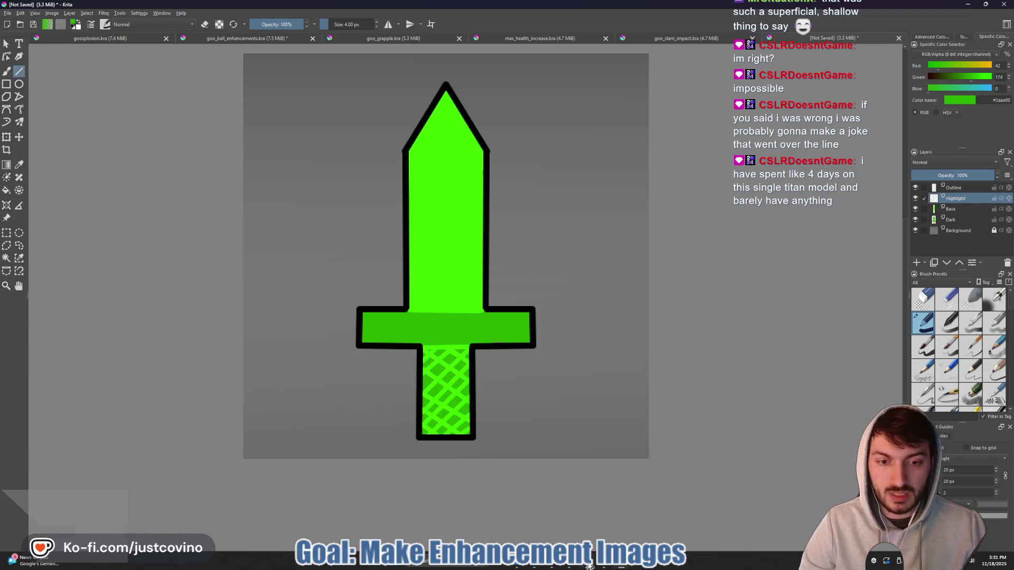
click(602, 566)
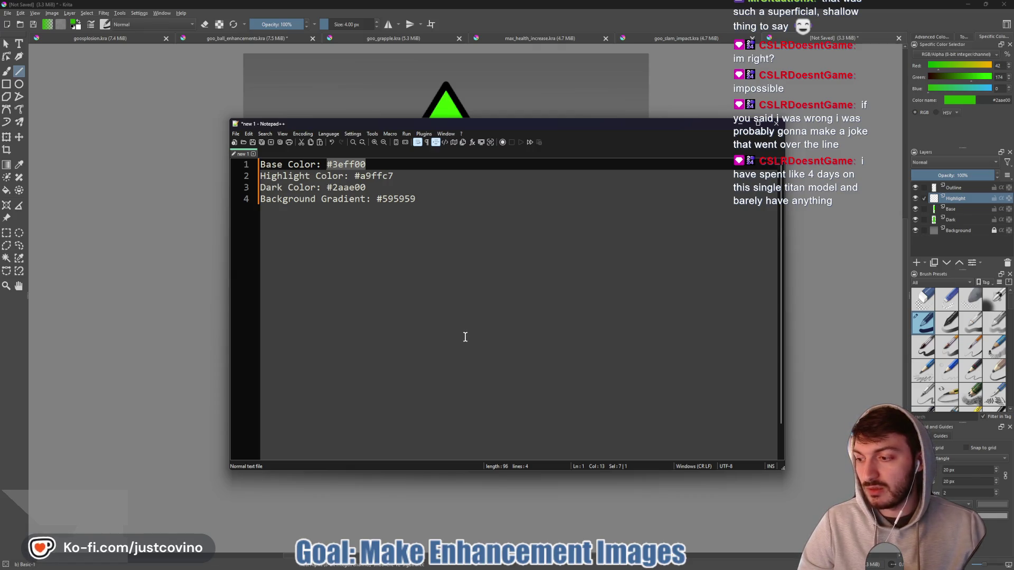
- Copy #a9ffc7 from the colour notes into Krita's colour field and apply it
mouse_move(423, 199)
mouse_down()
mouse_move(383, 201)
mouse_move(396, 177)
mouse_move(353, 176)
mouse_up()
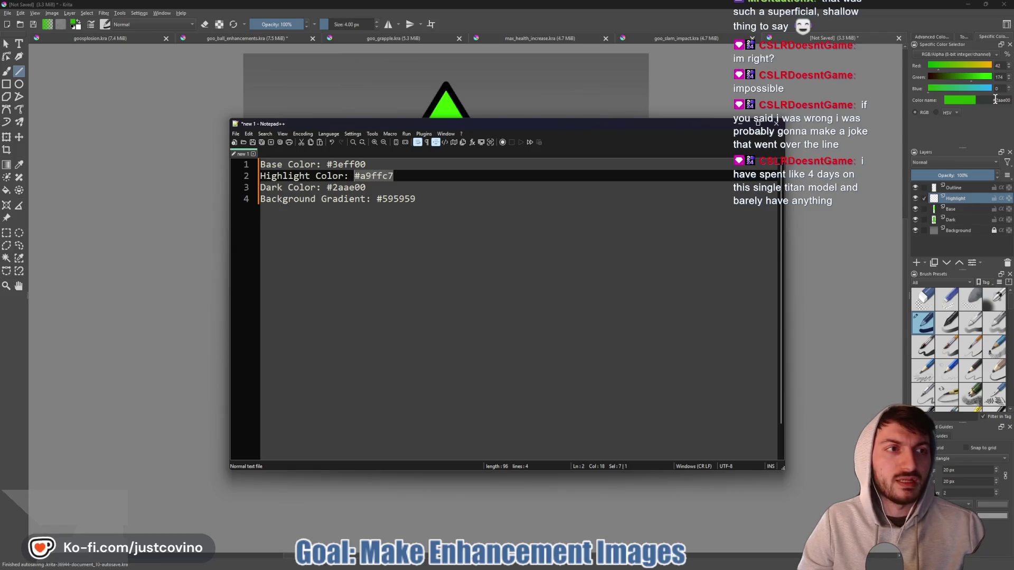
click(1001, 124)
drag(992, 100, 1012, 103)
key(Return)
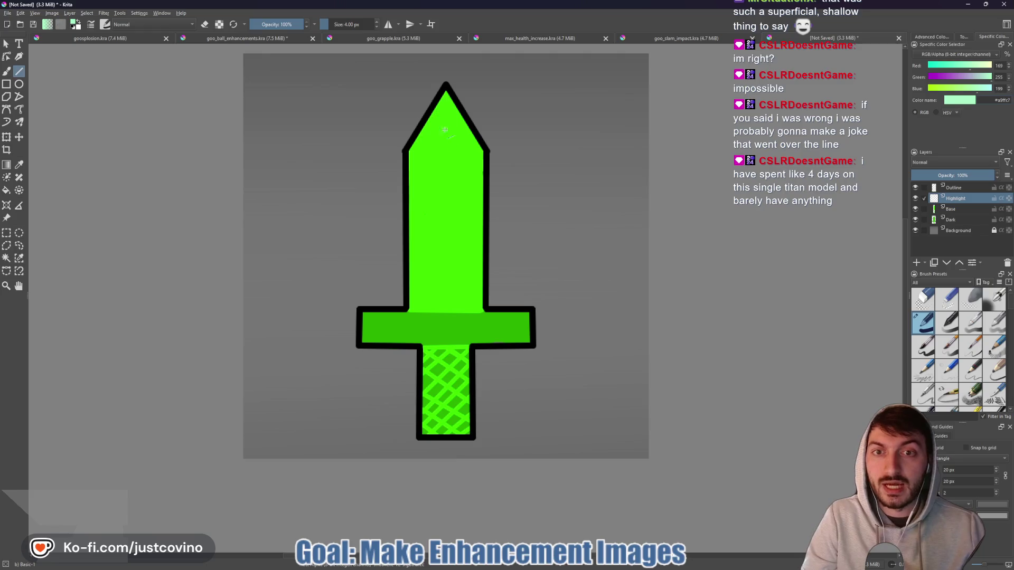
- Paint #a9ffc7 highlights along the sword tip's edges with an 8 px freehand brush
click(7, 71)
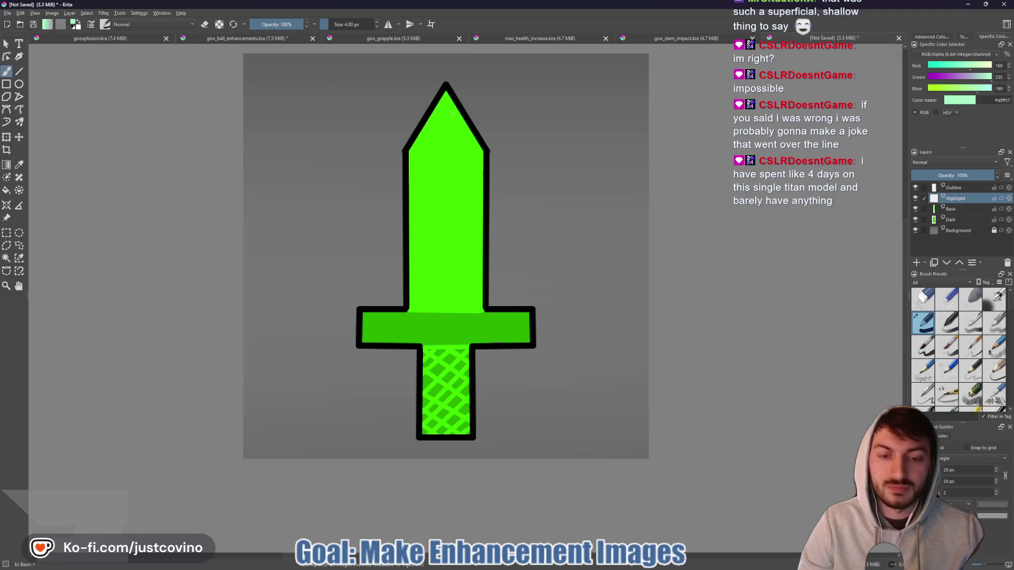
key(bracketright)
key(bracketright)
key(bracketright)
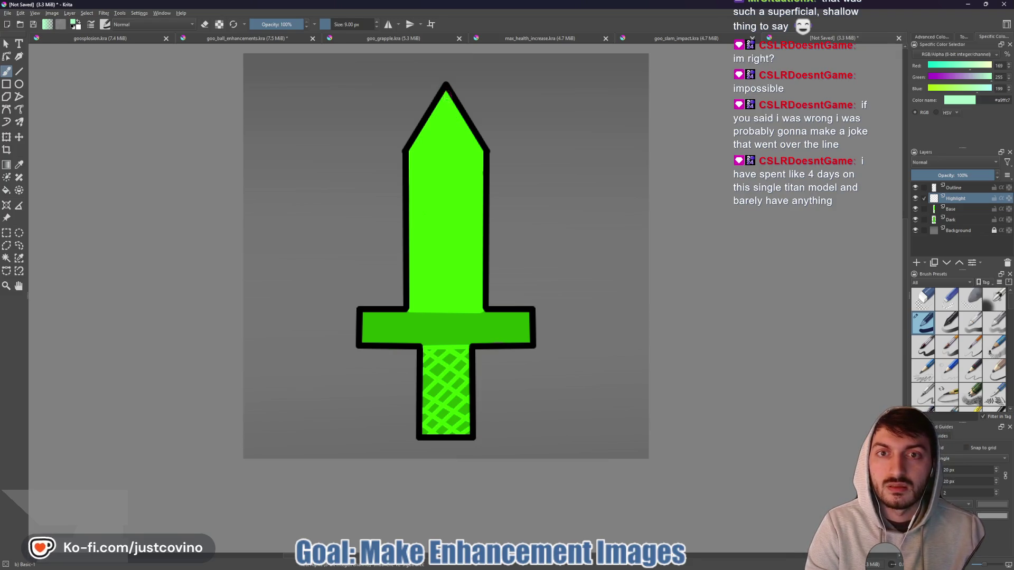
drag(446, 91, 447, 98)
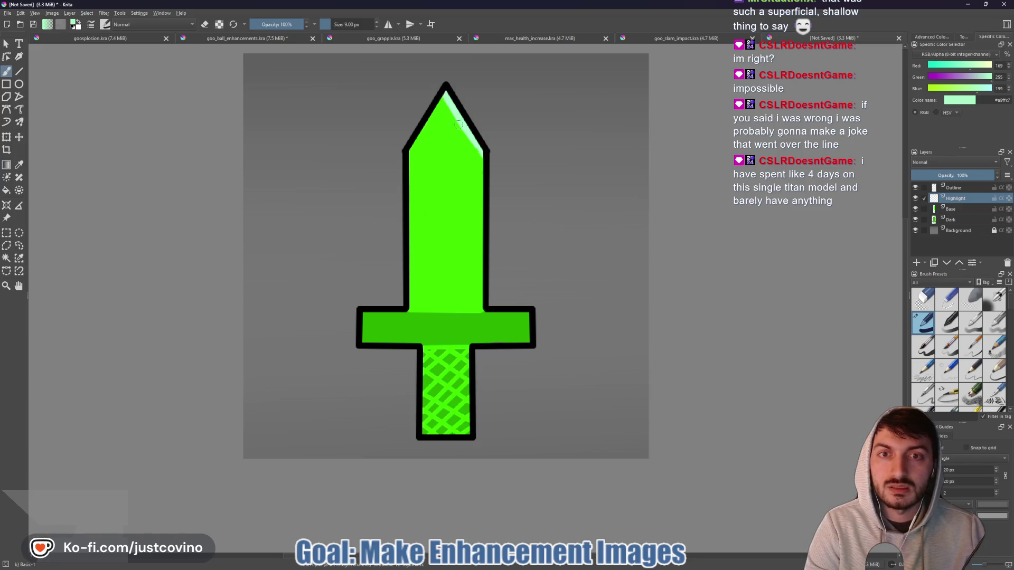
drag(446, 91, 411, 151)
drag(480, 166, 480, 173)
key(bracketleft)
key(bracketleft)
key(bracketleft)
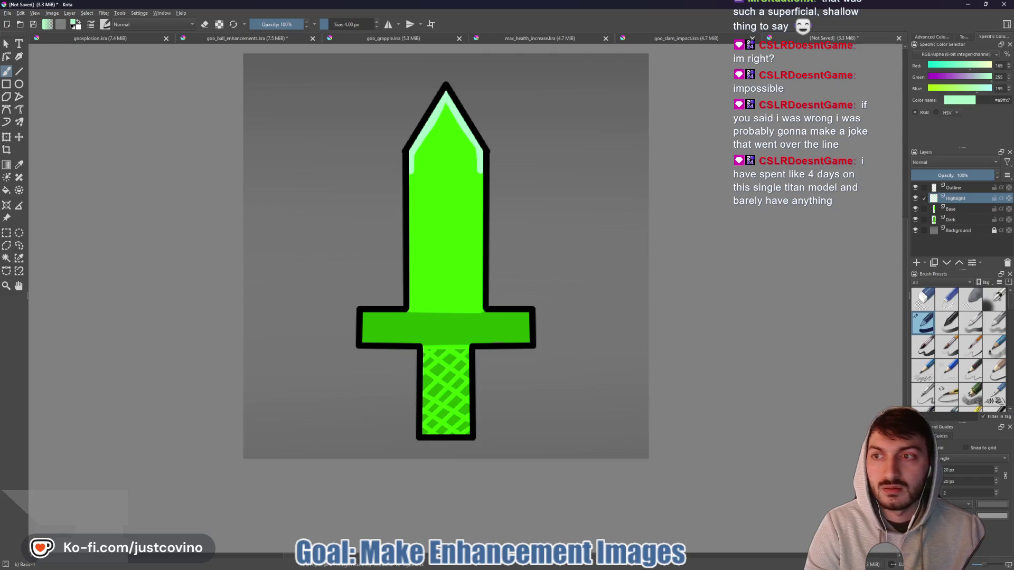
- Draw a straight vertical highlight line down the centre of the blade
click(20, 72)
drag(445, 168, 445, 285)
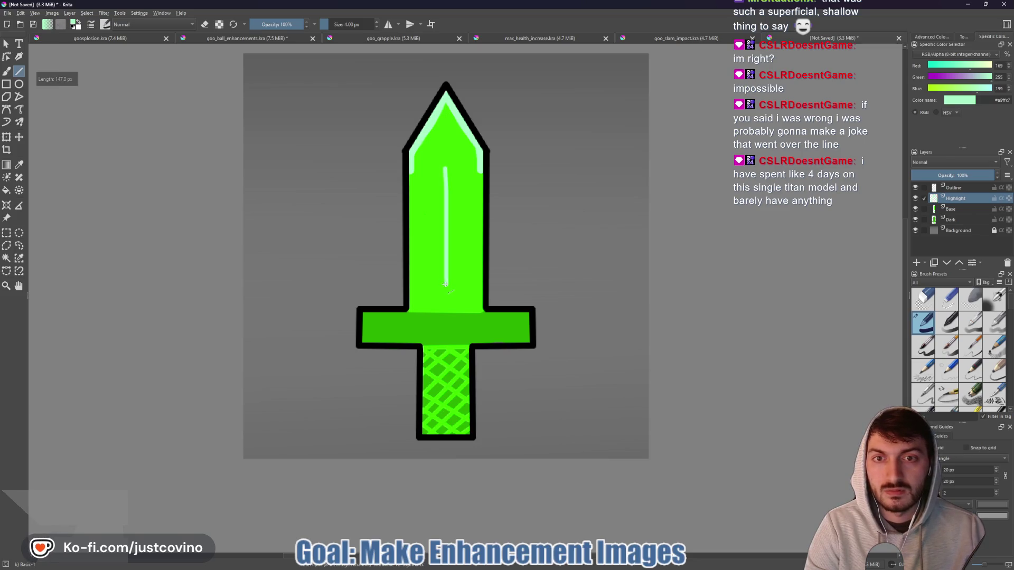
scroll(549, 184, down, 3)
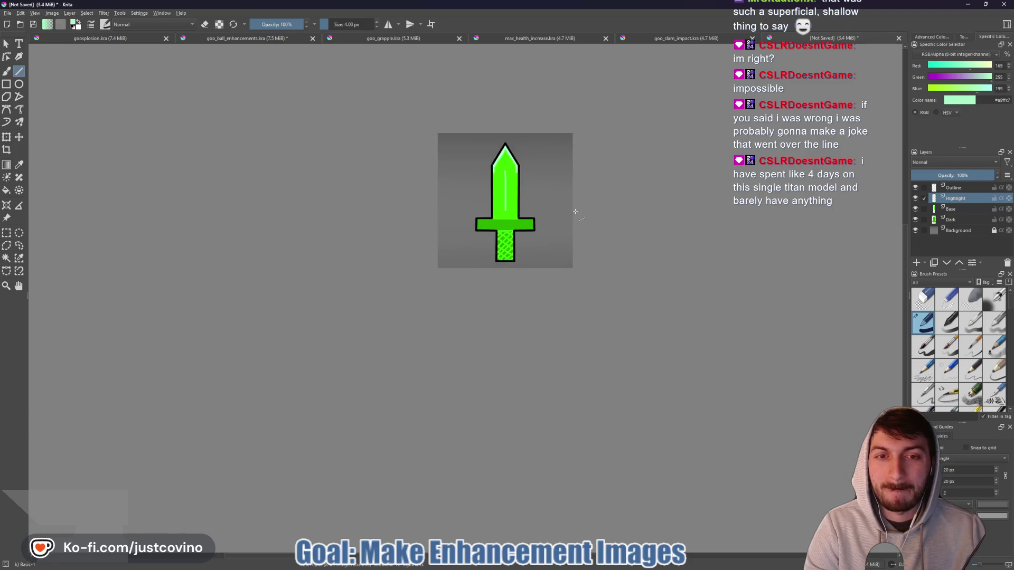
- Lengthen the left-edge highlight further down the blade with an 8 px freehand brush
scroll(575, 212, up, 3)
scroll(547, 217, up, 1)
scroll(460, 208, down, 3)
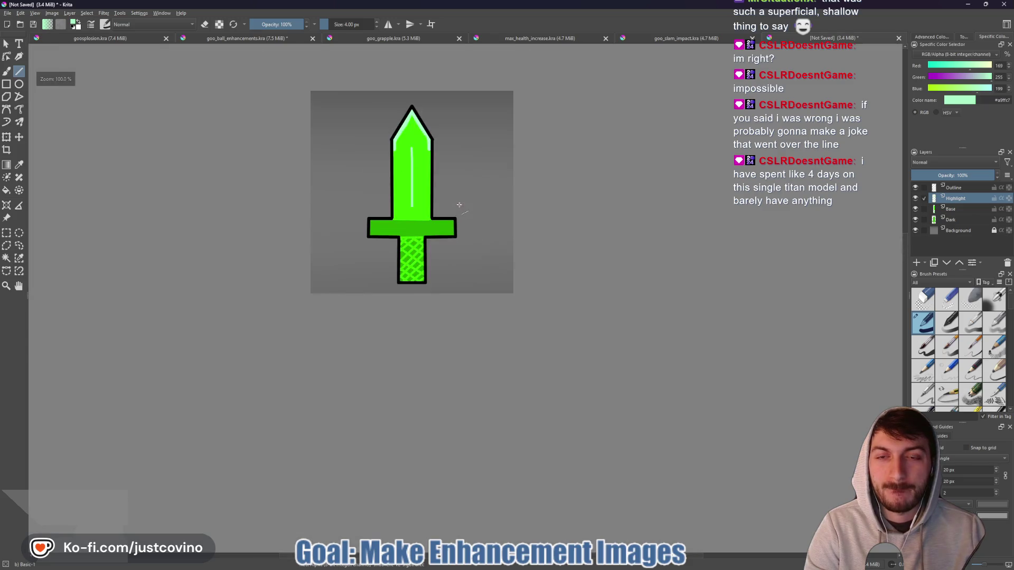
key(b)
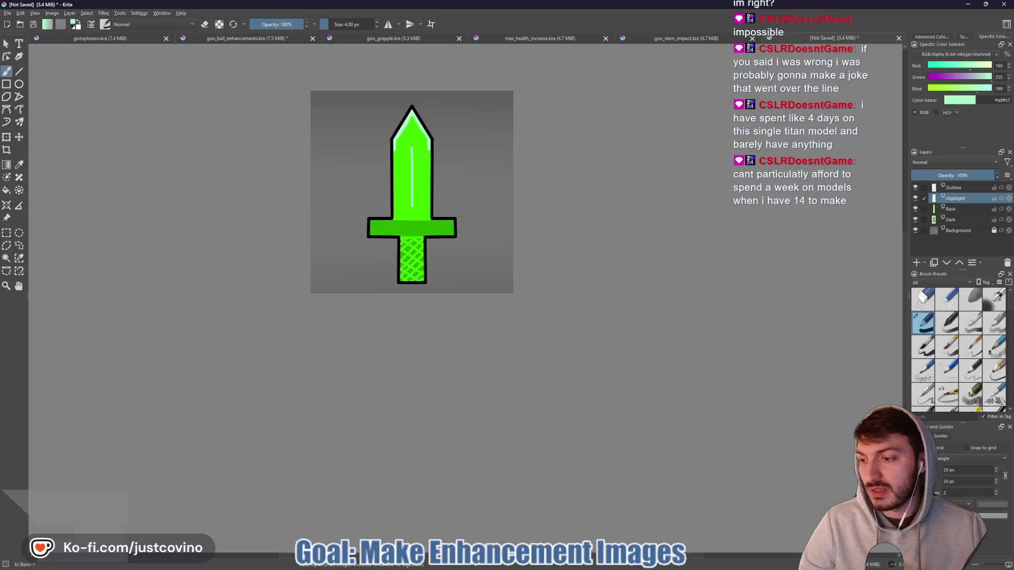
scroll(424, 155, up, 3)
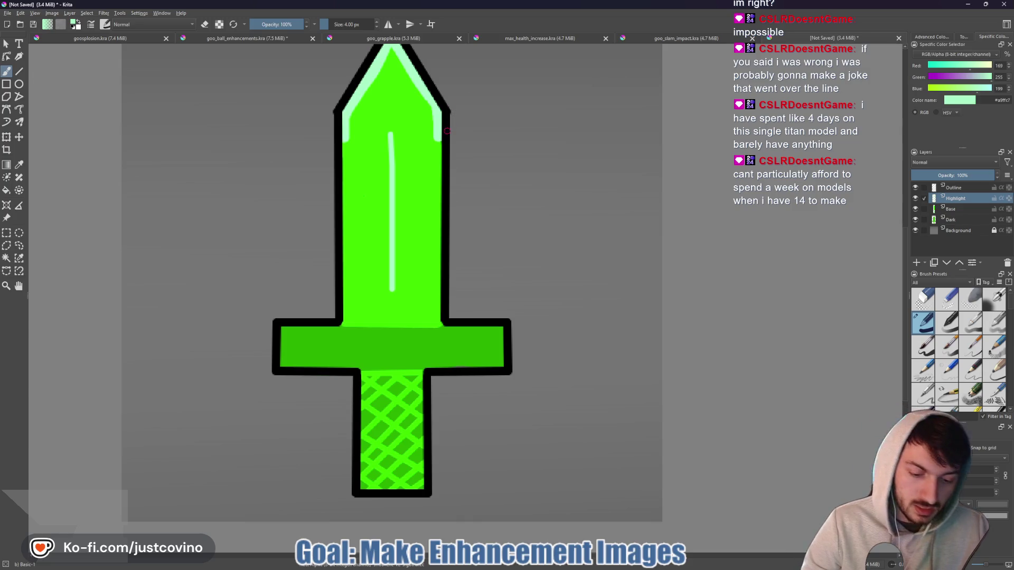
key(bracketright)
key(bracketright)
key(bracketright)
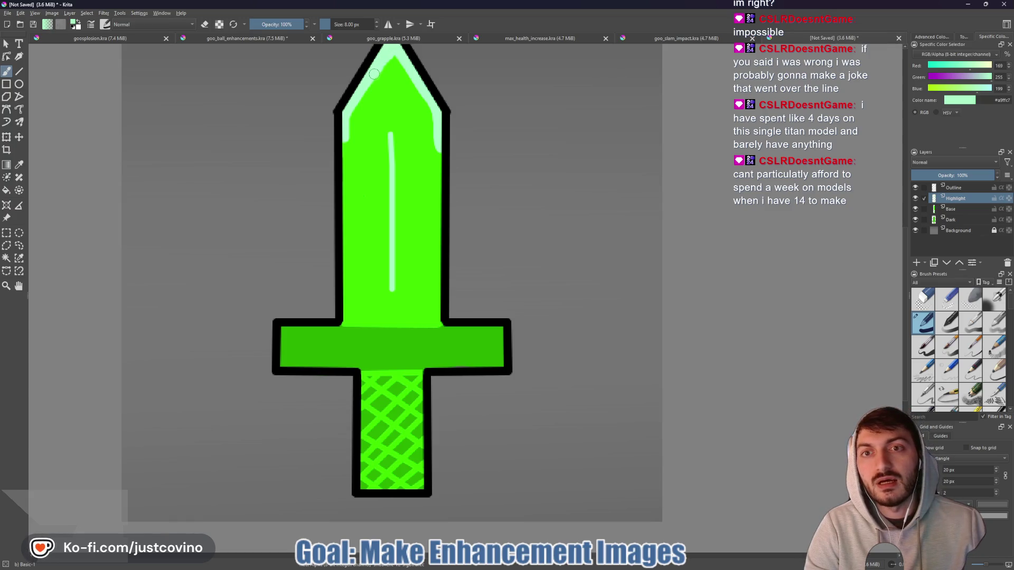
drag(346, 122, 342, 157)
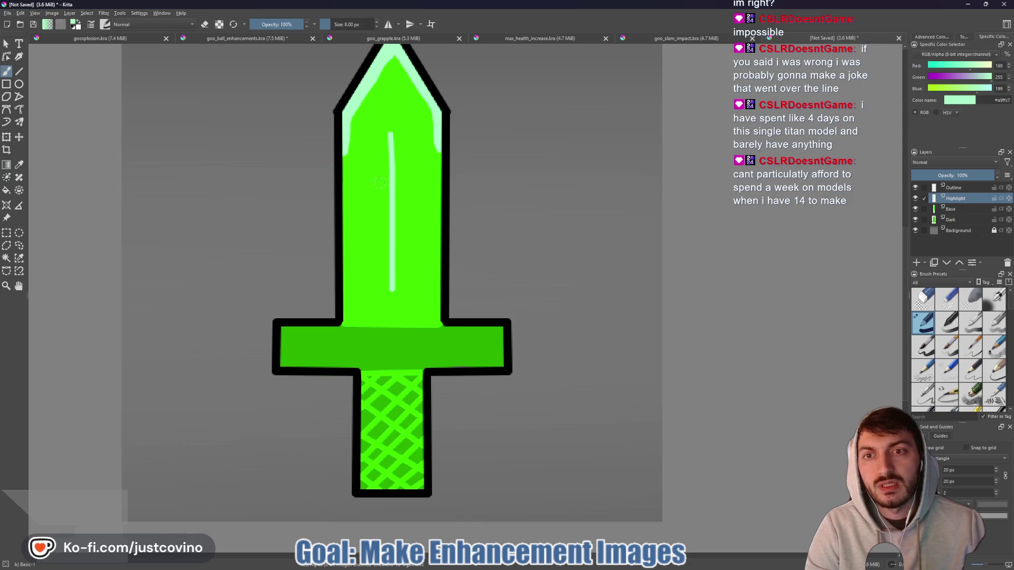
key(minus)
key(minus)
key(minus)
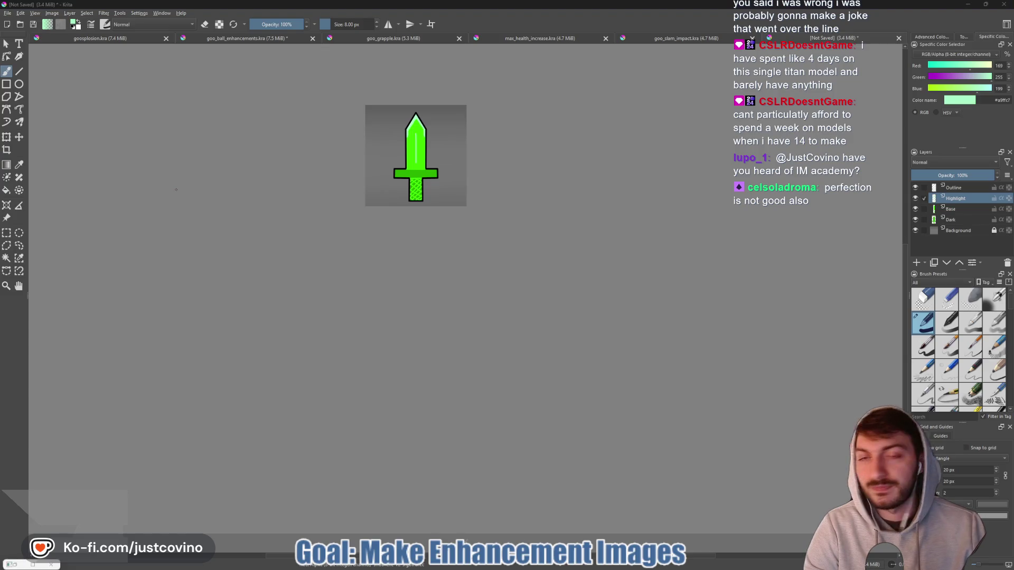
- Export the sword icon as damage_enhancement PNG into ui_elements with default PNG options
key(alt+f)
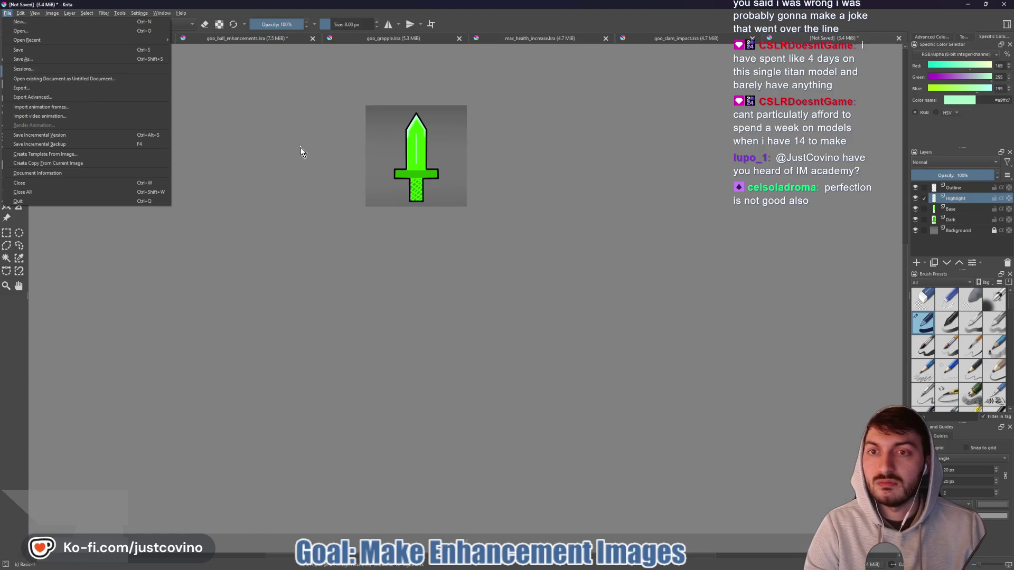
key(Escape)
drag(312, 129, 299, 245)
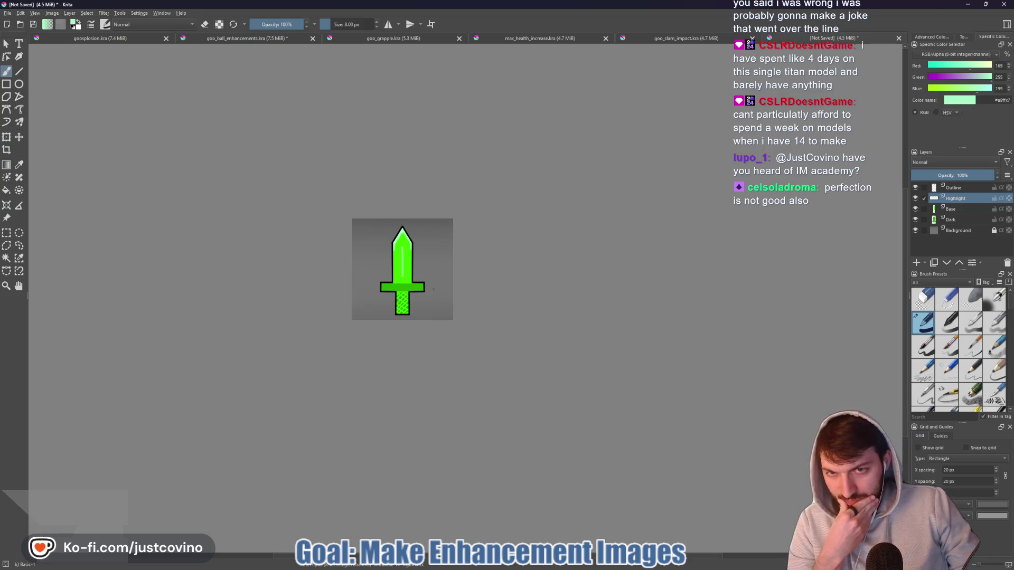
scroll(433, 289, up, 3)
scroll(416, 282, down, 5)
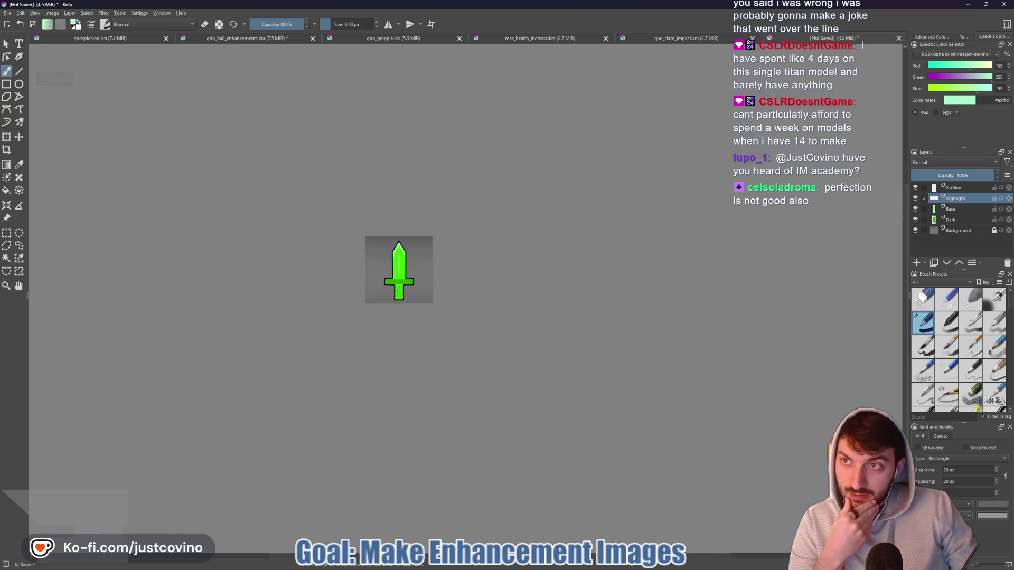
click(4, 15)
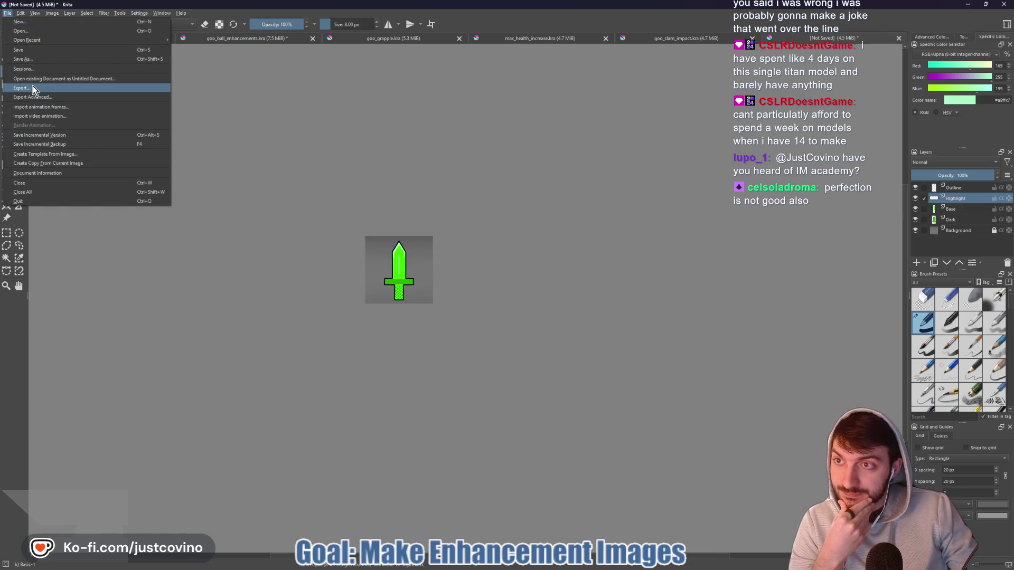
click(145, 129)
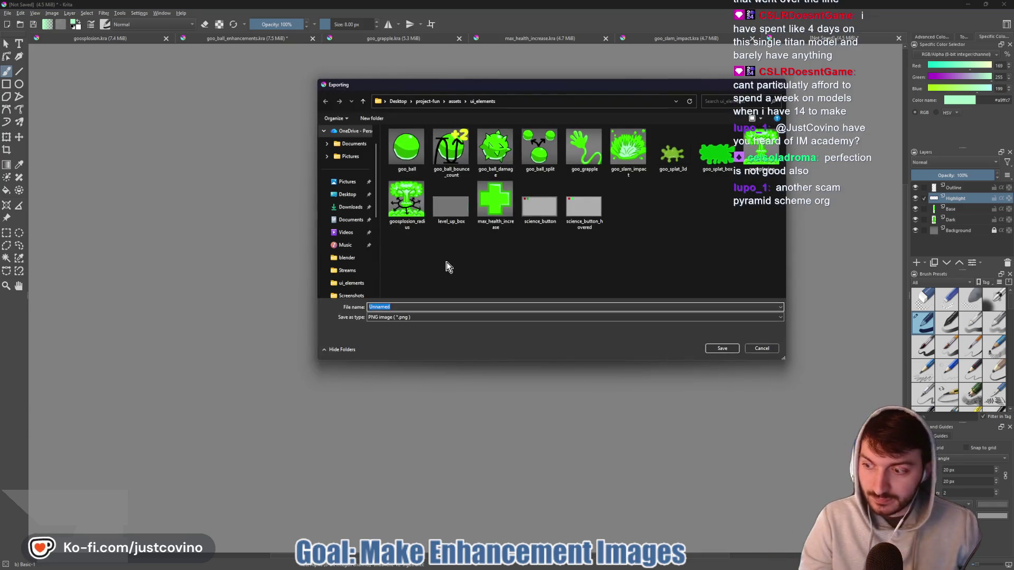
text(damage_upd)
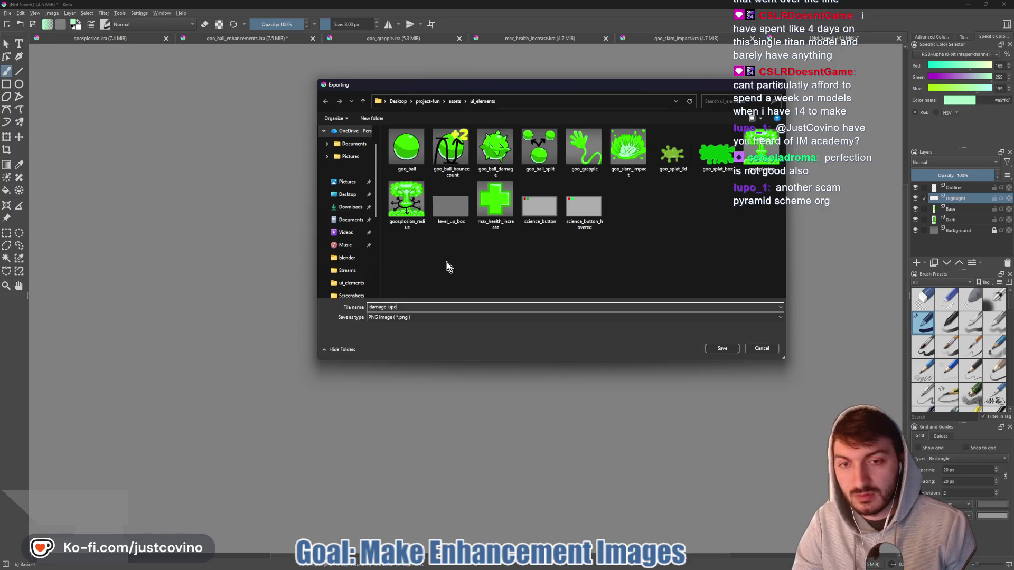
key(BackSpace)
key(BackSpace)
key(BackSpace)
text(enhancement)
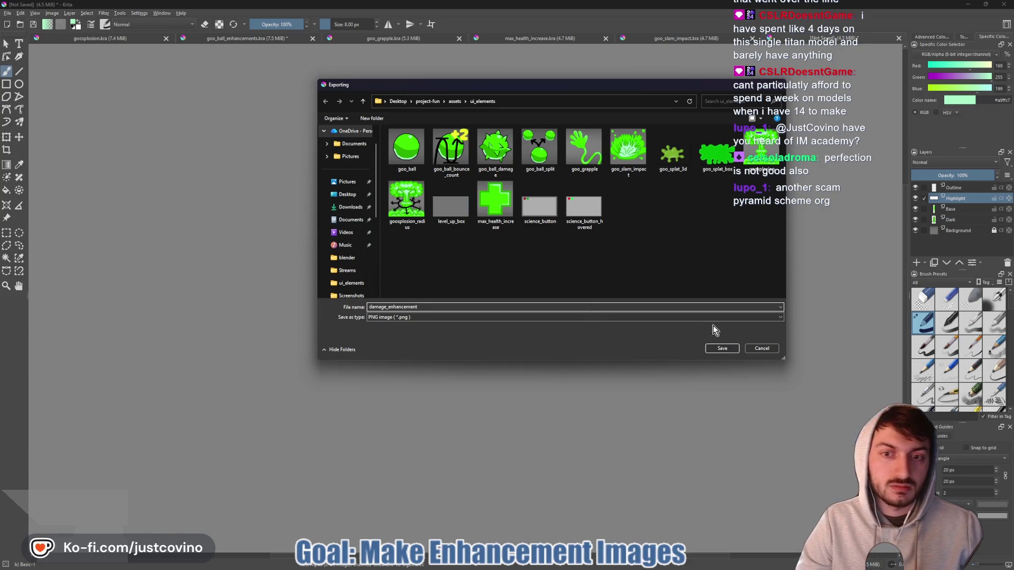
click(719, 348)
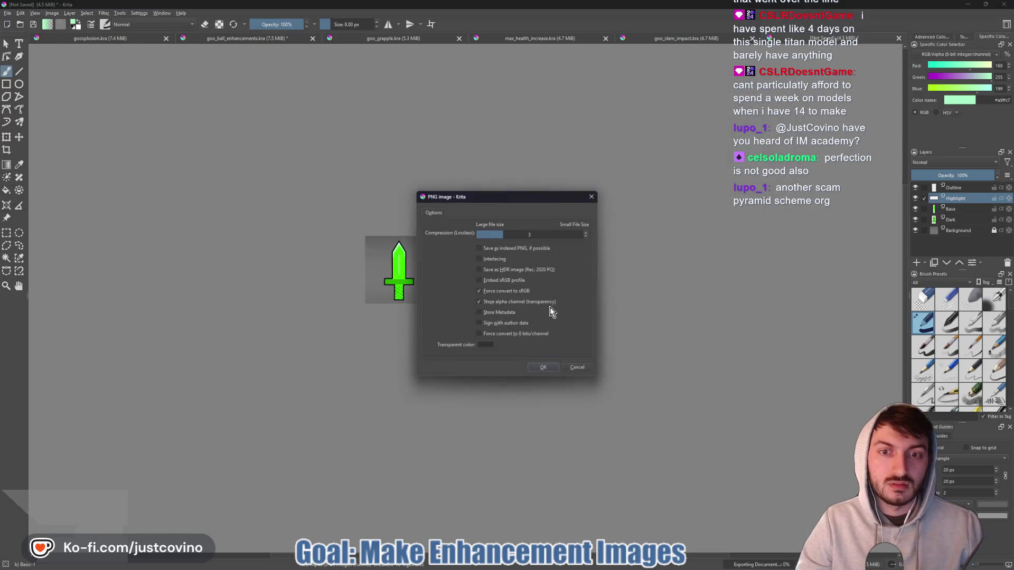
click(551, 367)
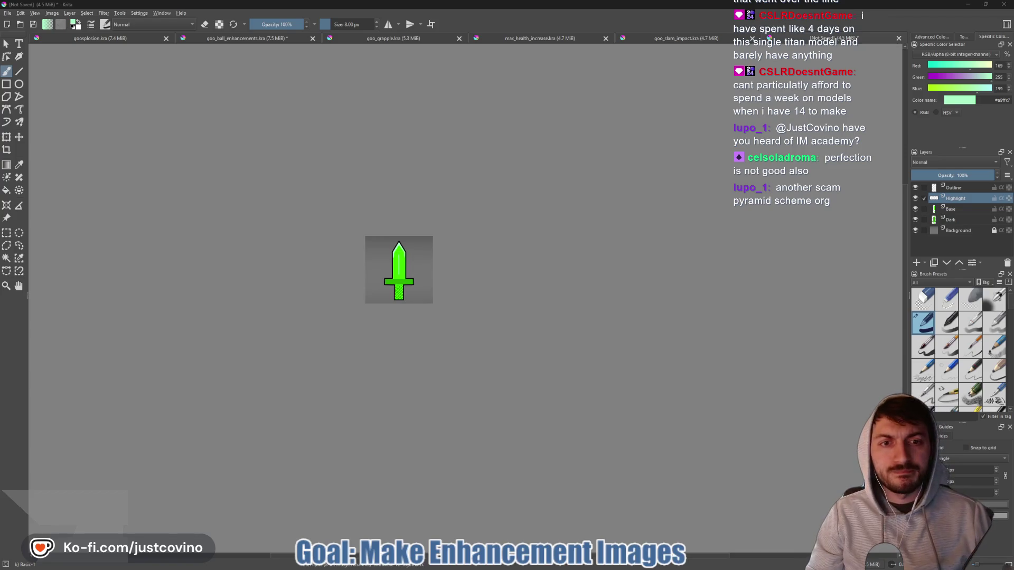
click(575, 566)
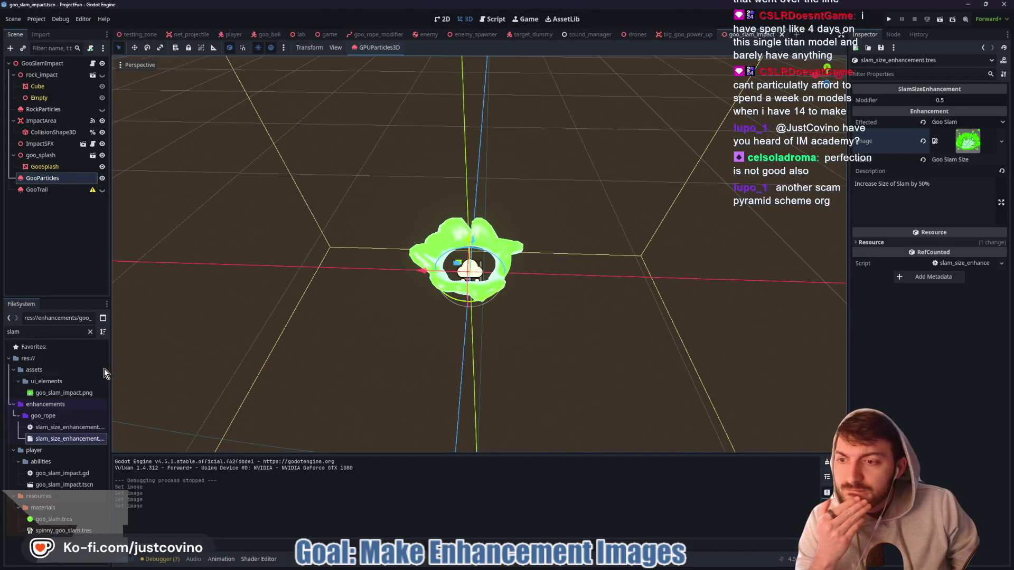
- Clear the FileSystem filter, browse the enhancements folder and open the testing_zone scene
click(89, 332)
scroll(72, 435, down, 3)
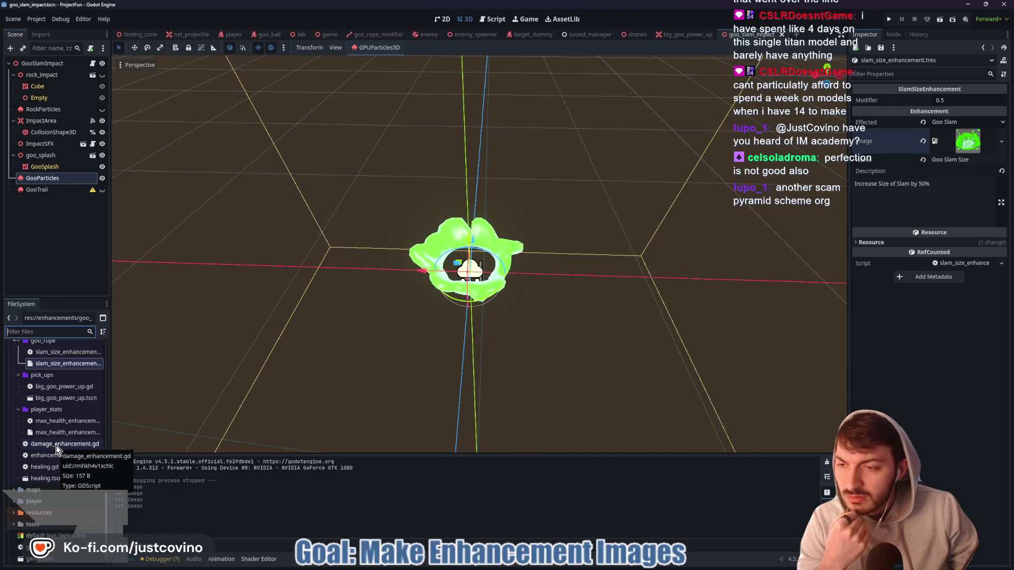
scroll(56, 445, up, 1)
scroll(56, 446, up, 2)
scroll(56, 446, down, 2)
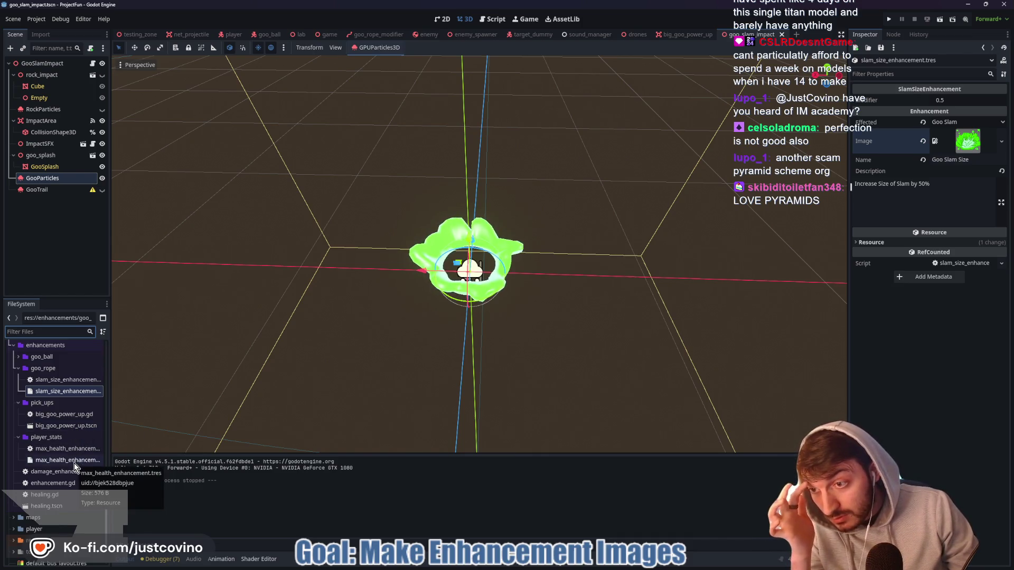
scroll(75, 463, up, 2)
mouse_move(40, 385)
mouse_down()
mouse_move(17, 391)
mouse_move(262, 229)
mouse_up()
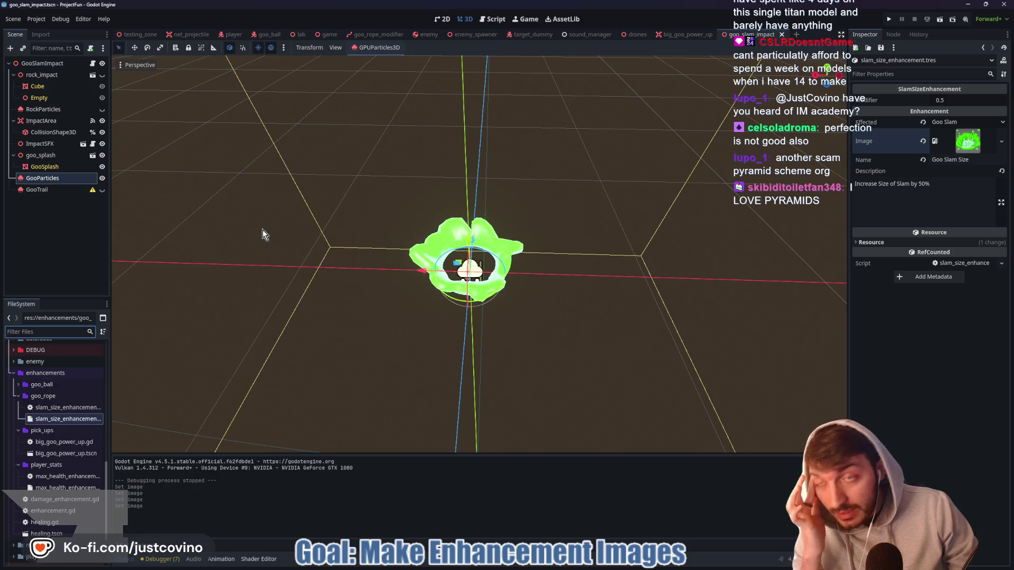
click(145, 38)
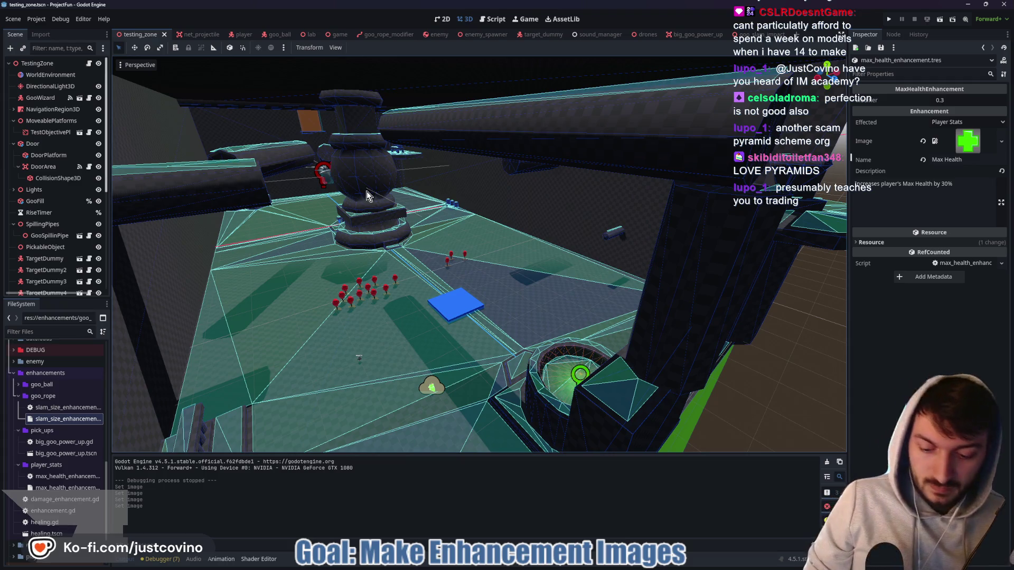
key(F5)
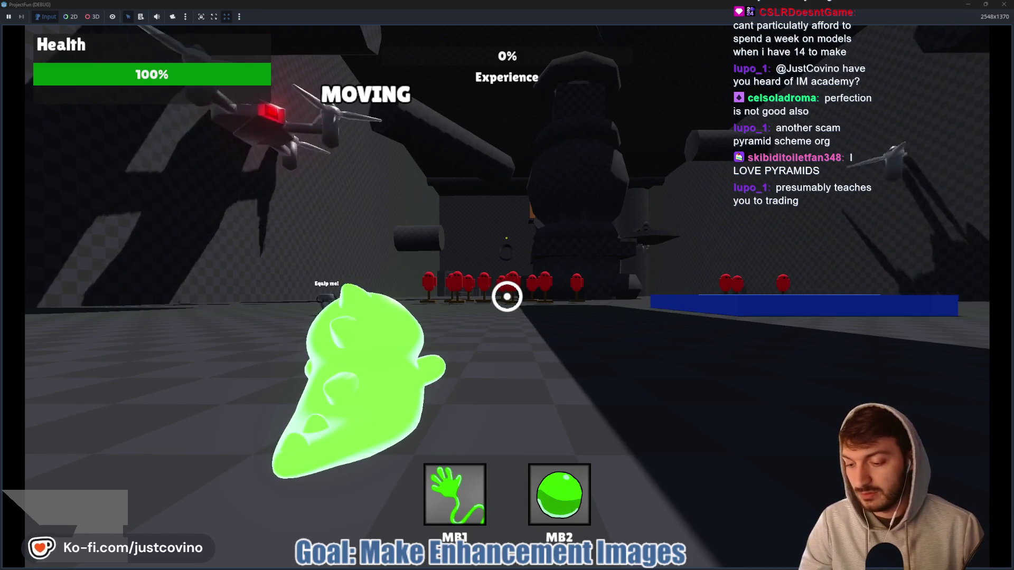
- Enter level_up in the dev console and pick Goo Ball Damage from the cards
key(grave)
text(level_up)
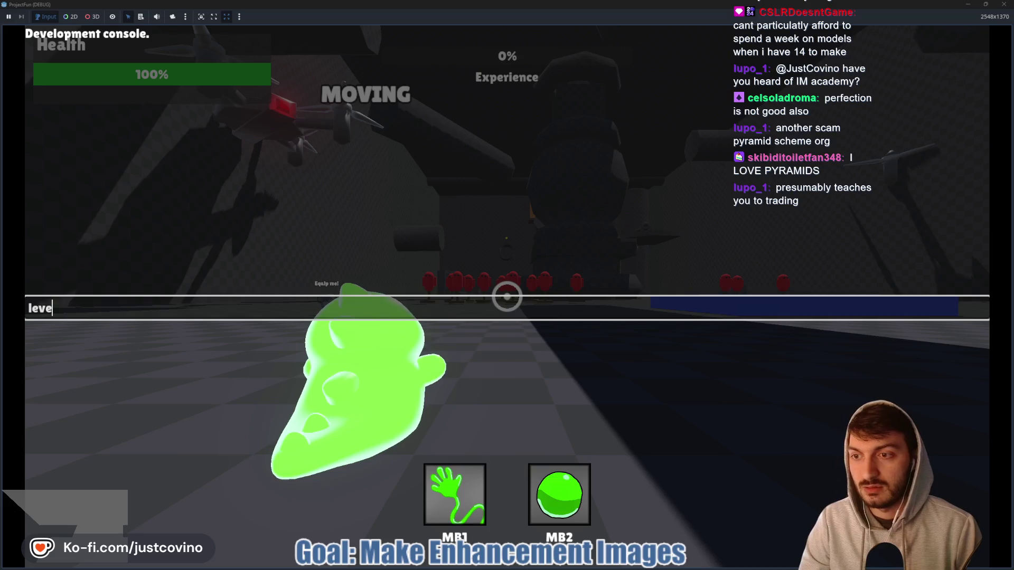
key(Return)
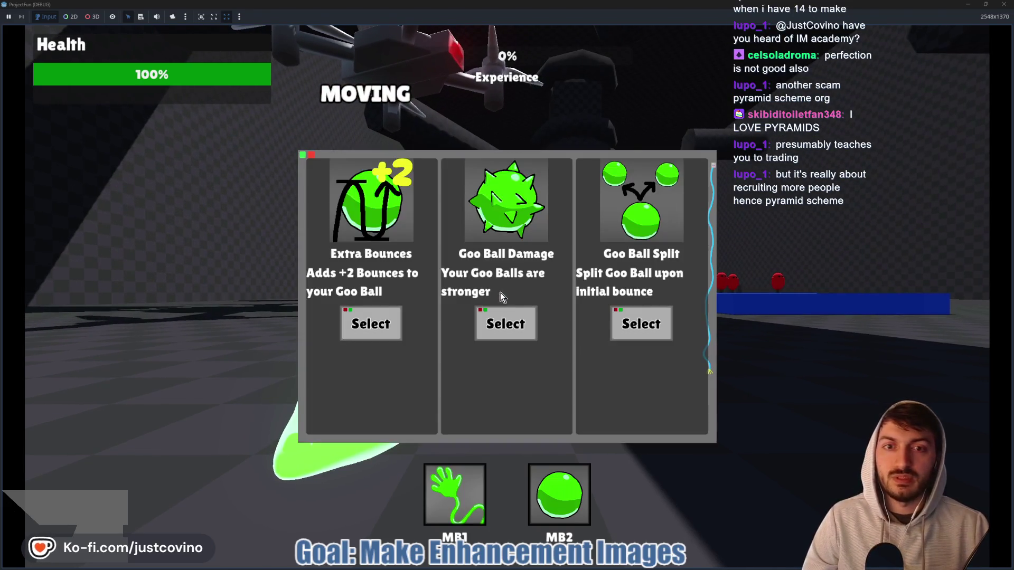
click(506, 324)
- Trigger another level-up, choose the Goo Ball Damage card again and stop the game
key(grave)
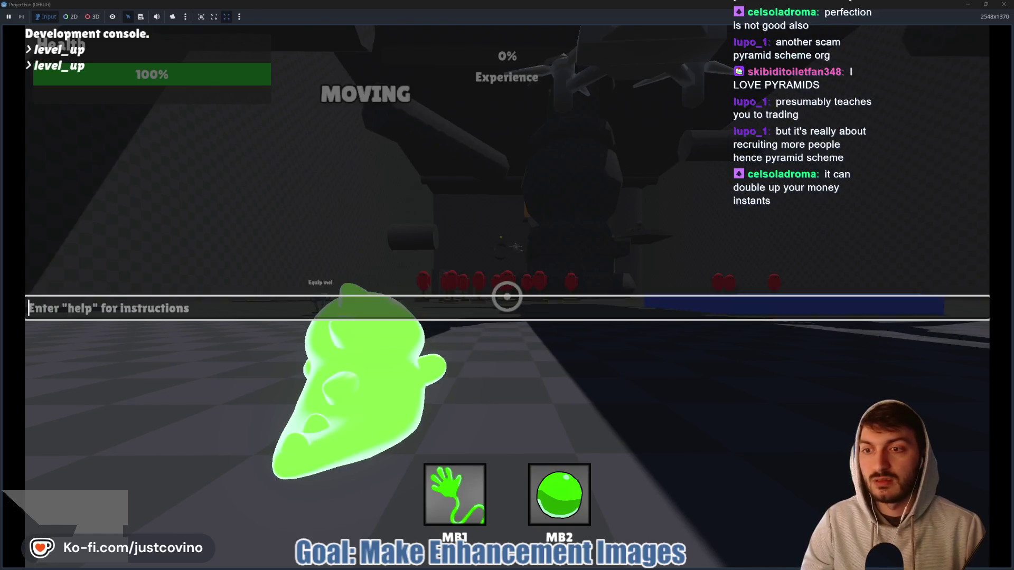
key(grave)
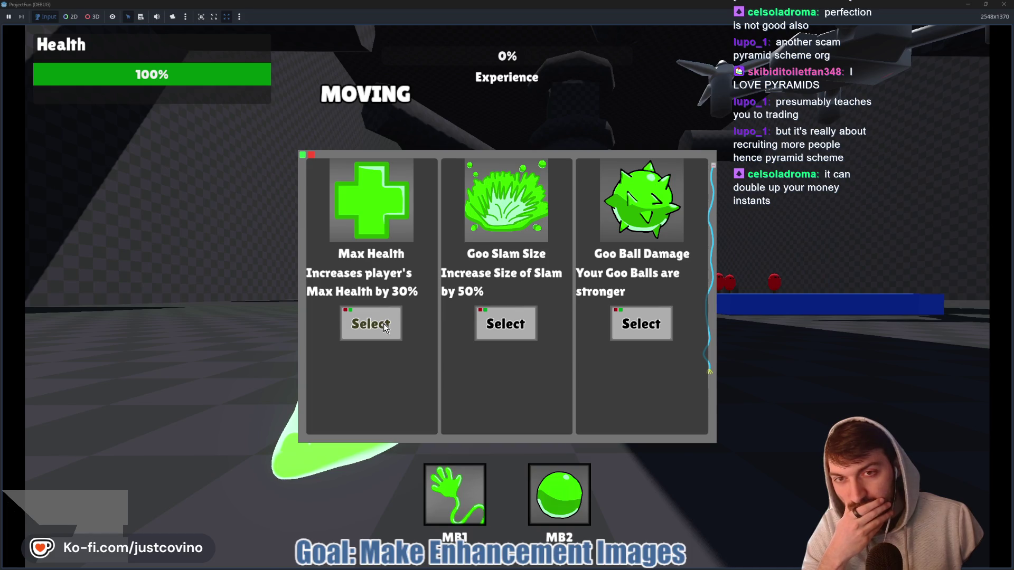
click(621, 326)
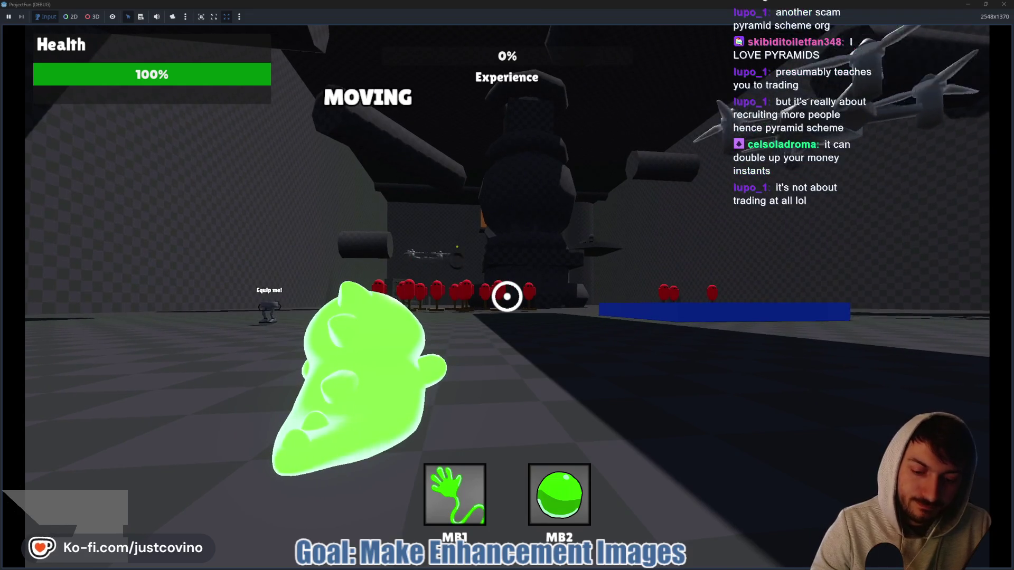
key(F8)
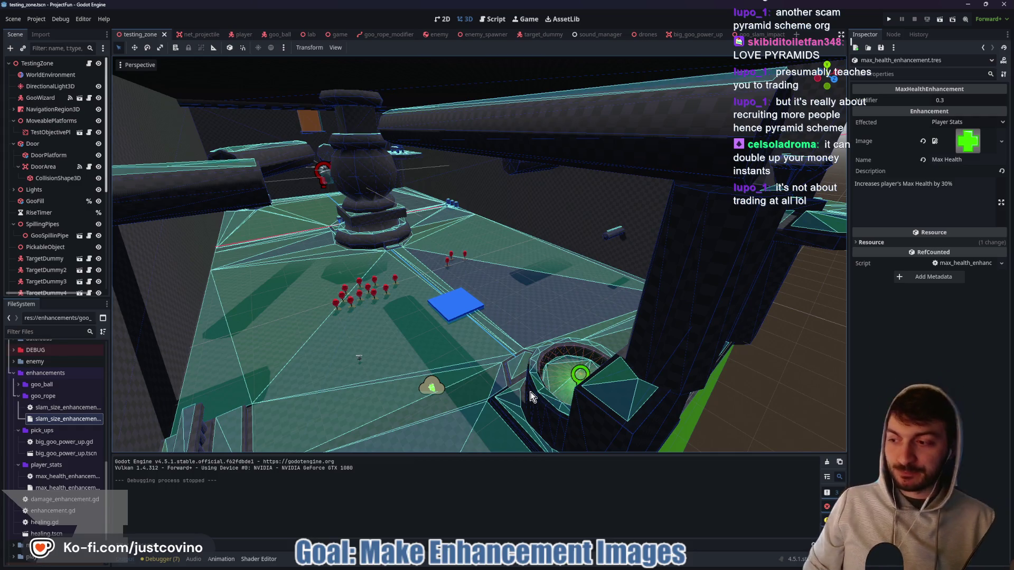
mouse_move(578, 568)
click(617, 568)
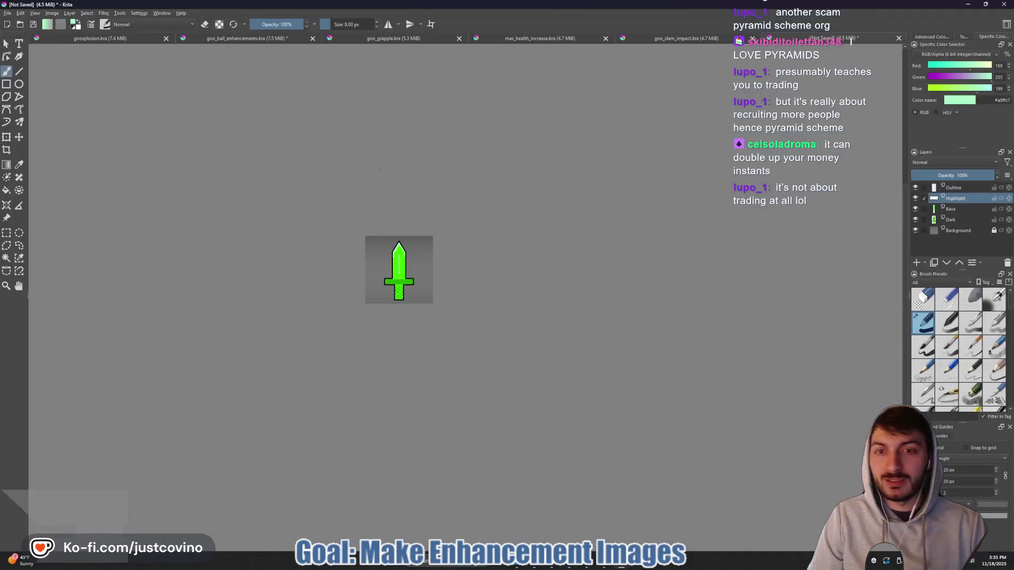
- Open the goosplosion image and toggle BaseColor and LineArt visibility to inspect them
click(254, 39)
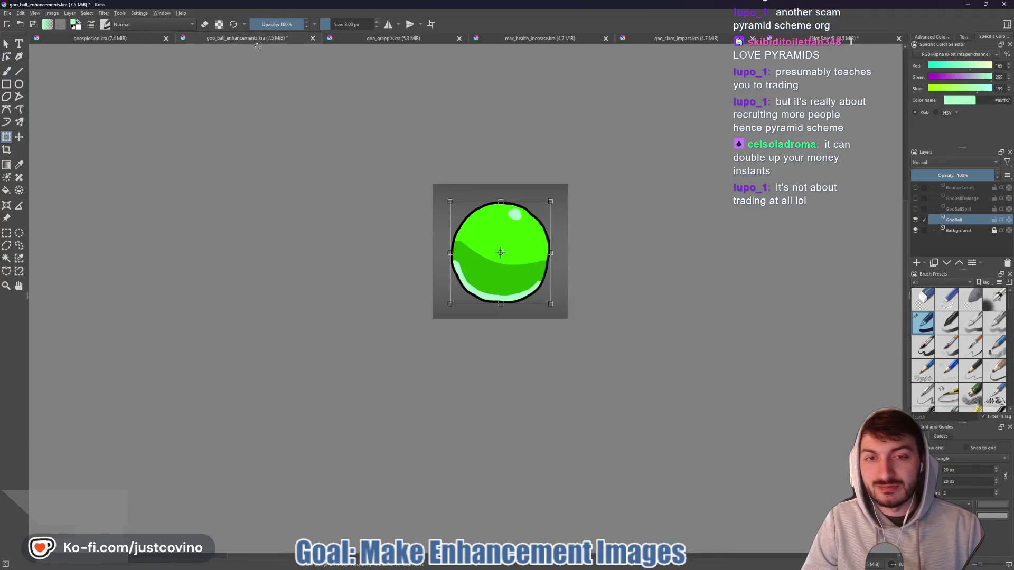
click(108, 39)
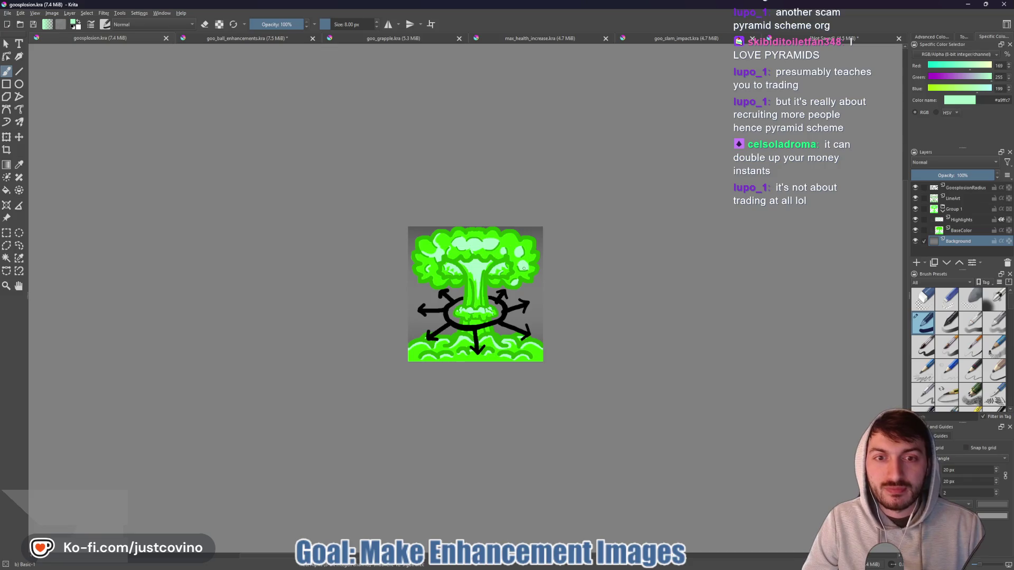
scroll(473, 319, up, 4)
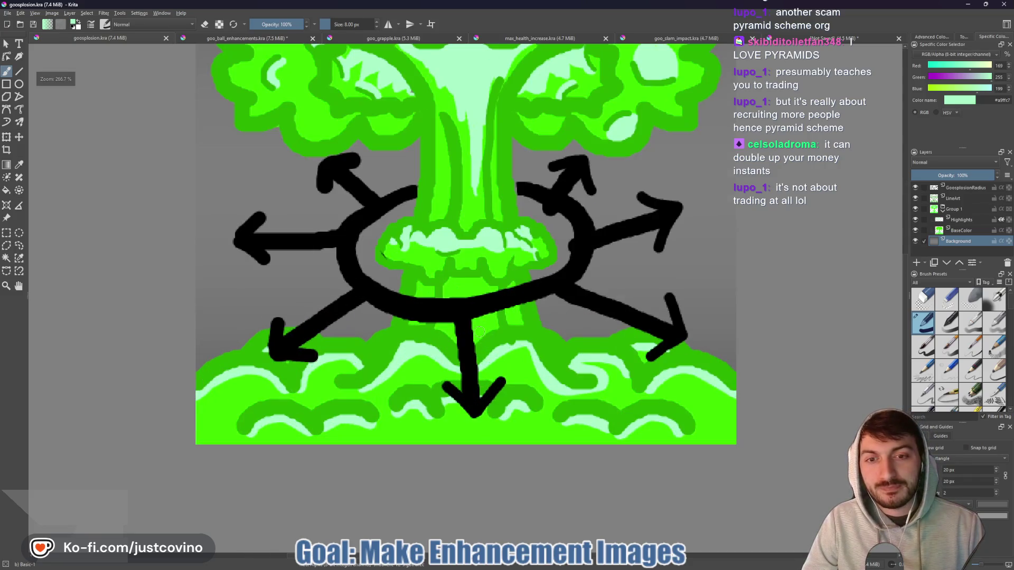
scroll(581, 353, down, 2)
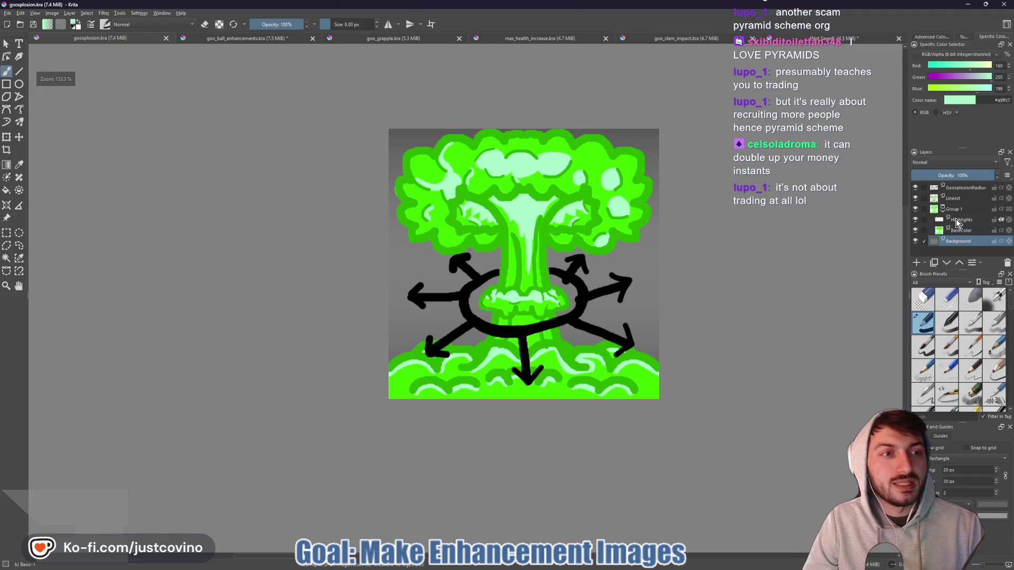
click(960, 211)
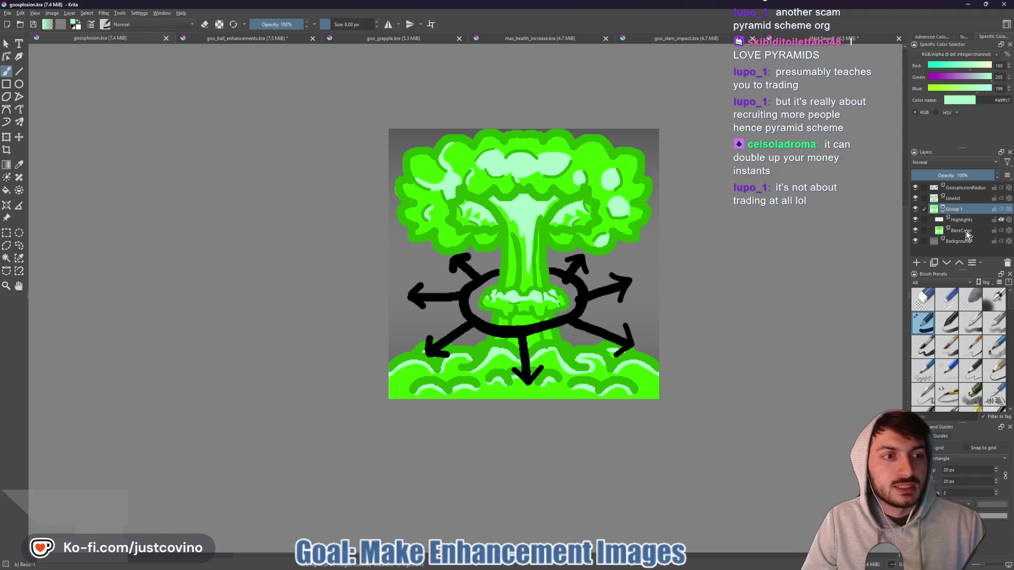
click(1002, 218)
click(915, 231)
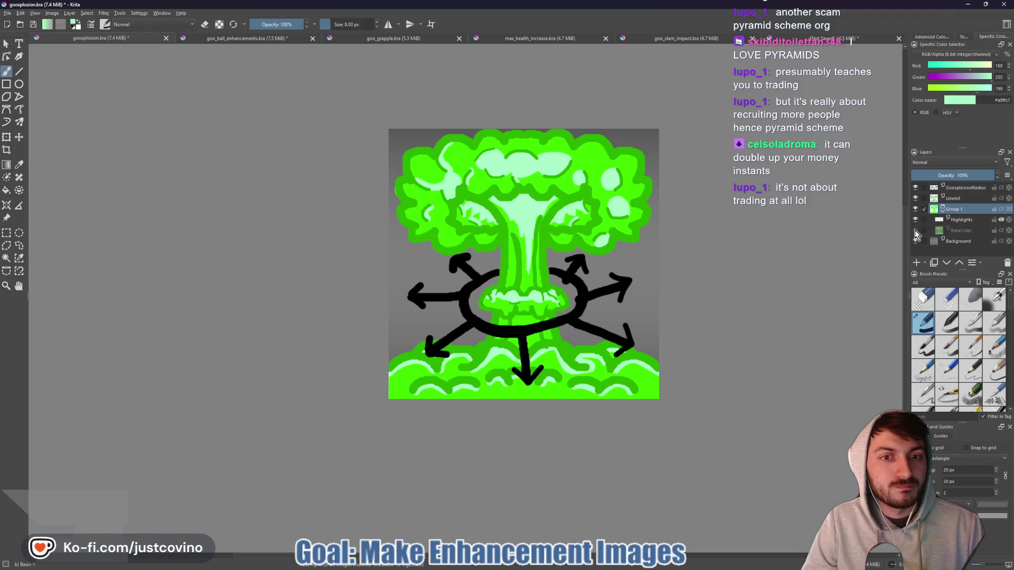
click(915, 231)
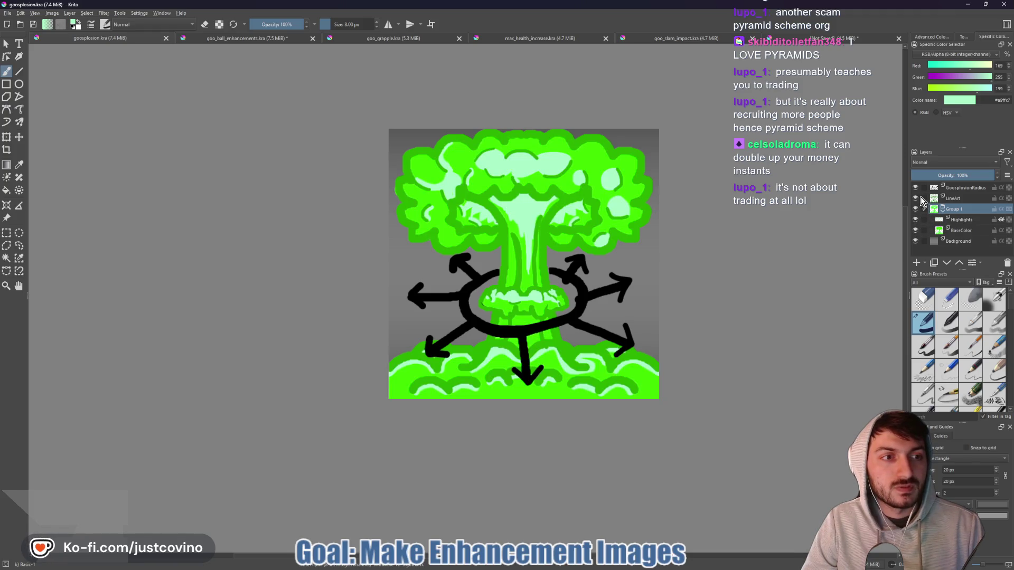
click(916, 198)
click(916, 199)
click(925, 201)
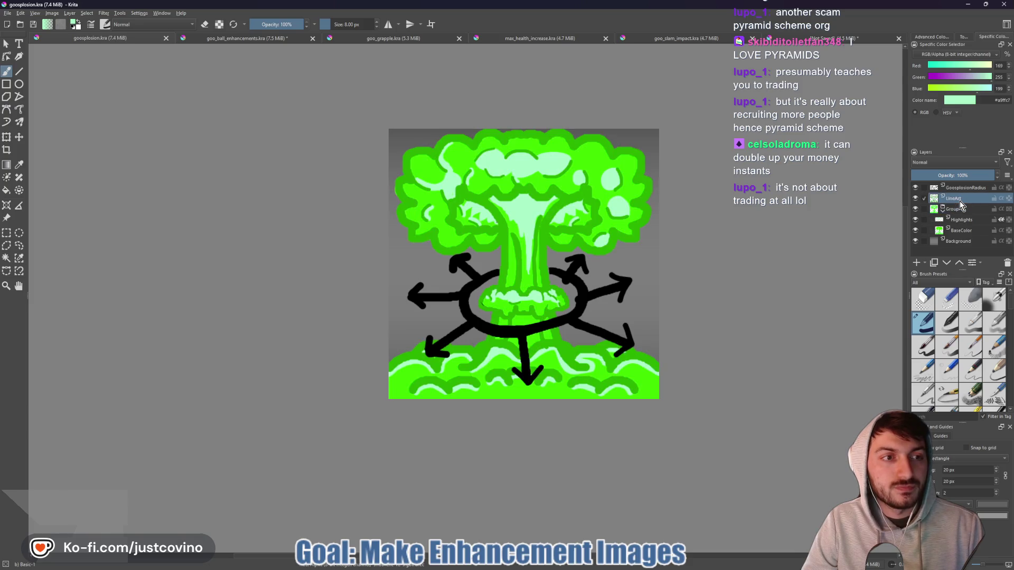
- Hide Group 1, BaseColor and GoosplosionRadius, keep the grey Background, and reset colour to black
click(916, 209)
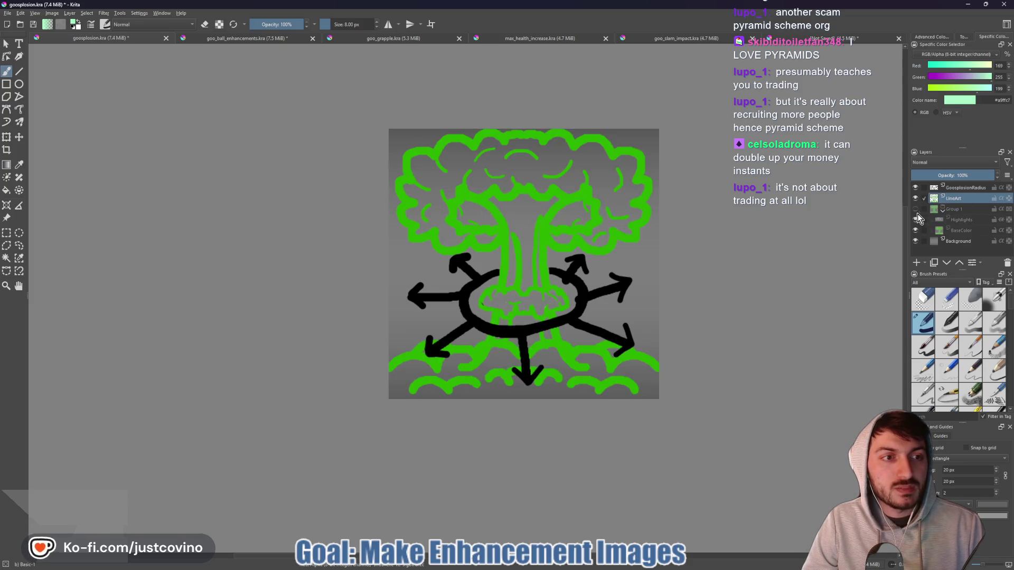
drag(915, 241, 918, 209)
click(916, 188)
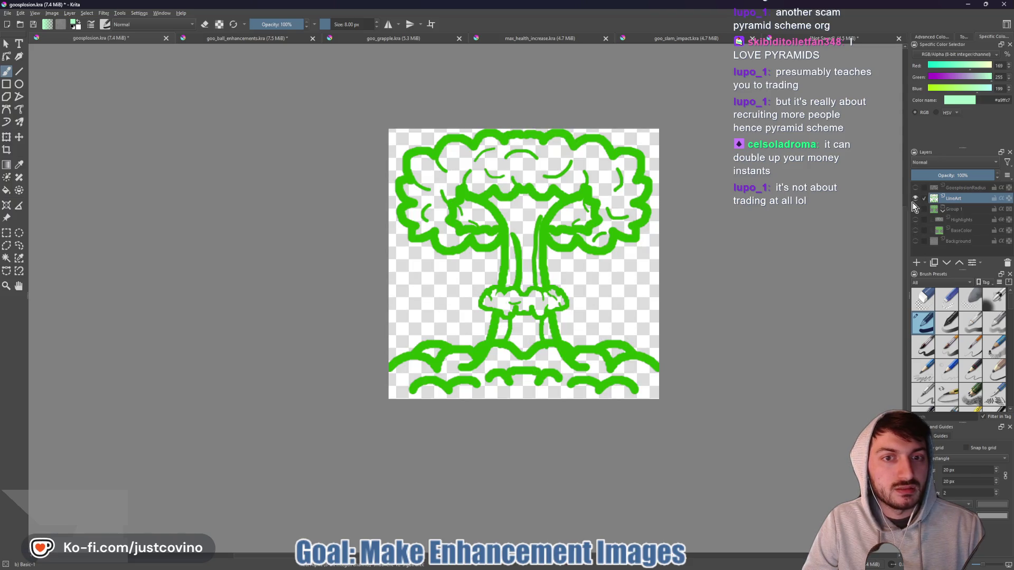
click(916, 240)
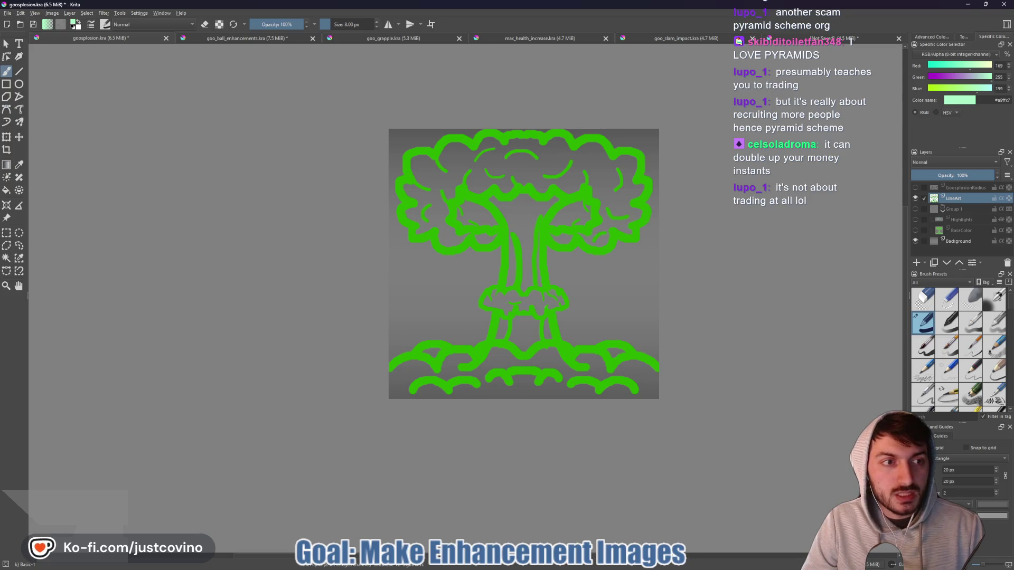
scroll(591, 230, up, 5)
scroll(591, 229, down, 8)
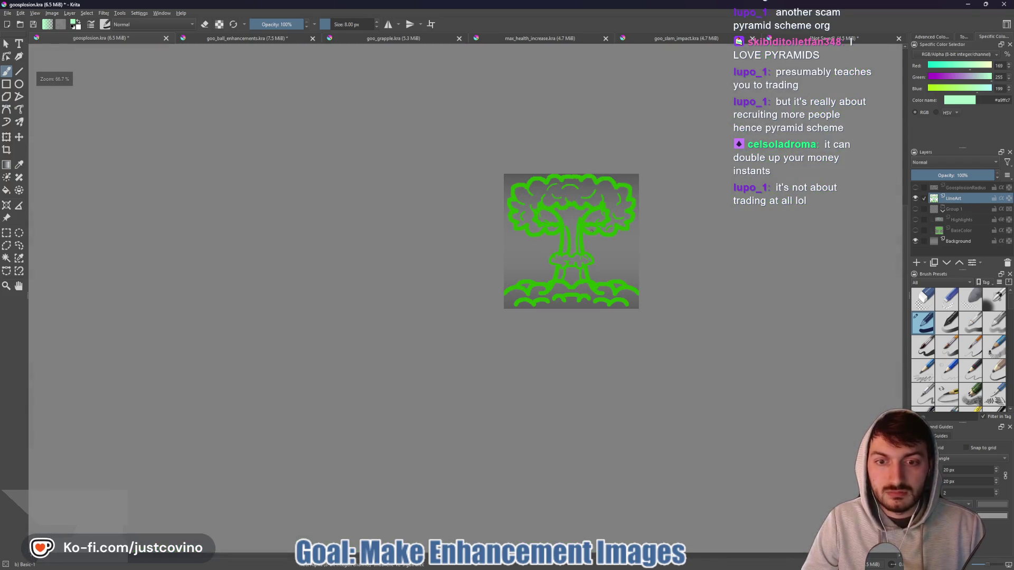
scroll(673, 226, up, 3)
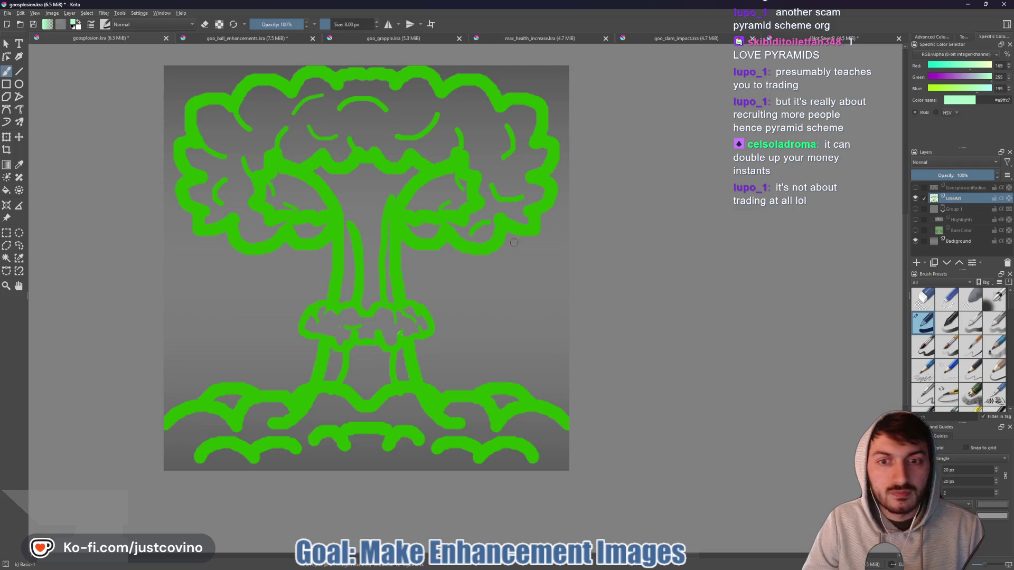
click(933, 37)
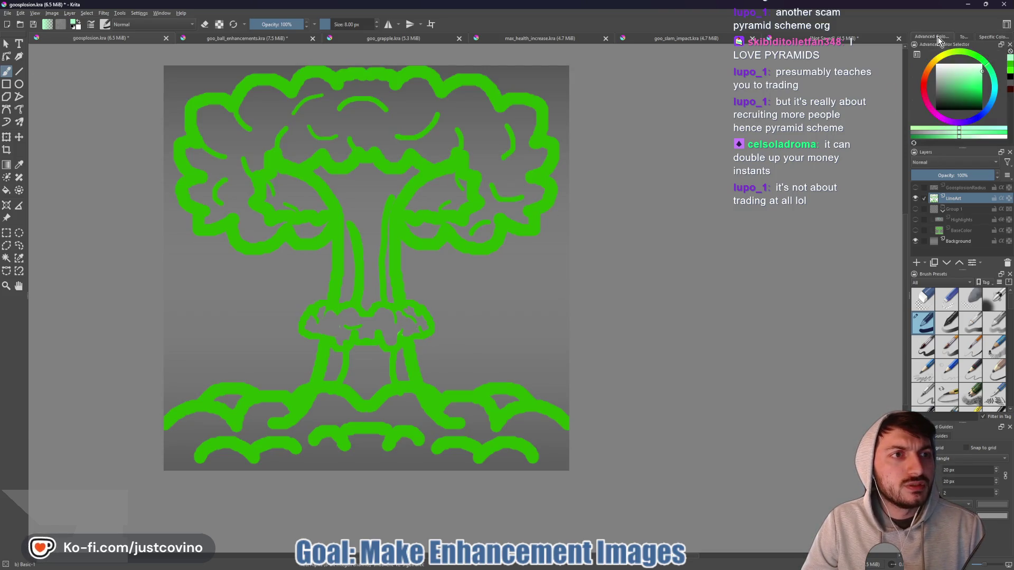
key(d)
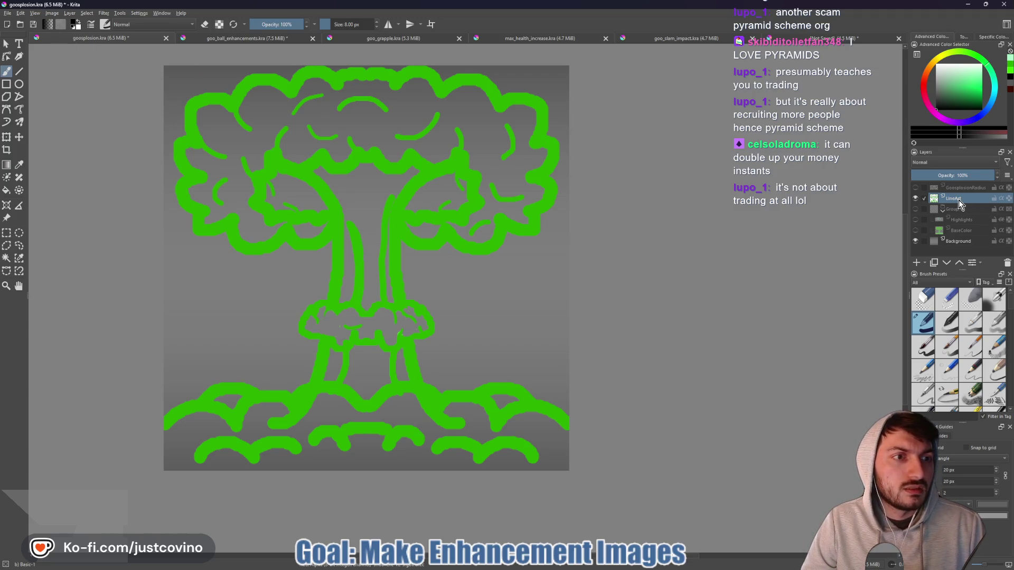
- Select all opaque pixels of the LineArt layer
click(86, 13)
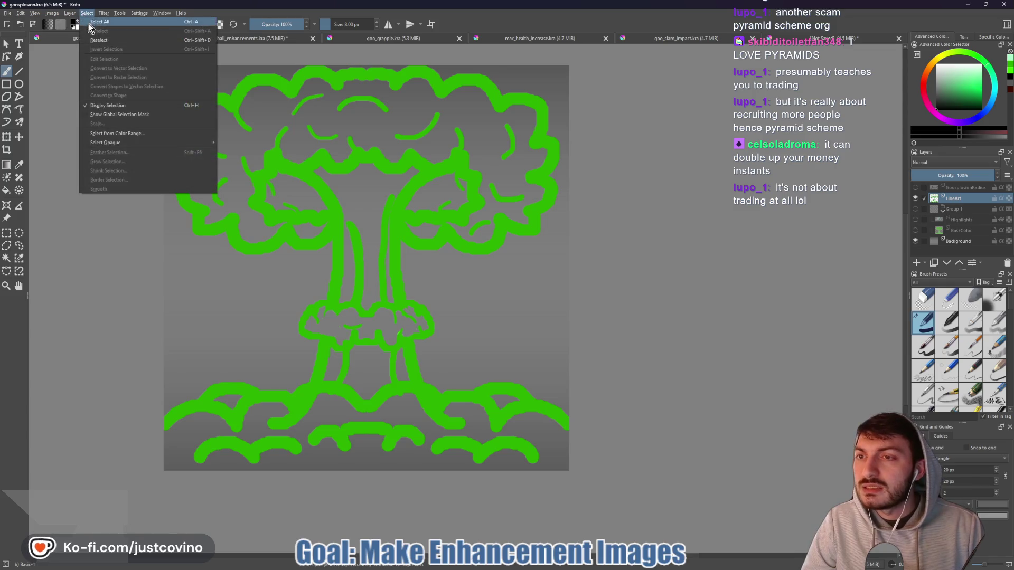
mouse_move(104, 145)
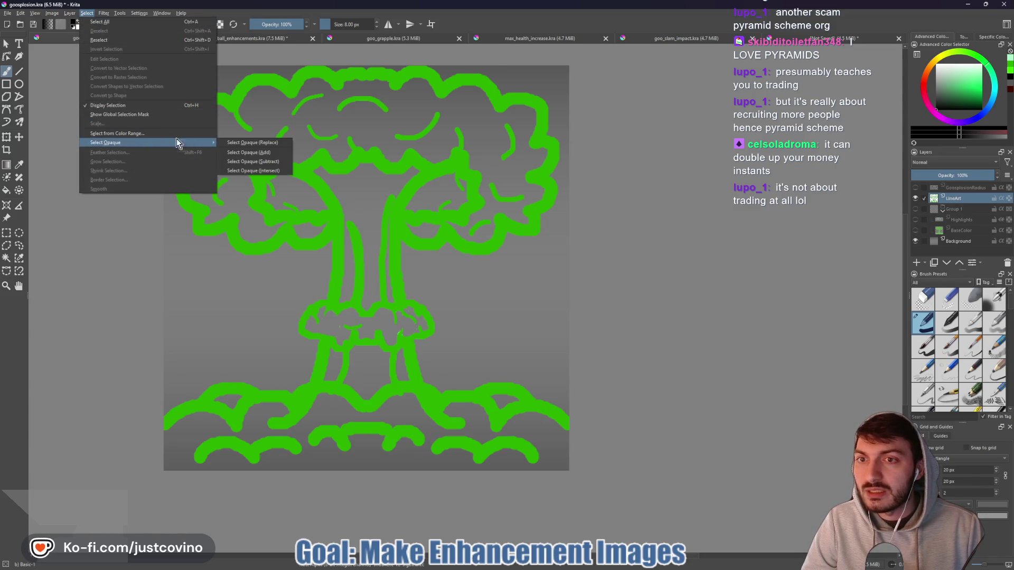
click(225, 143)
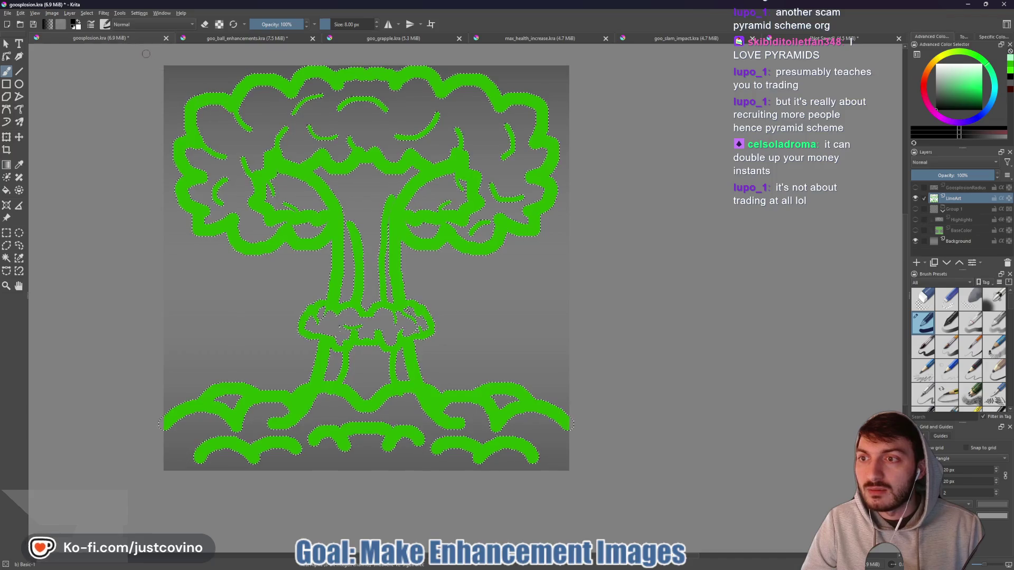
click(22, 12)
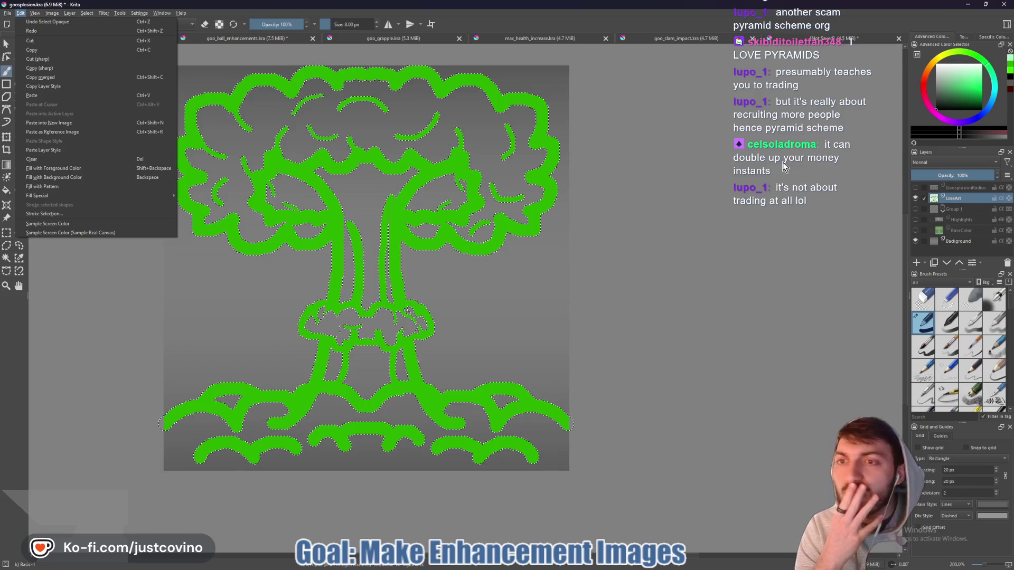
right_click(951, 198)
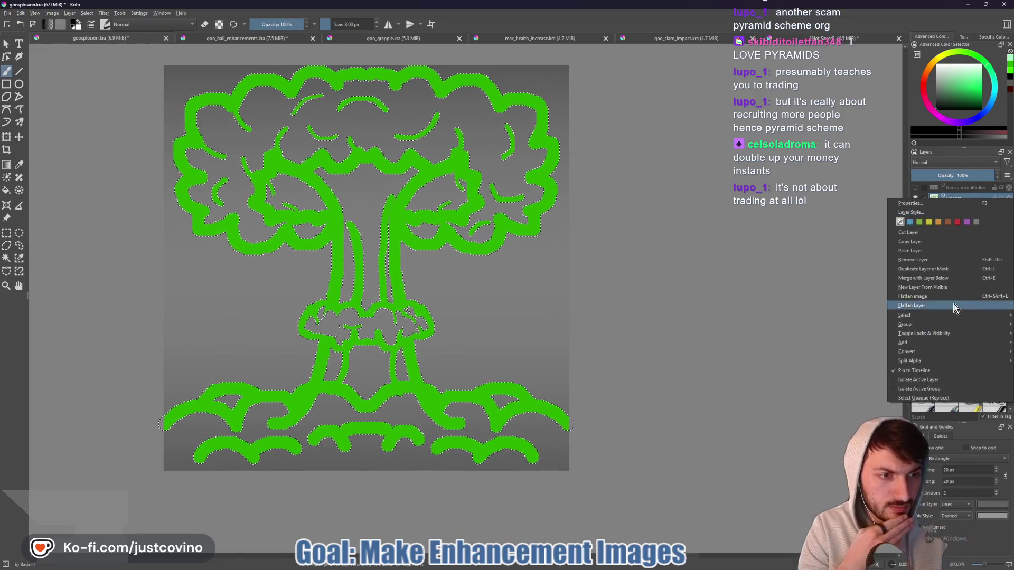
mouse_move(937, 354)
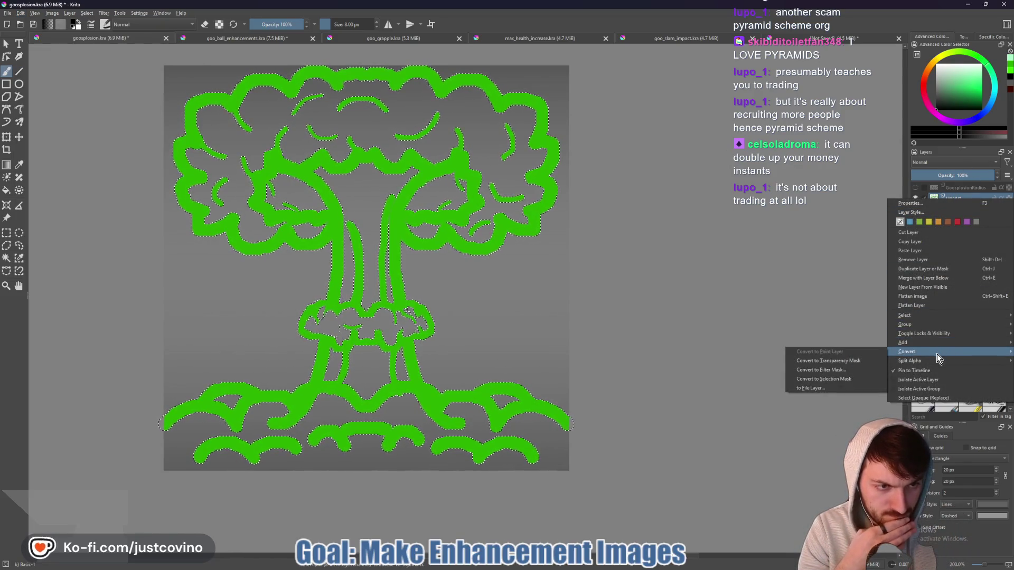
click(941, 398)
right_click(959, 198)
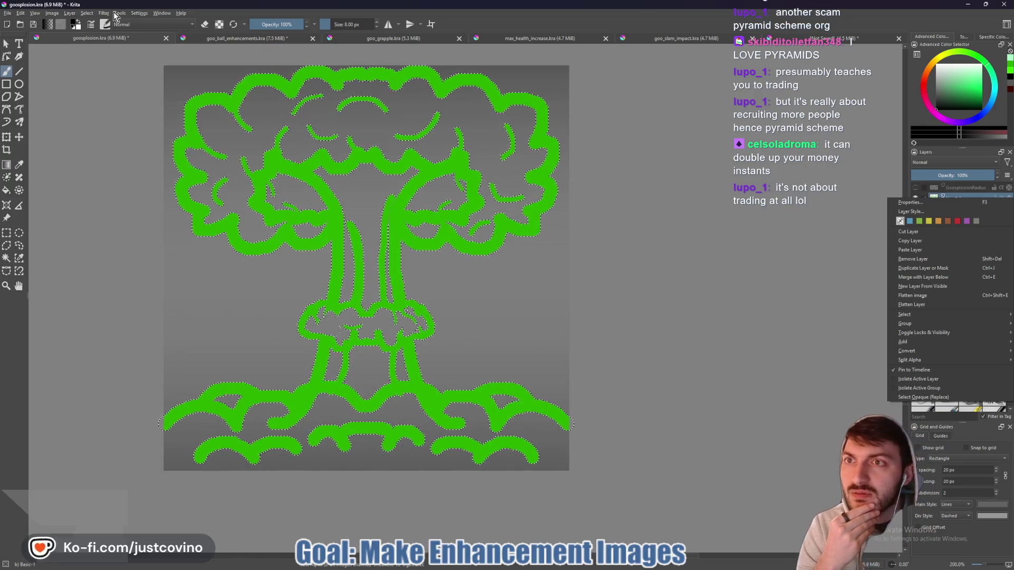
- Convert the selection into a wider border band along the line-art strokes
click(87, 13)
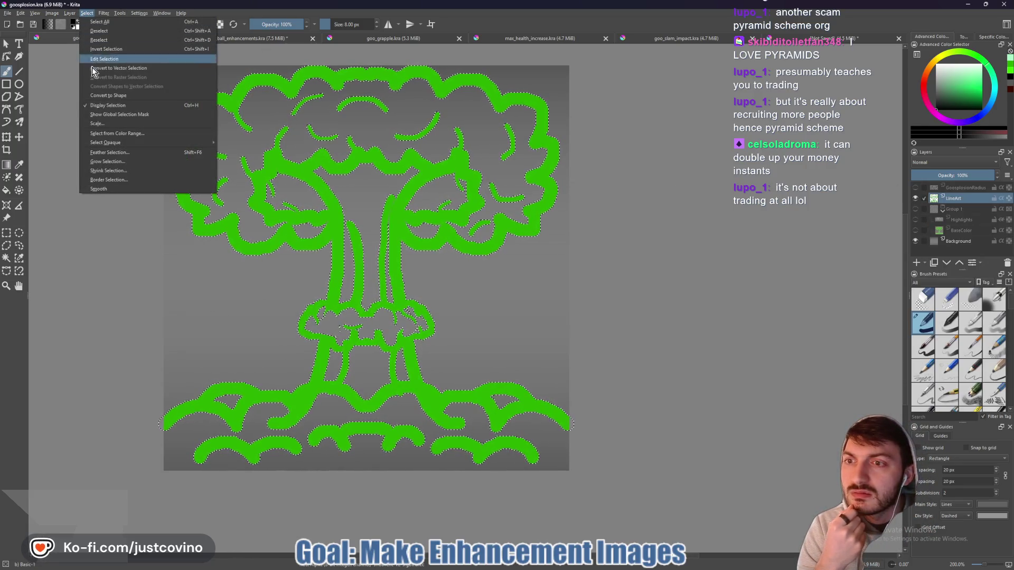
click(114, 180)
click(514, 278)
click(514, 278)
click(514, 277)
click(514, 277)
click(514, 278)
double_click(482, 280)
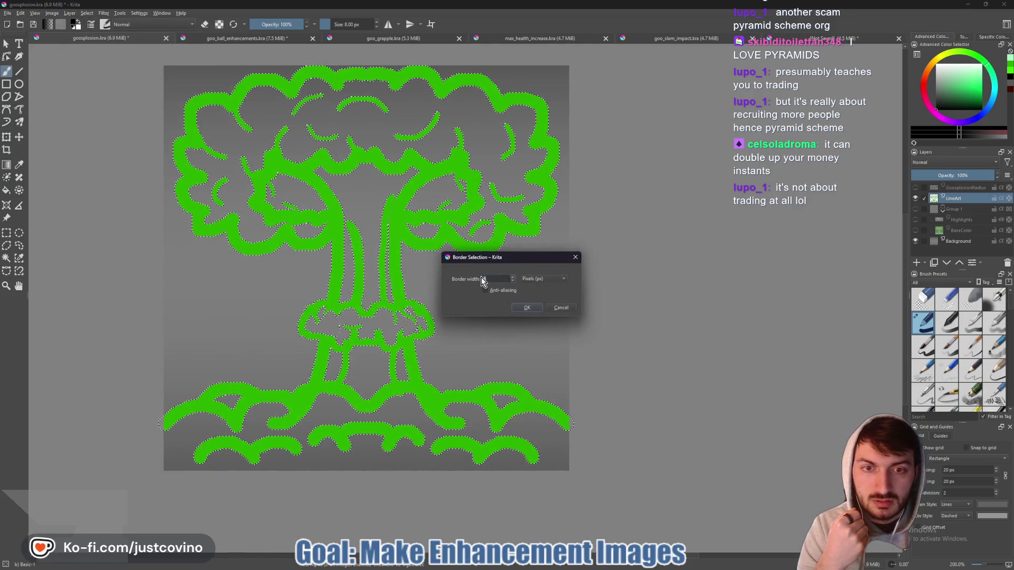
click(527, 307)
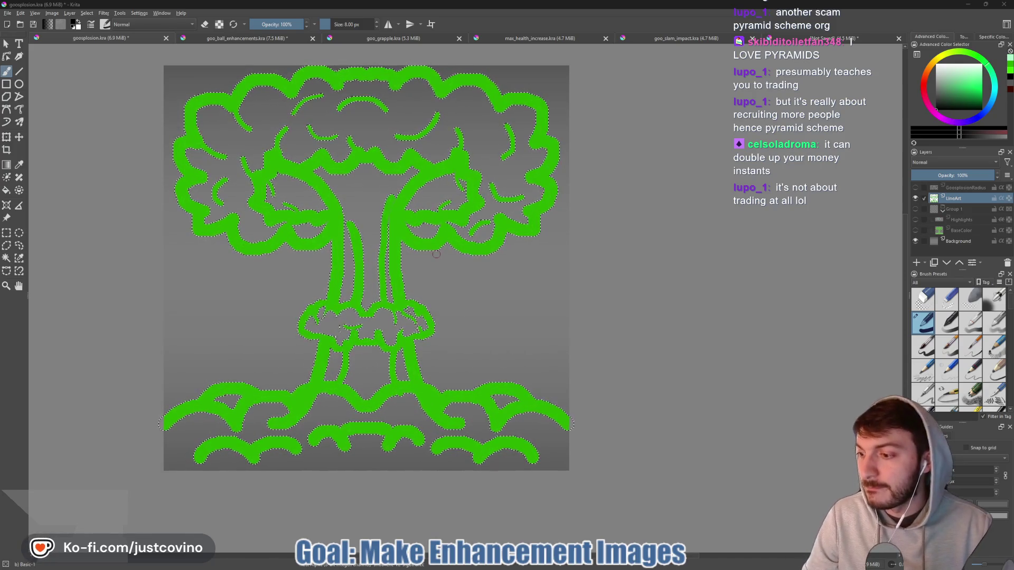
- Lower brush opacity to 90% and clear an accidental contiguous selection of the line art
key(i)
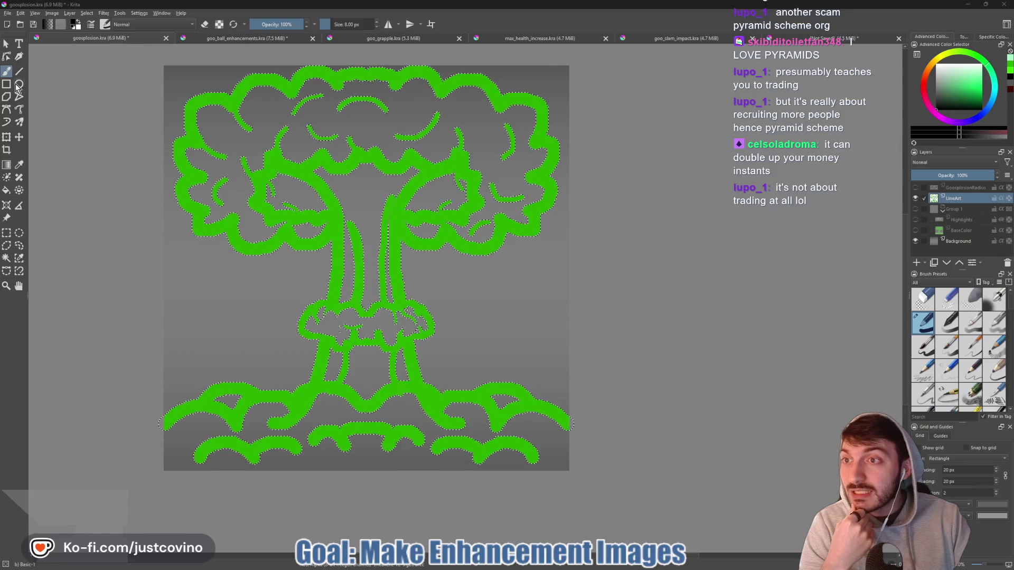
click(6, 137)
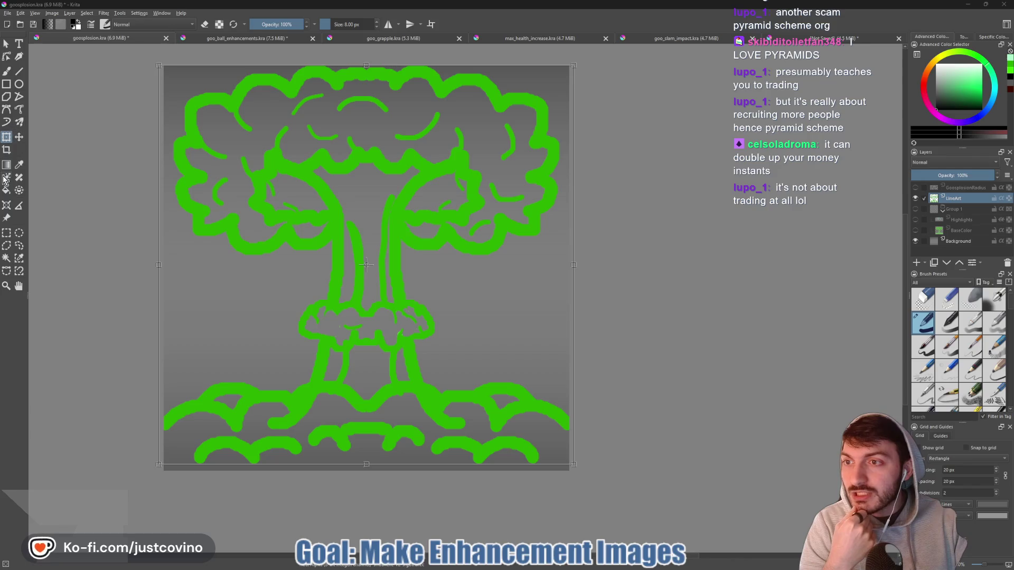
click(7, 258)
click(198, 231)
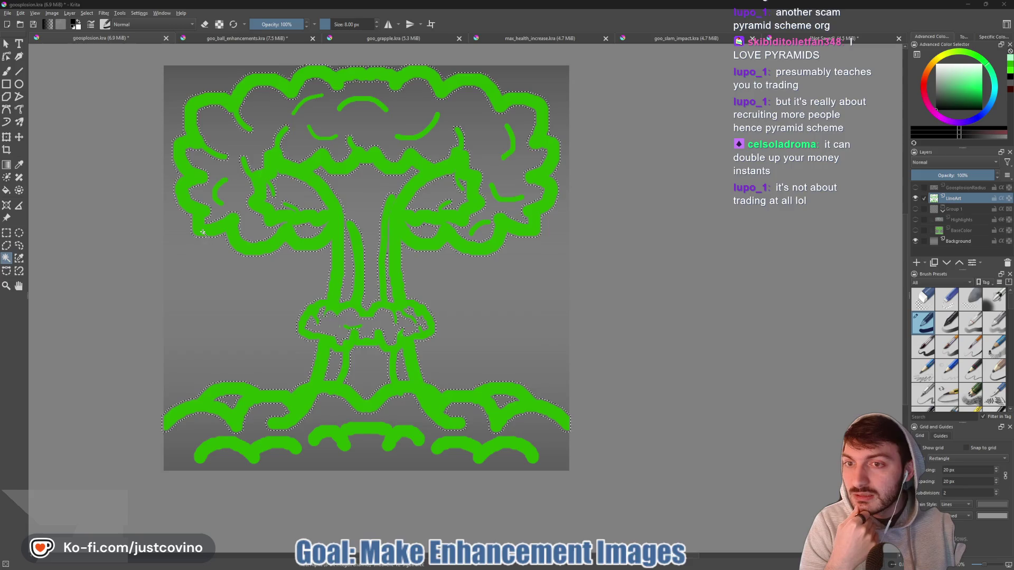
right_click(210, 230)
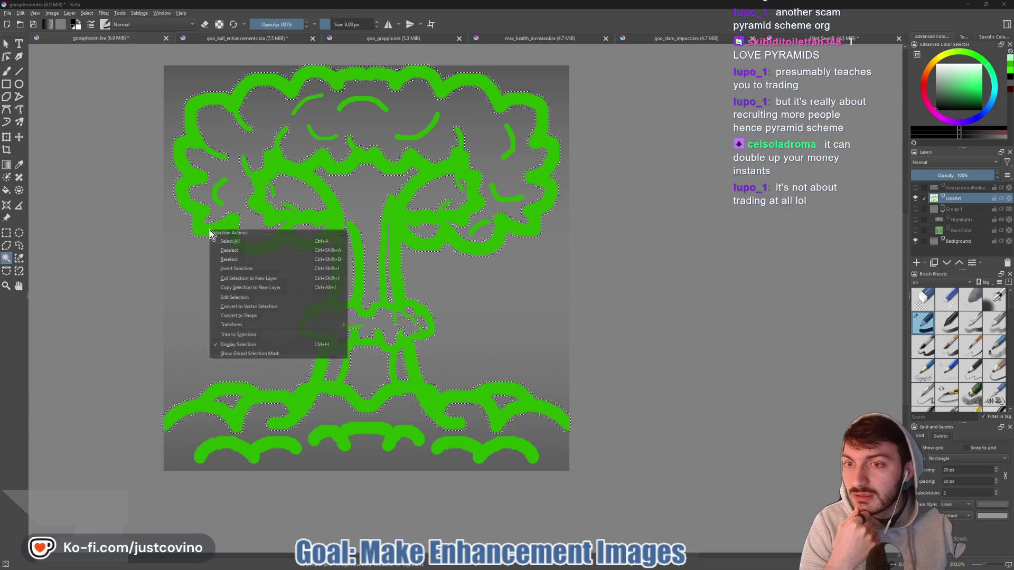
click(226, 250)
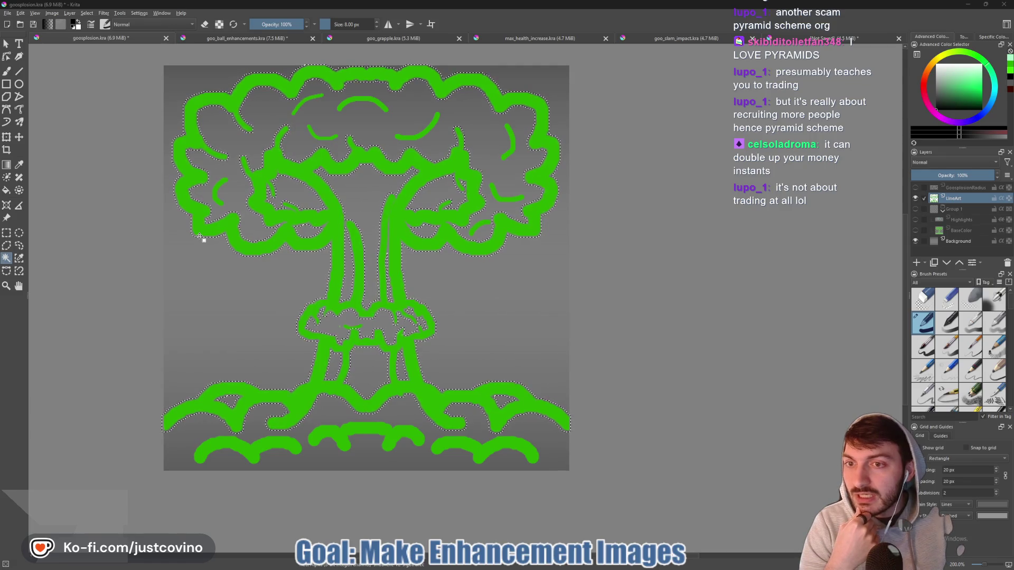
- Select the grey background outside the line art with the Contiguous Selection tool
click(198, 242)
mouse_move(199, 244)
mouse_down()
mouse_move(192, 267)
mouse_move(203, 271)
mouse_move(208, 299)
mouse_move(205, 241)
mouse_up()
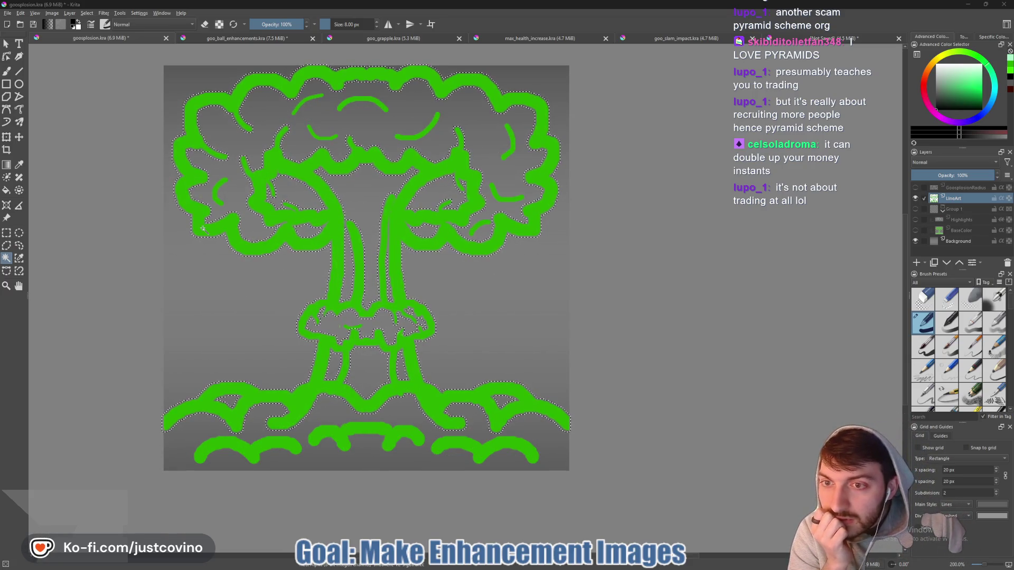
click(195, 245)
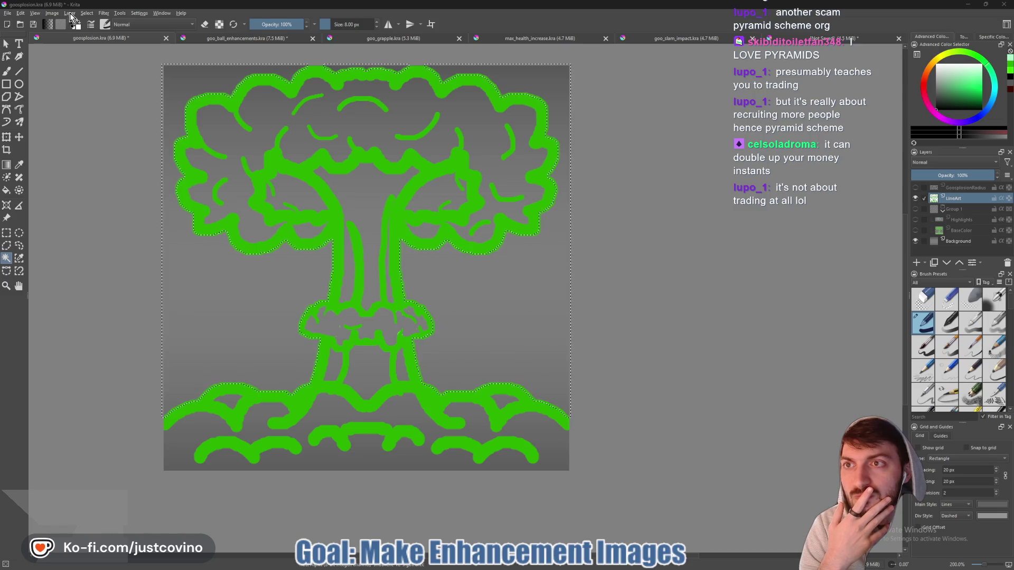
- Browse the fill commands without choosing one, then paint a test dab beside the stem and undo it
click(35, 14)
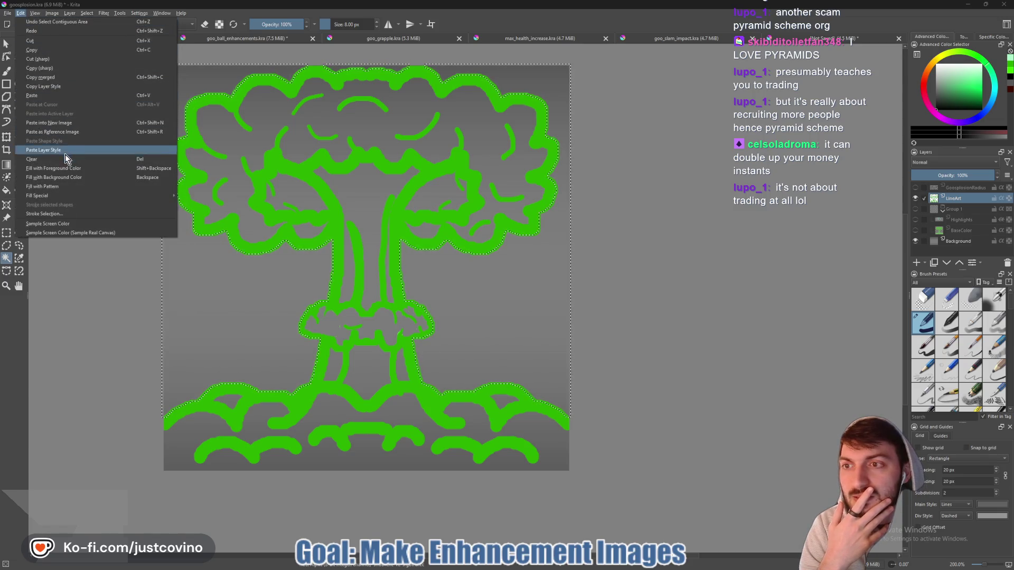
mouse_move(89, 197)
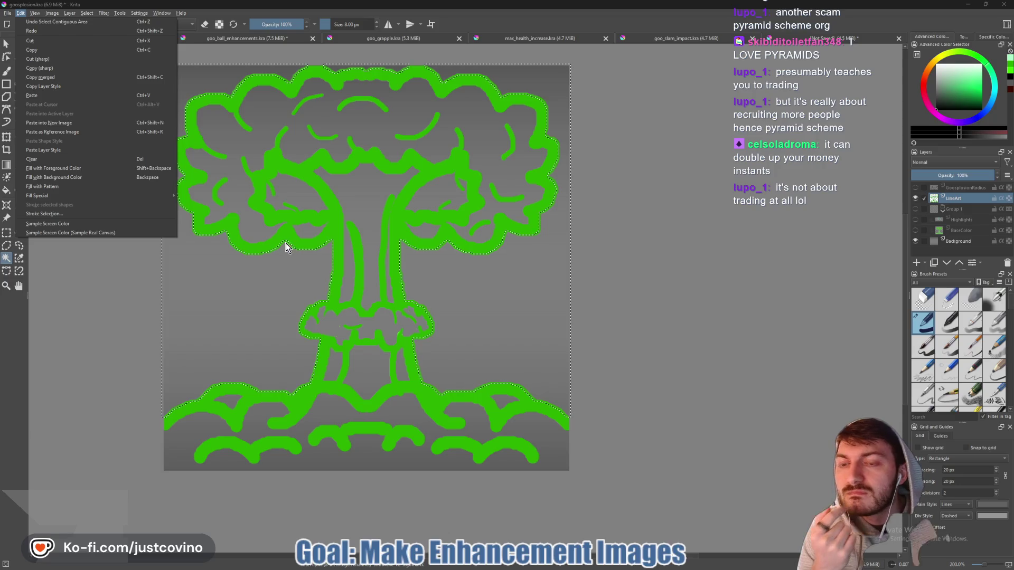
click(598, 308)
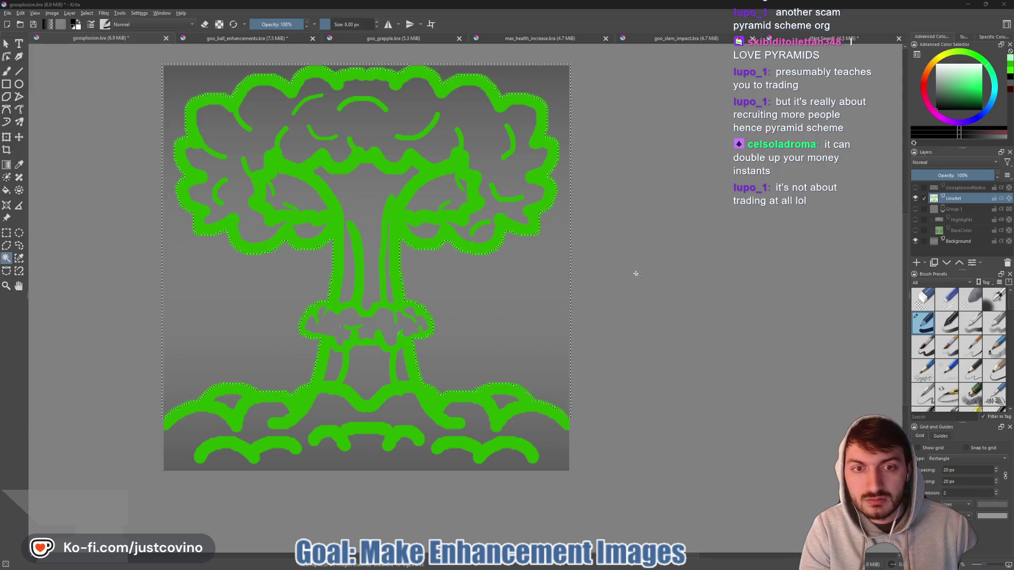
click(321, 251)
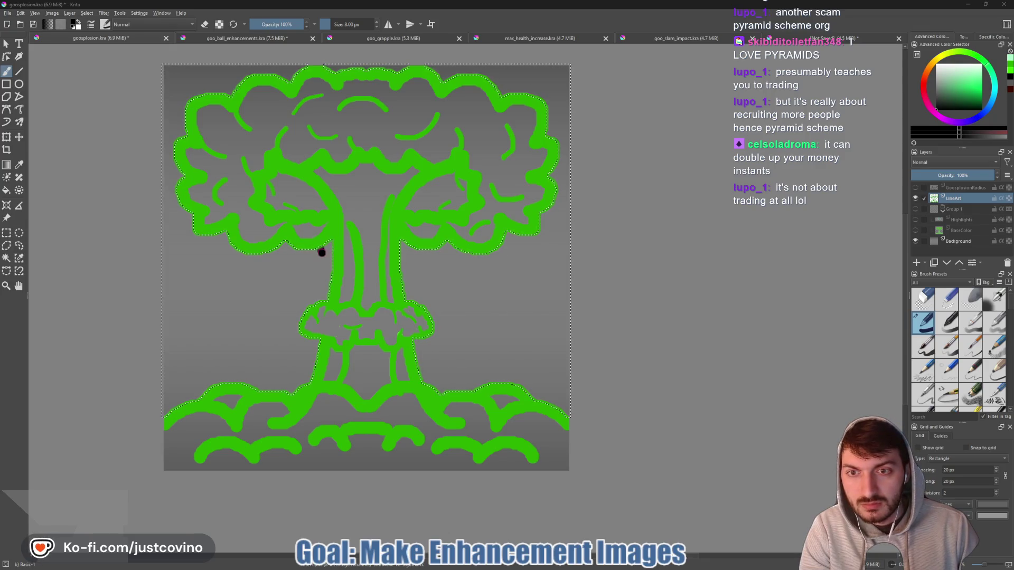
key(ctrl+z)
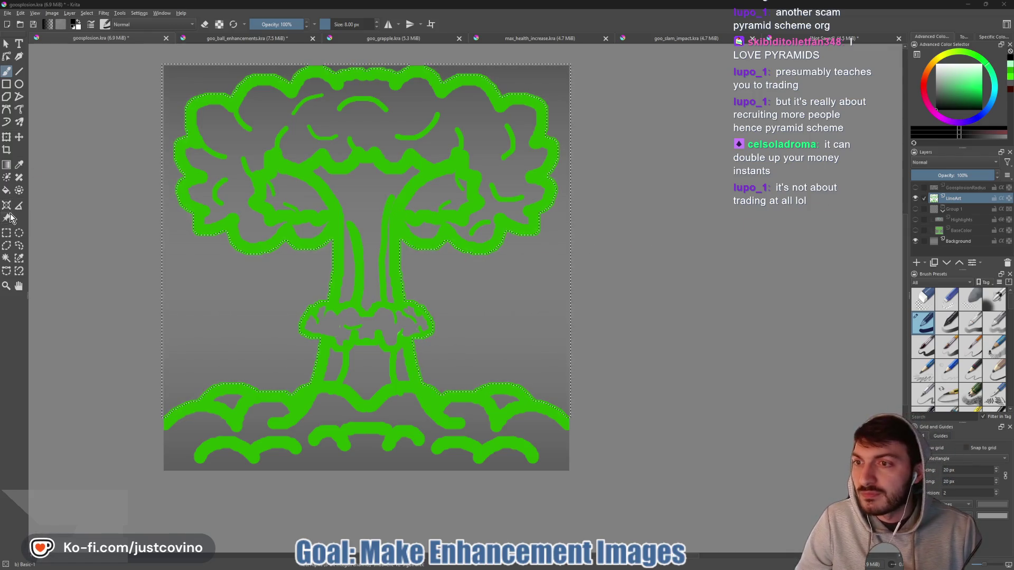
- Deselect from the canvas menu and make GoosplosionRadius and Group 1 visible again
click(6, 259)
right_click(247, 227)
click(277, 255)
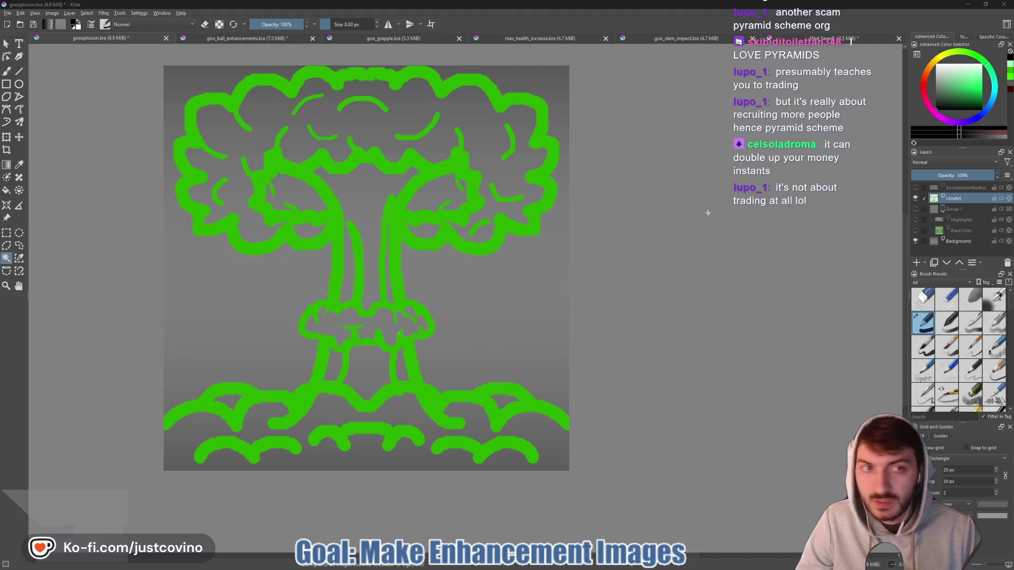
click(915, 188)
click(915, 209)
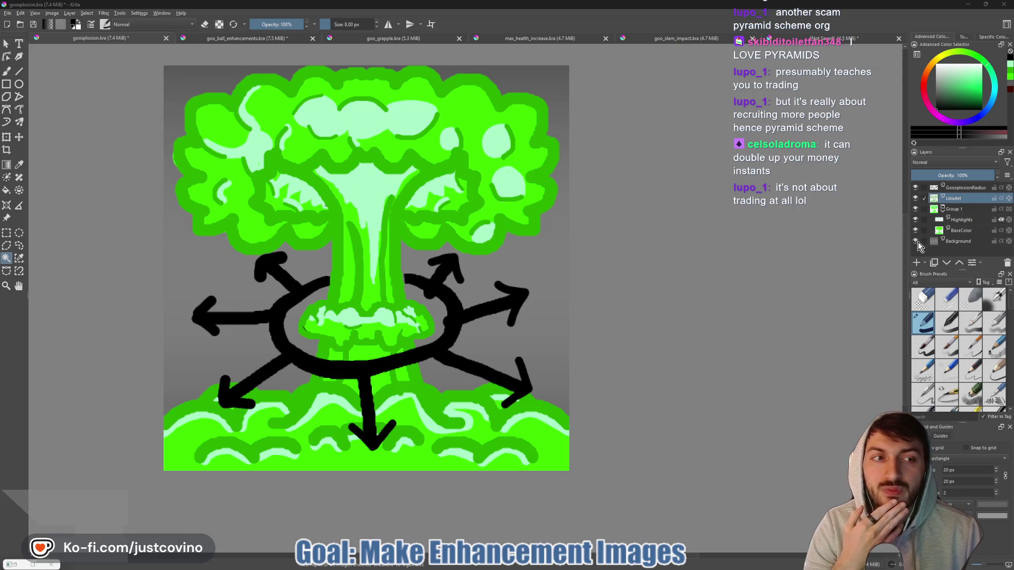
- Hide the GoosplosionRadius arrows, add a new top paint layer and start naming it OutlineLayer
click(963, 188)
click(915, 189)
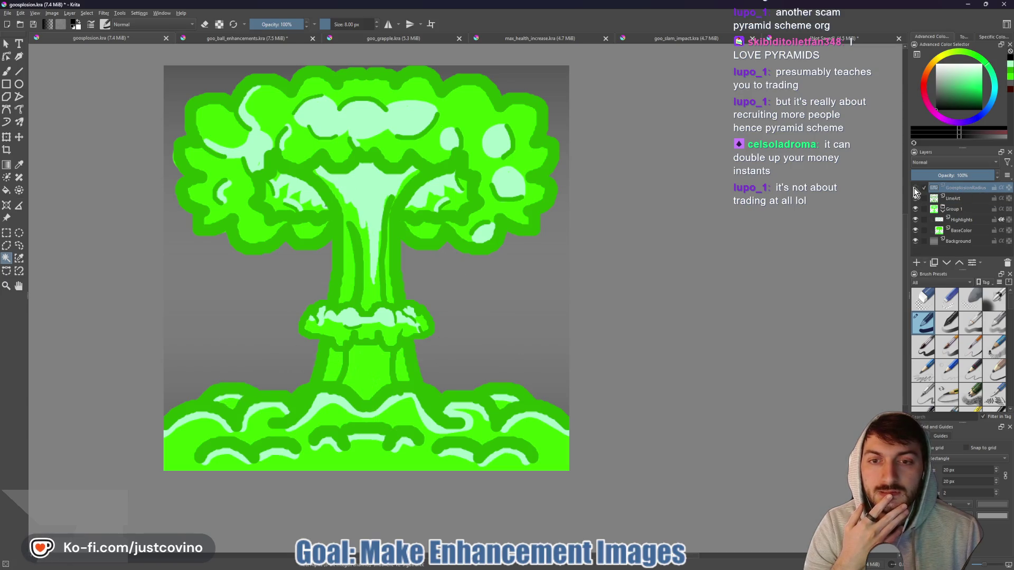
click(917, 262)
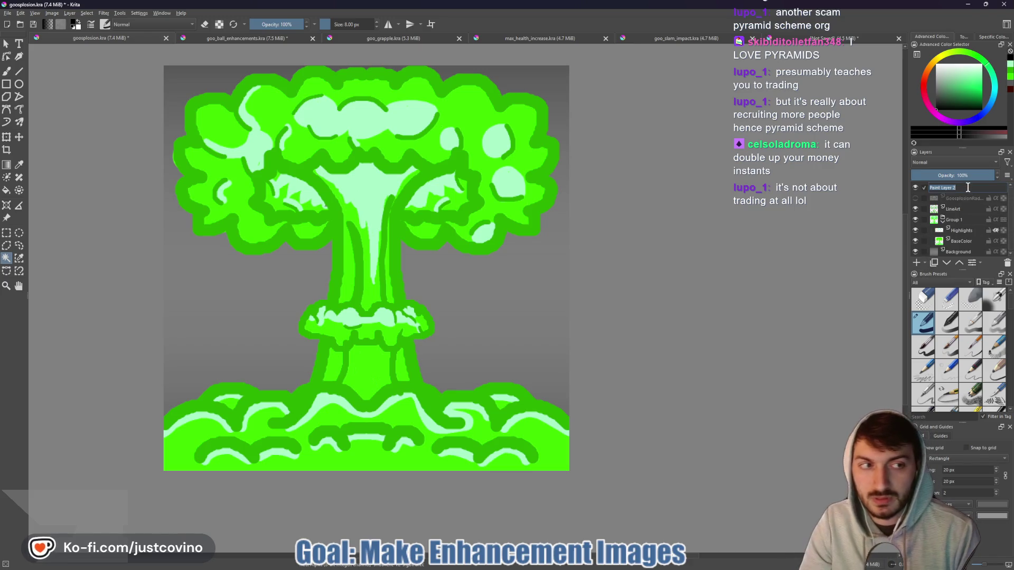
text(Outline)
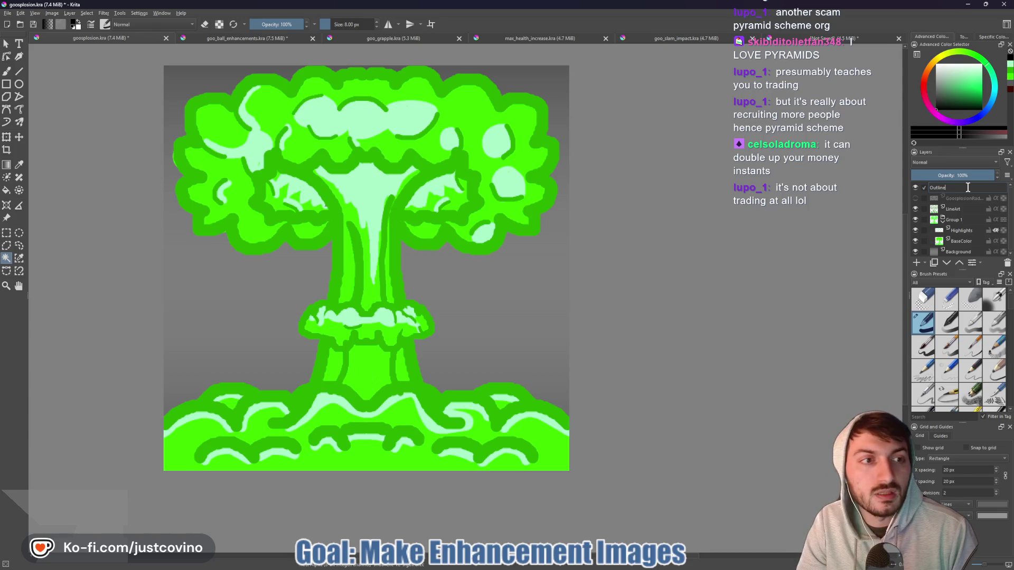